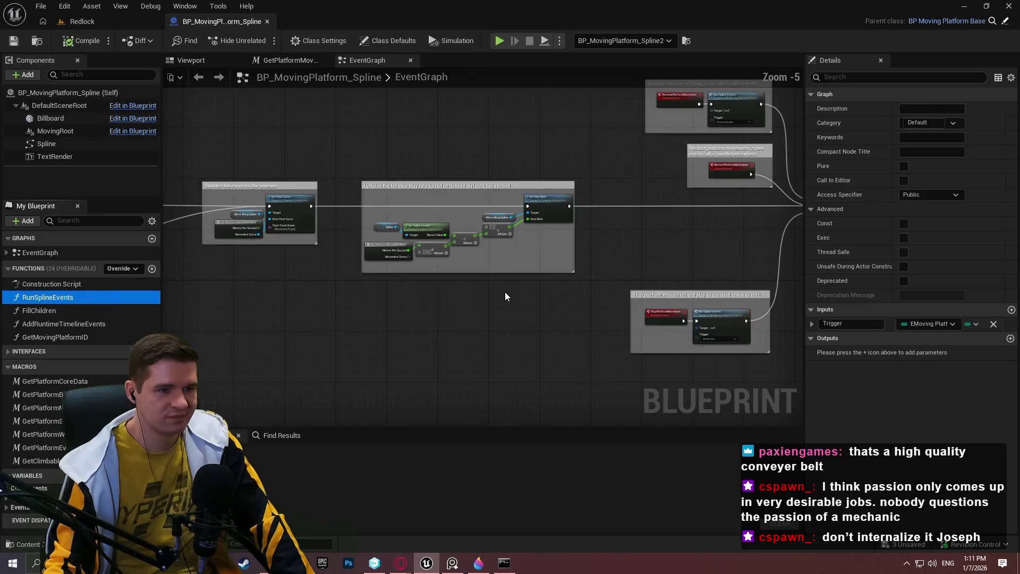
Breakpoint the spline-events Branch node in RunSplineEvents, then start Simulate from the Play options
{"action": "double_click", "coordinate": [58, 297]}
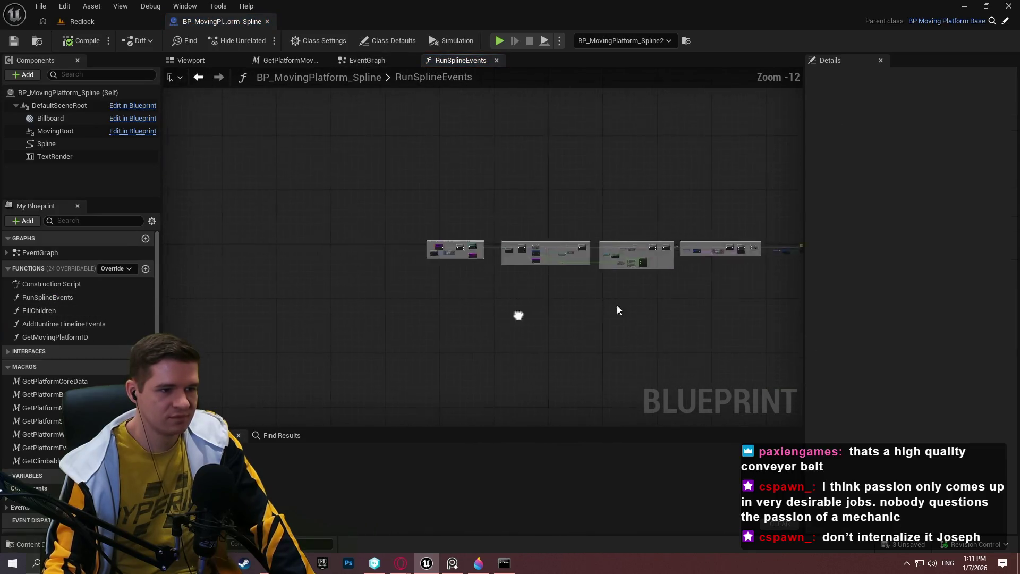
{"action": "scroll", "coordinate": [599, 253], "scroll_direction": "up", "scroll_amount": 1}
{"action": "scroll", "coordinate": [599, 252], "scroll_direction": "up", "scroll_amount": 9}
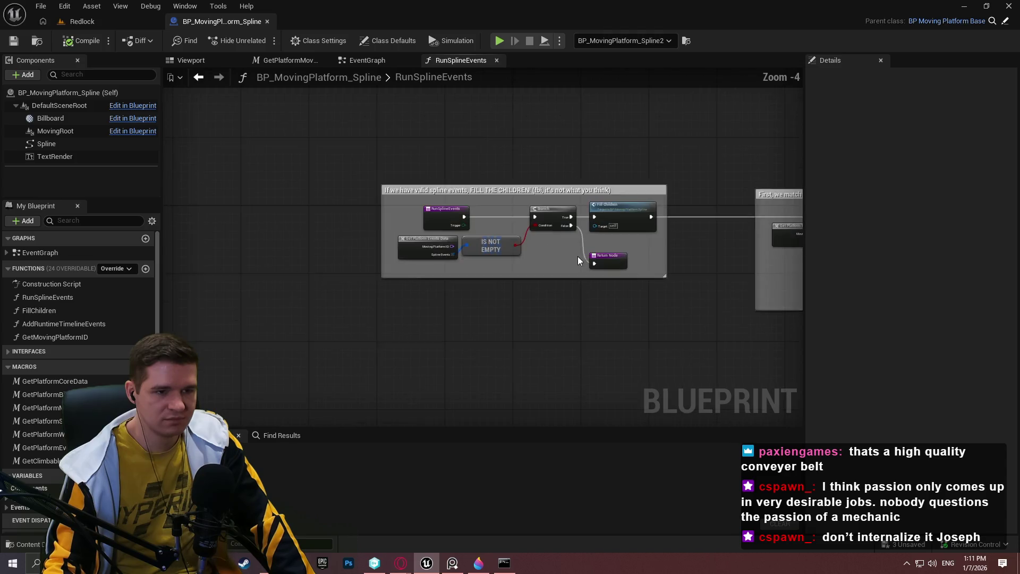
{"action": "scroll", "coordinate": [557, 277], "scroll_direction": "up", "scroll_amount": 1}
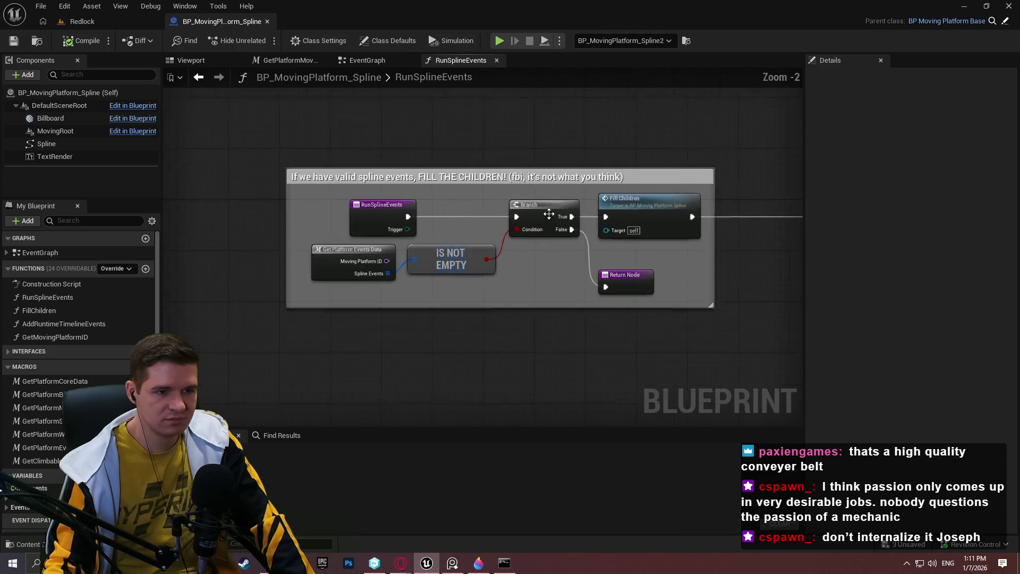
{"action": "right_click", "coordinate": [548, 210]}
{"action": "left_click", "coordinate": [586, 422]}
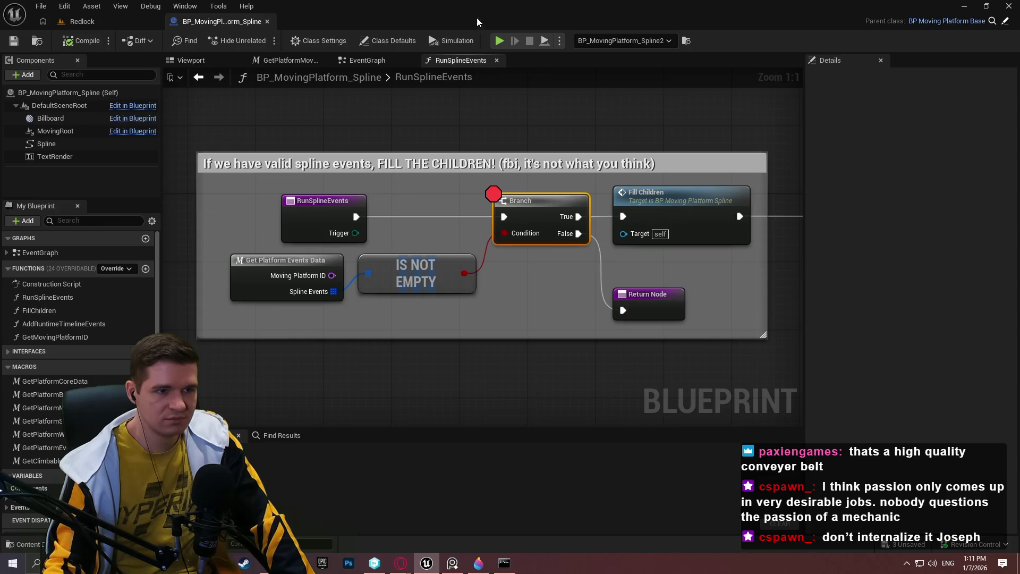
{"action": "left_click", "coordinate": [560, 41]}
{"action": "left_click", "coordinate": [609, 153]}
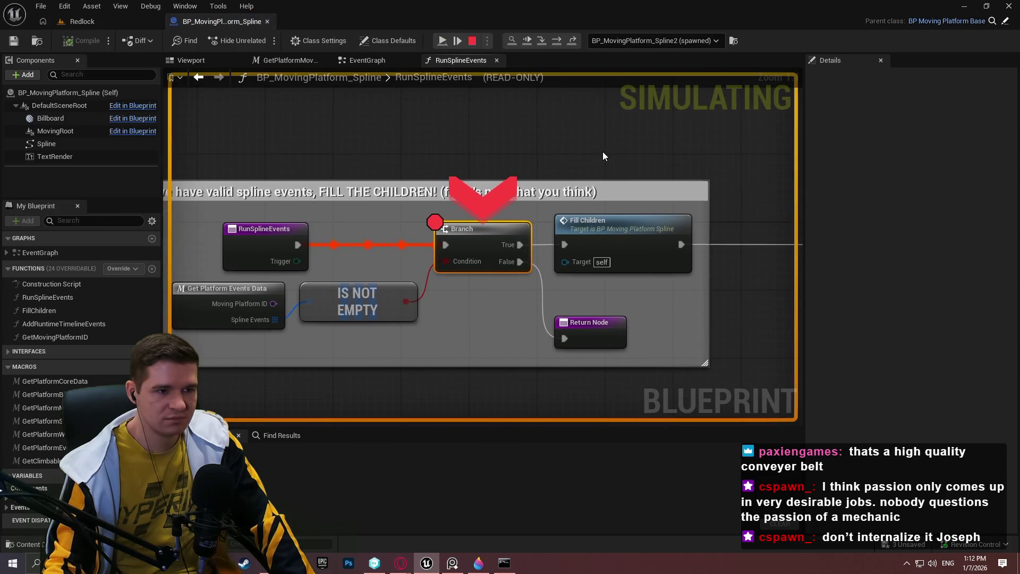
Step past the Branch into FillChildren and through its For Each Loop macro
{"action": "mouse_move", "coordinate": [262, 320]}
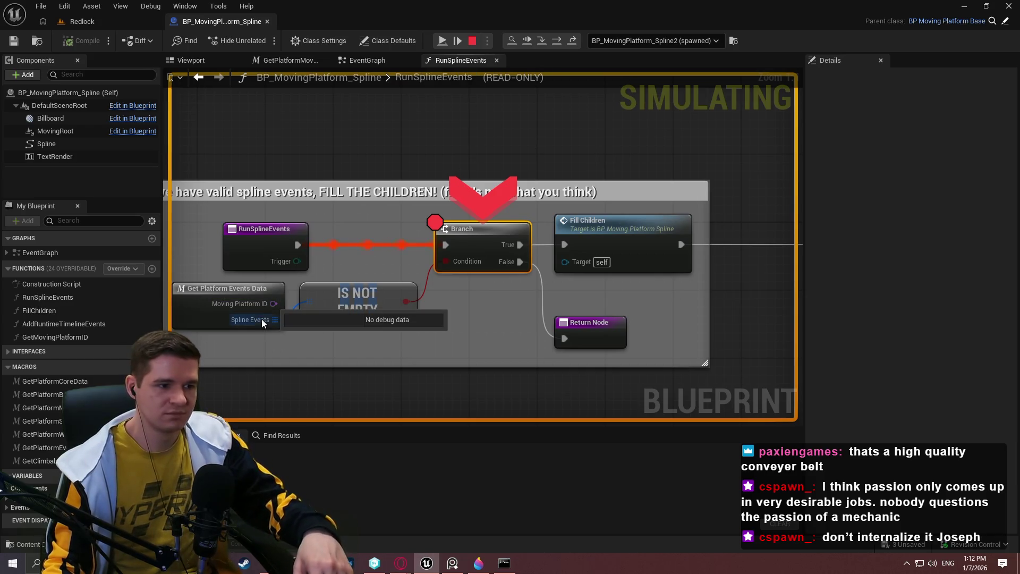
{"action": "key", "text": "F10"}
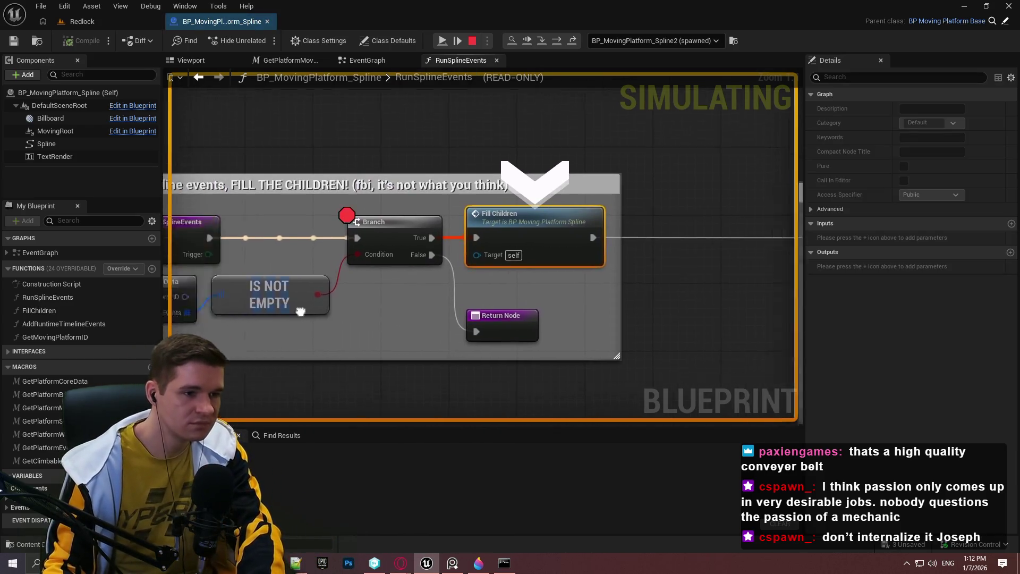
{"action": "left_click_drag", "start_coordinate": [302, 308], "coordinate": [334, 300]}
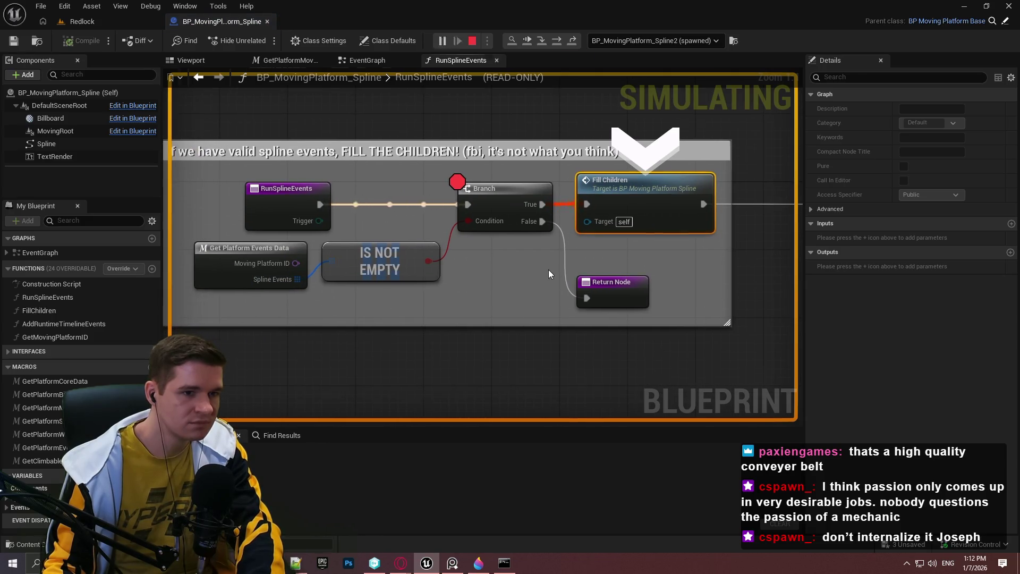
{"action": "key", "text": "F11"}
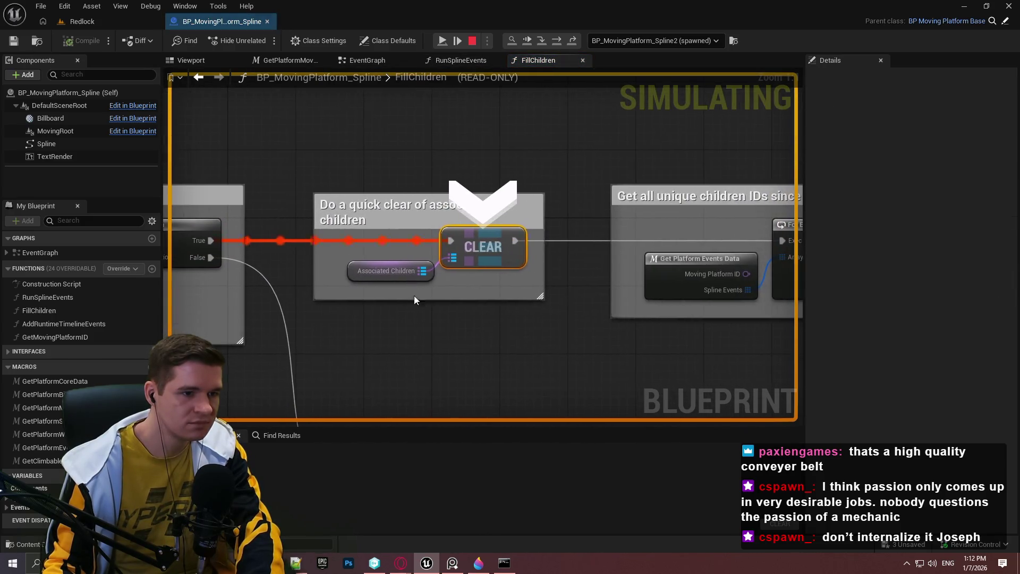
{"action": "key", "text": "F10"}
{"action": "mouse_move", "coordinate": [263, 250]}
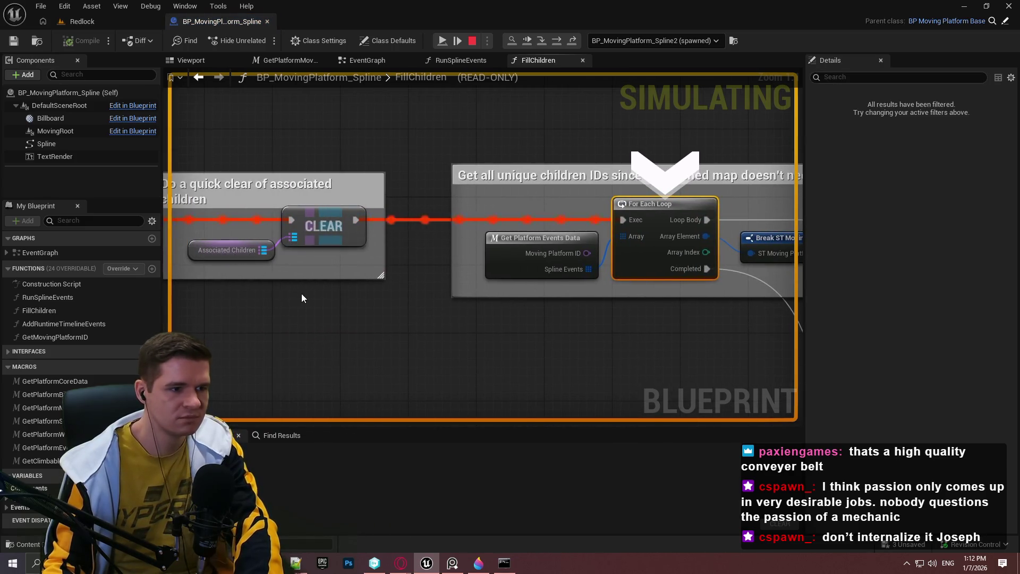
{"action": "key", "text": "F11"}
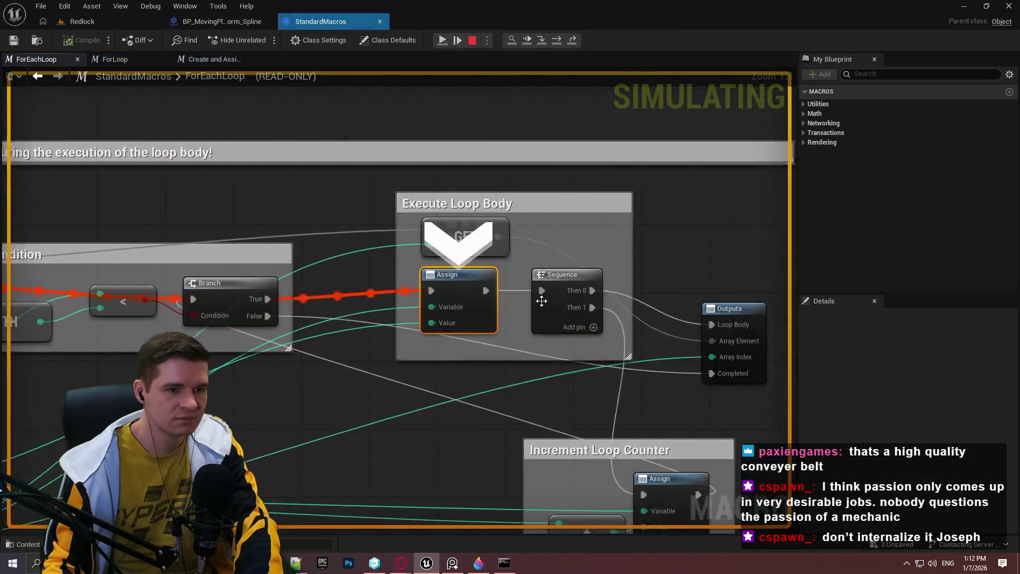
{"action": "key", "text": "F10"}
{"action": "key", "text": "F10"}
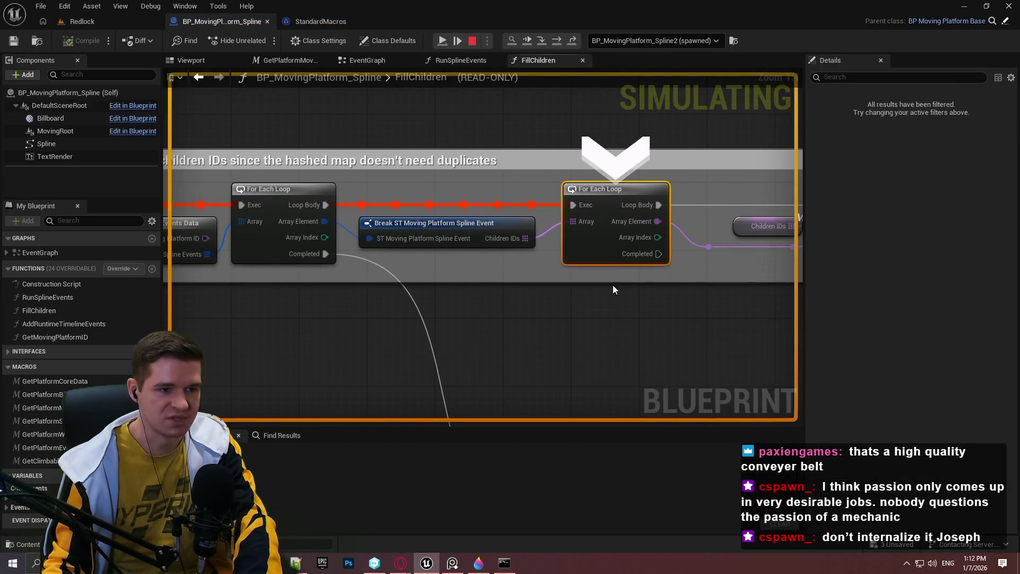
{"action": "key", "text": "F10"}
Step on through the ADDUNIQUE node and back to the Branch in FillChildren
{"action": "mouse_move", "coordinate": [556, 216]}
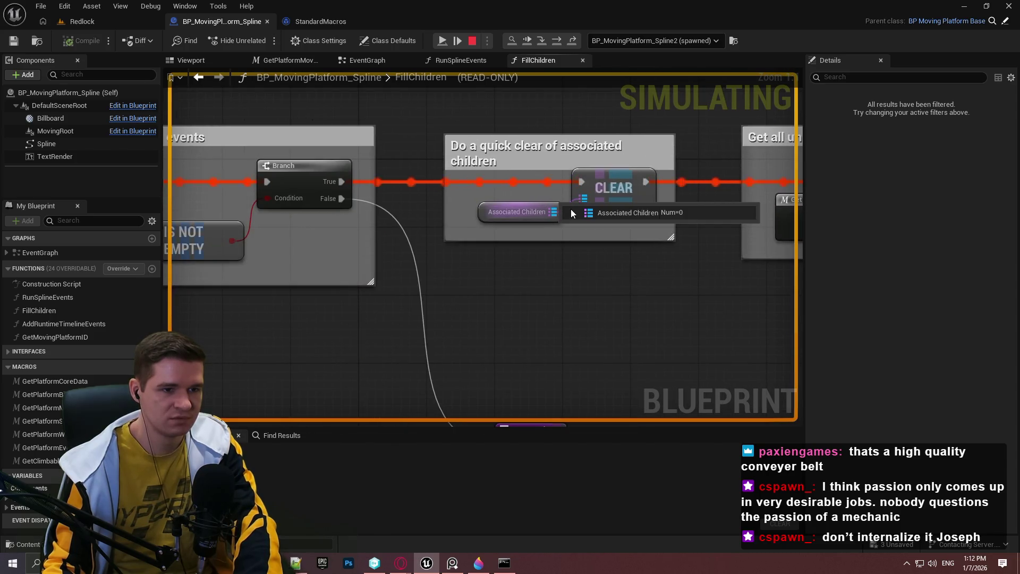
{"action": "key", "text": "F10"}
{"action": "scroll", "coordinate": [523, 205], "scroll_direction": "down", "scroll_amount": 6}
{"action": "scroll", "coordinate": [524, 205], "scroll_direction": "up", "scroll_amount": 3}
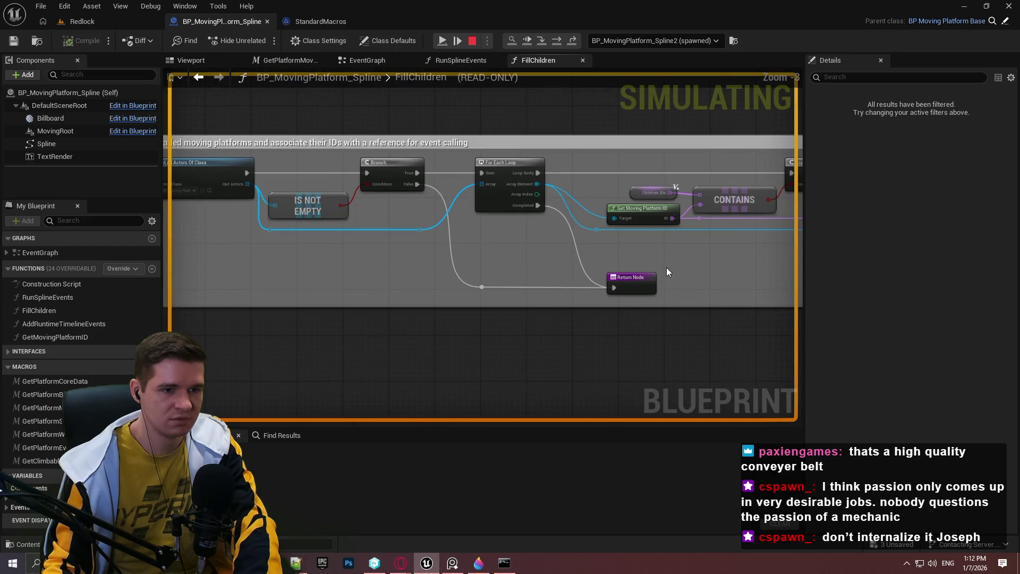
{"action": "key", "text": "F10"}
{"action": "key", "text": "F10"}
{"action": "key", "text": "F10"}
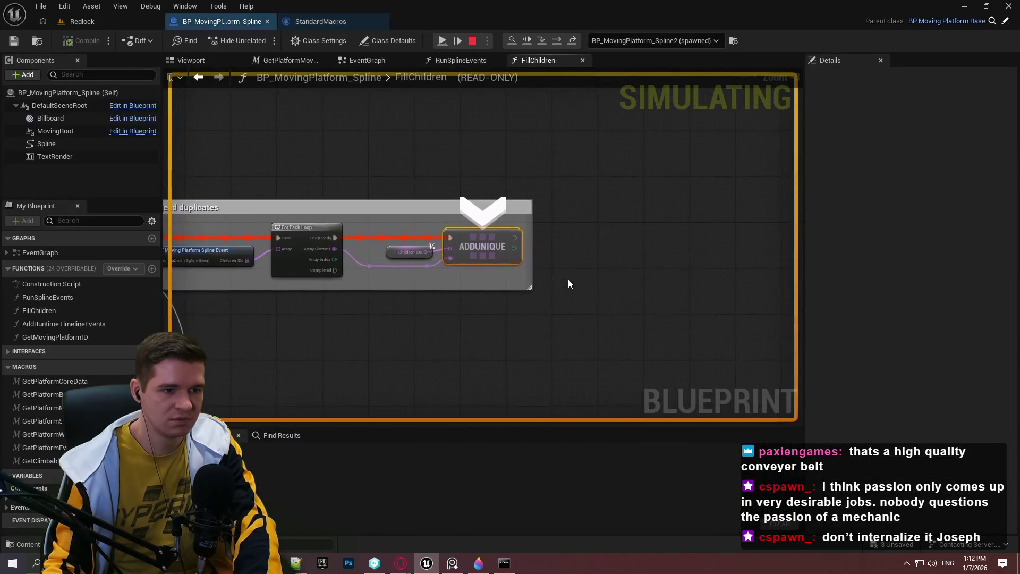
{"action": "key", "text": "F10"}
{"action": "key", "text": "F10"}
{"action": "key", "text": "F10"}
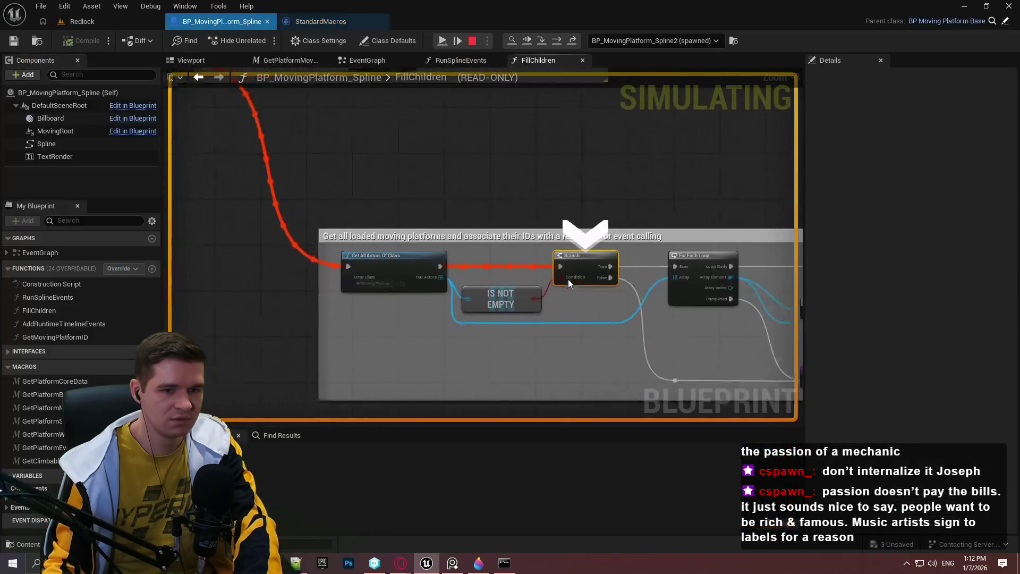
{"action": "key", "text": "F10"}
{"action": "key", "text": "F10"}
{"action": "key", "text": "F10"}
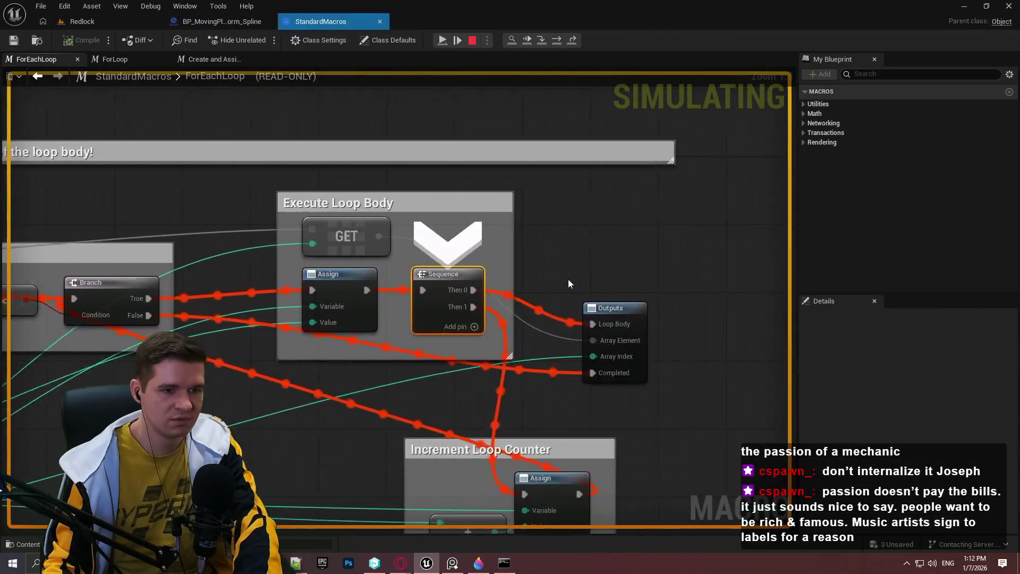
{"action": "key", "text": "F10"}
{"action": "key", "text": "F10"}
{"action": "key", "text": "F10"}
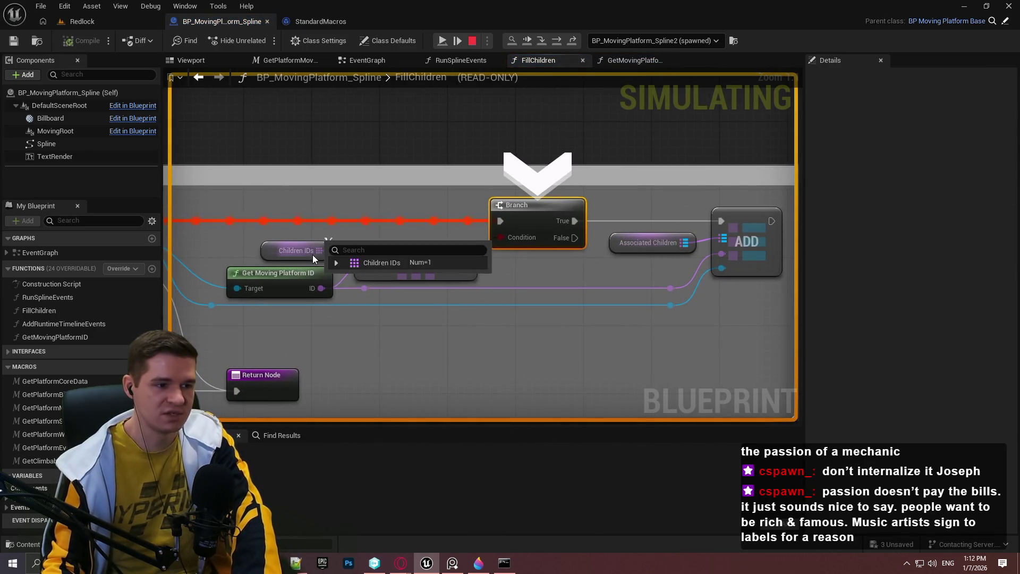
Expand Children IDs, then step through GetMovingPlatformID and FillChildren back to the SET node
{"action": "left_click", "coordinate": [337, 262]}
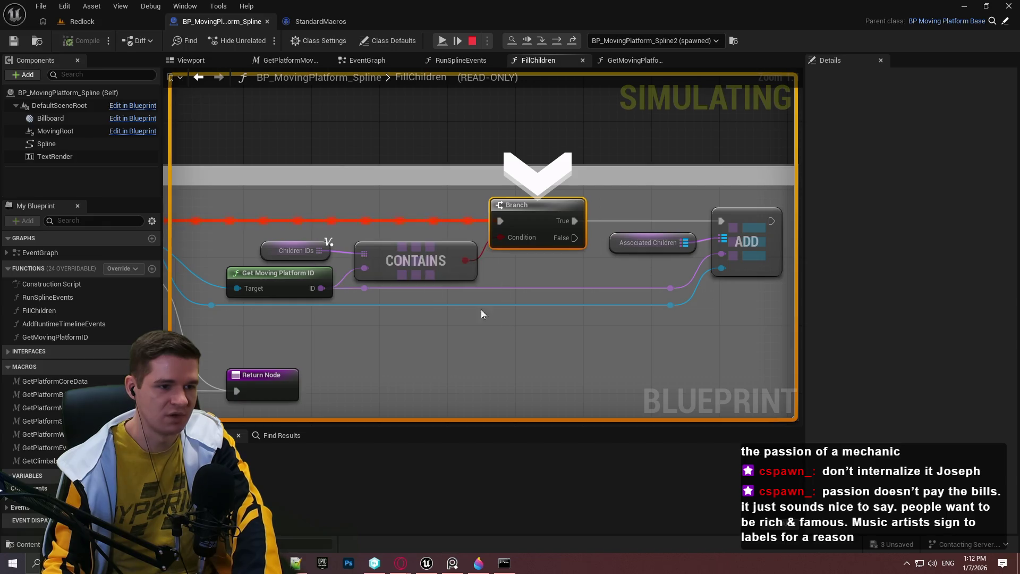
{"action": "key", "text": "F11"}
{"action": "key", "text": "F11"}
{"action": "key", "text": "F11"}
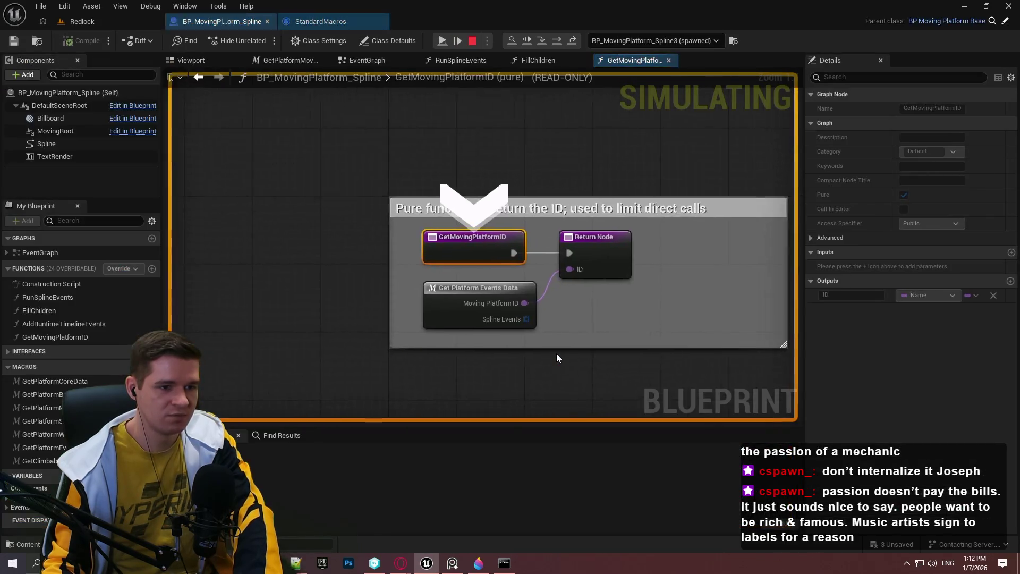
{"action": "key", "text": "F11"}
{"action": "key", "text": "F11"}
{"action": "key", "text": "F11"}
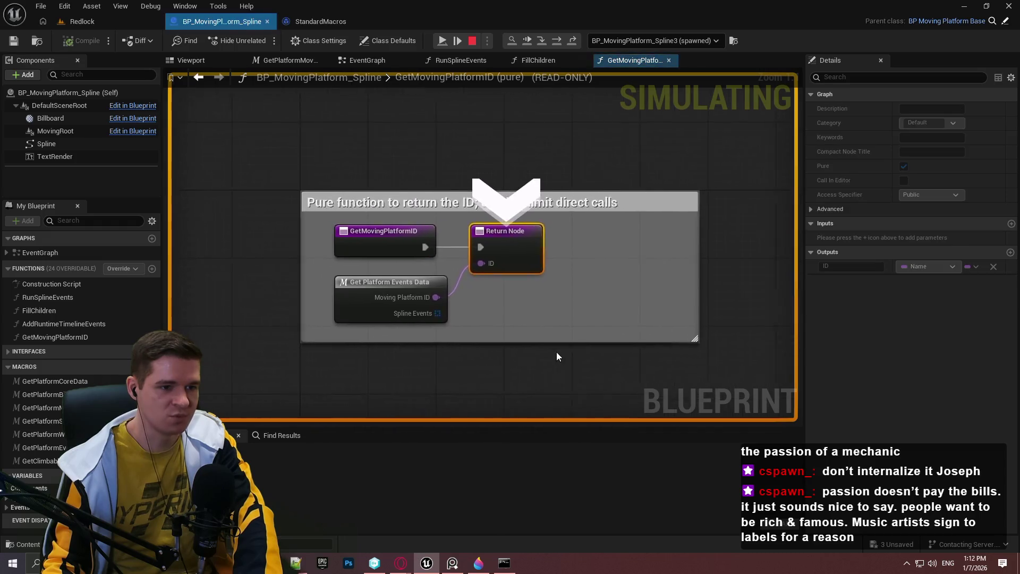
{"action": "key", "text": "F11"}
{"action": "key", "text": "F11"}
{"action": "key", "text": "F11"}
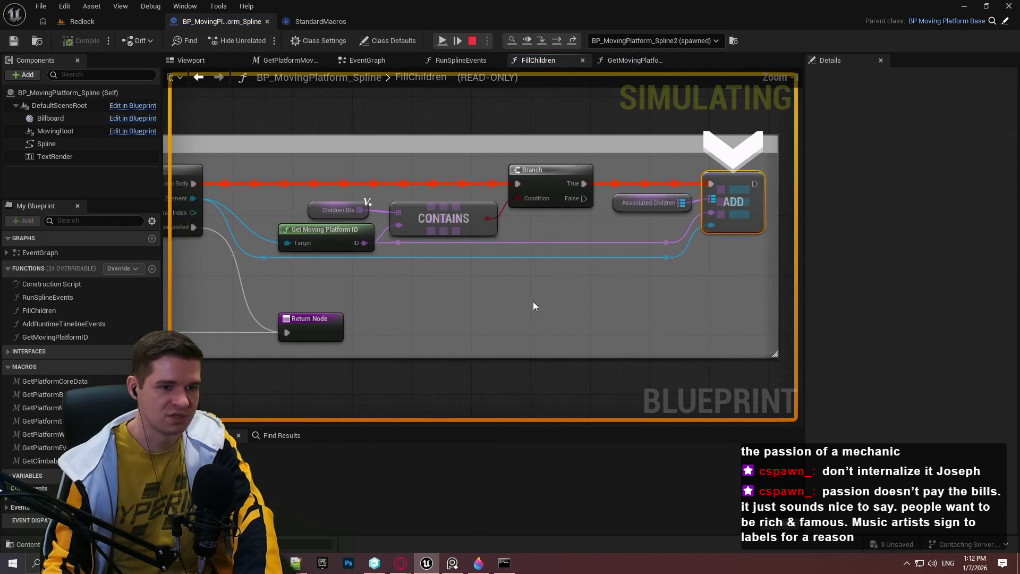
{"action": "key", "text": "F11"}
{"action": "key", "text": "F11"}
{"action": "key", "text": "F11"}
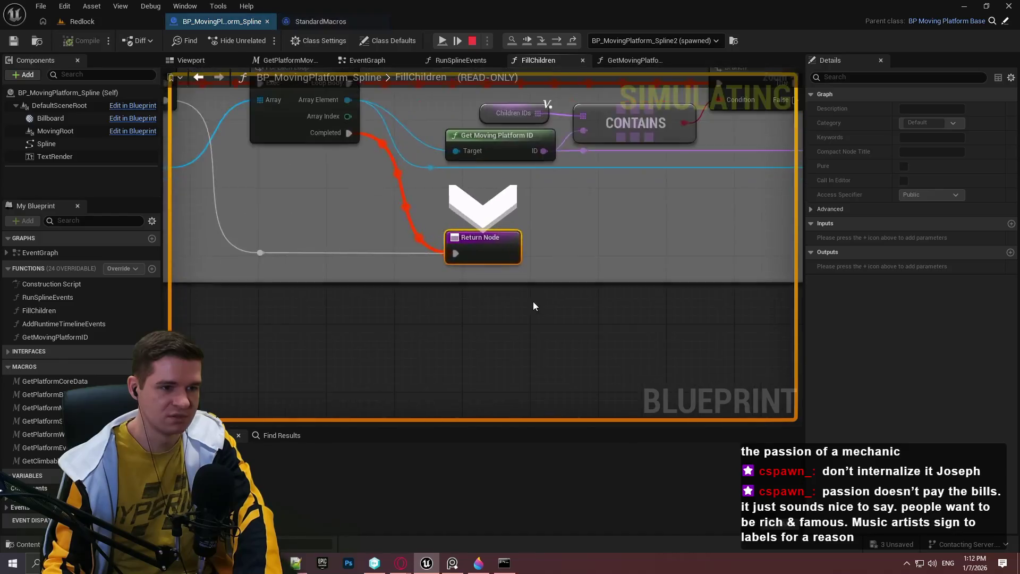
{"action": "key", "text": "F11"}
{"action": "key", "text": "F11"}
{"action": "key", "text": "F11"}
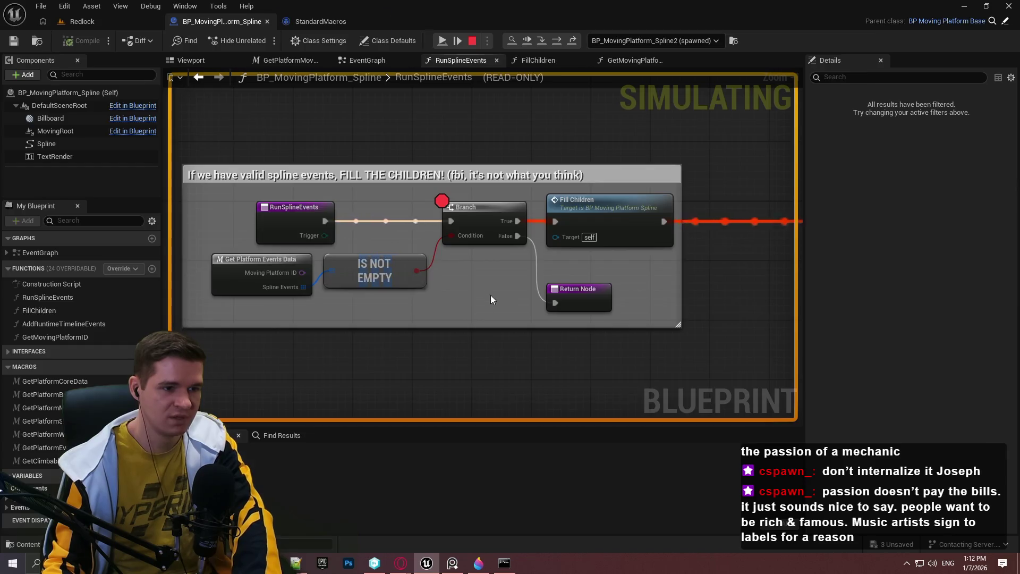
{"action": "key", "text": "F11"}
{"action": "key", "text": "F11"}
{"action": "key", "text": "F11"}
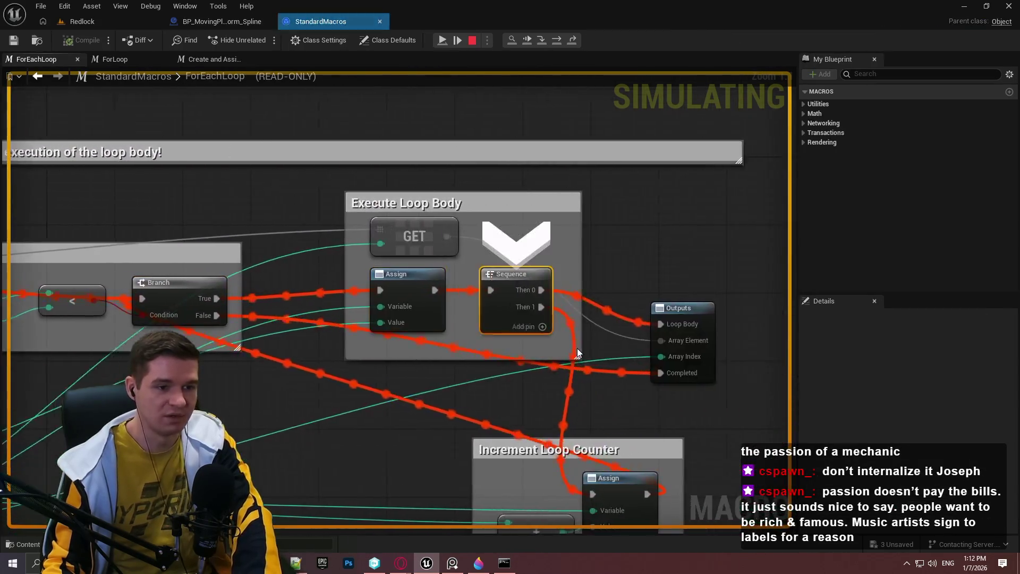
{"action": "key", "text": "F11"}
{"action": "key", "text": "F11"}
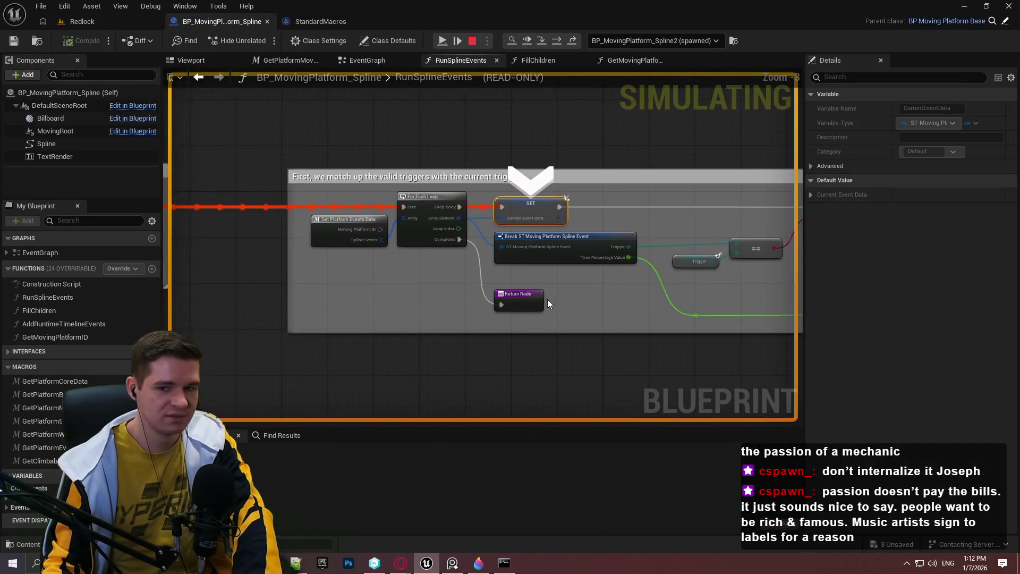
Step over through the loop and Branch to the RunSplineEvents Return Node
{"action": "scroll", "coordinate": [548, 303], "scroll_direction": "up", "scroll_amount": 1}
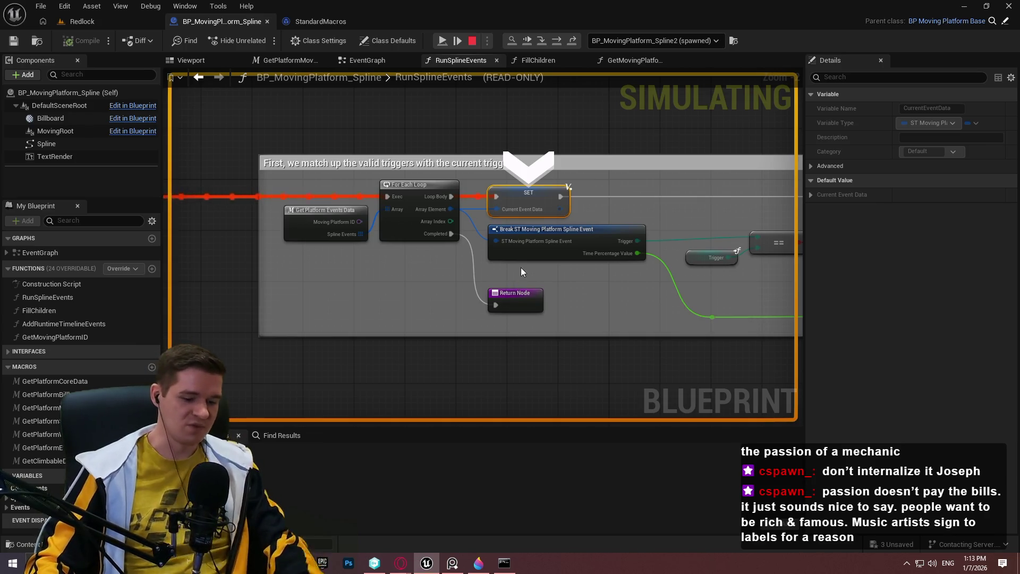
{"action": "key", "text": "F10"}
{"action": "key", "text": "F10"}
{"action": "key", "text": "F10"}
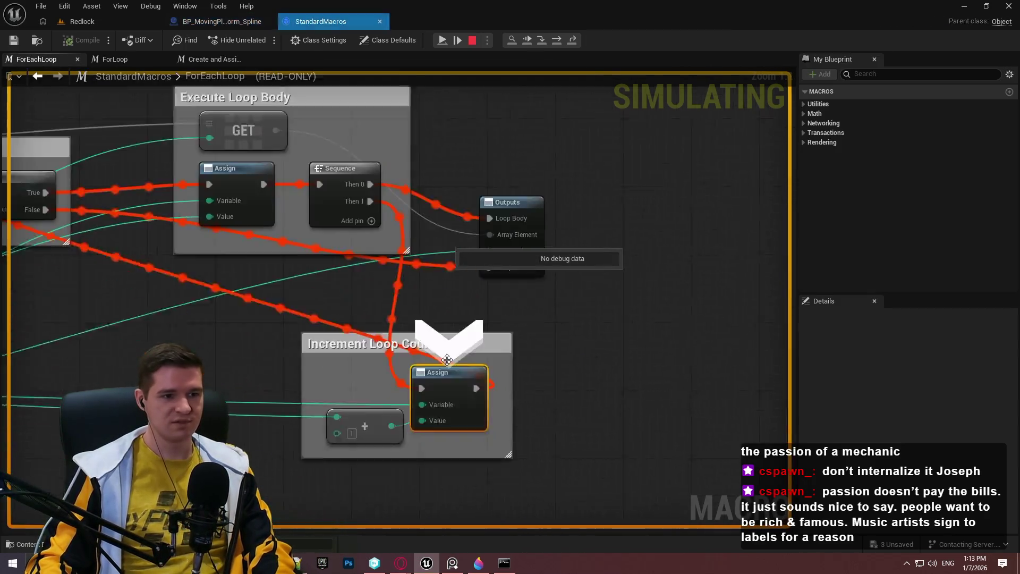
{"action": "key", "text": "F10"}
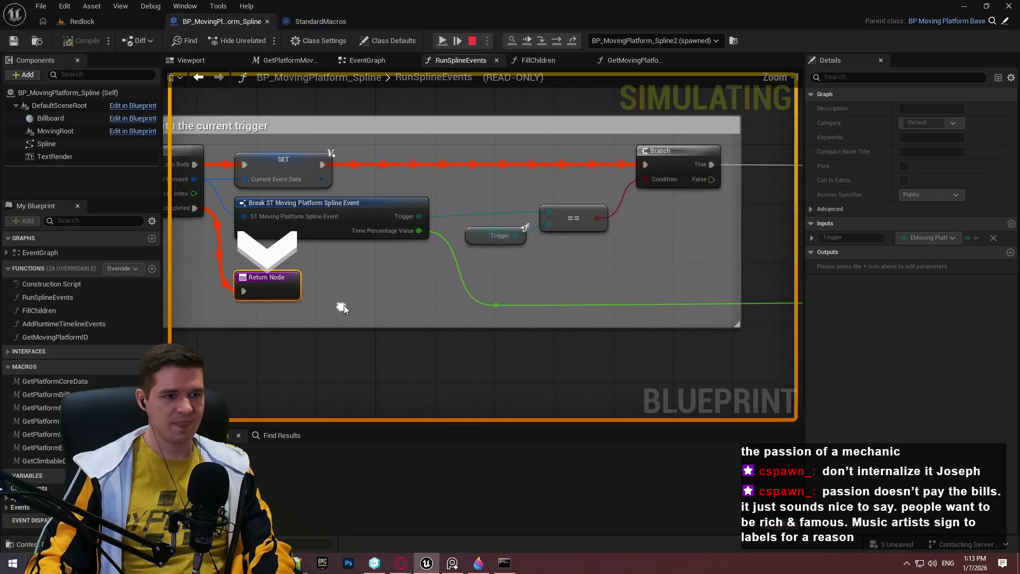
Inspect the For Each Loop, Get Platform Events Data, Branch and == nodes while paused
{"action": "scroll", "coordinate": [478, 251], "scroll_direction": "up", "scroll_amount": 2}
{"action": "mouse_move", "coordinate": [306, 247]}
{"action": "left_mouse_down"}
{"action": "mouse_move", "coordinate": [532, 260]}
{"action": "mouse_move", "coordinate": [654, 280]}
{"action": "mouse_move", "coordinate": [204, 290]}
{"action": "mouse_move", "coordinate": [554, 280]}
{"action": "left_mouse_up"}
{"action": "scroll", "coordinate": [654, 280], "scroll_direction": "down", "scroll_amount": 2}
{"action": "scroll", "coordinate": [652, 275], "scroll_direction": "up", "scroll_amount": 1}
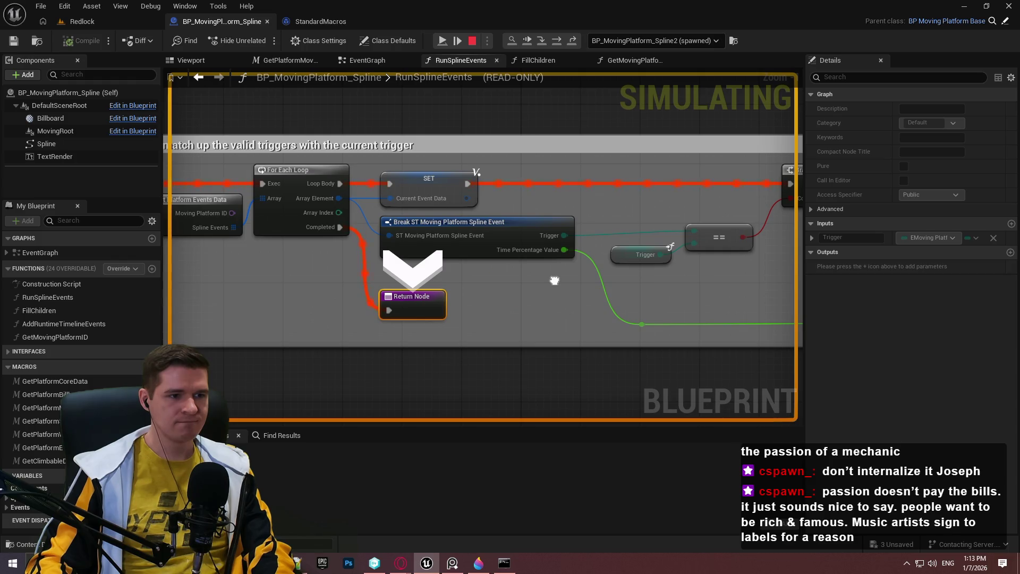
{"action": "left_click_drag", "start_coordinate": [220, 229], "coordinate": [347, 226]}
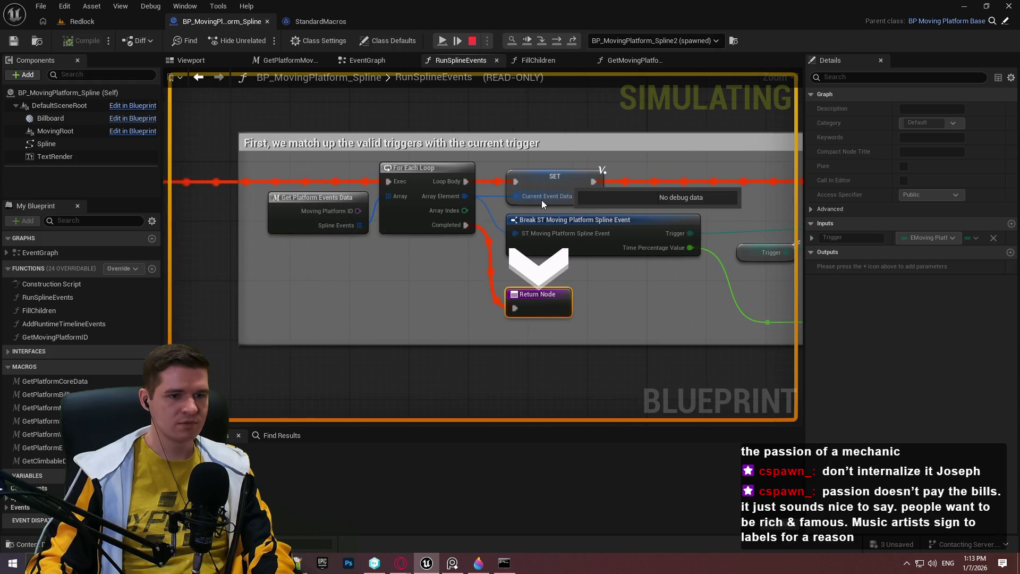
{"action": "mouse_move", "coordinate": [682, 290]}
{"action": "left_mouse_down"}
{"action": "mouse_move", "coordinate": [353, 264]}
{"action": "mouse_move", "coordinate": [498, 276]}
{"action": "left_mouse_up"}
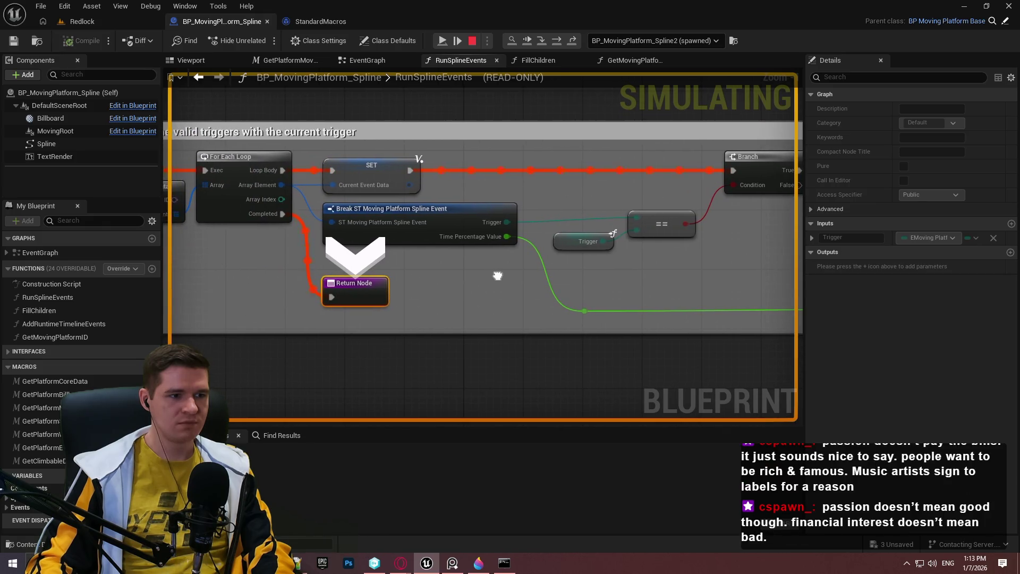
{"action": "scroll", "coordinate": [606, 282], "scroll_direction": "down", "scroll_amount": 3}
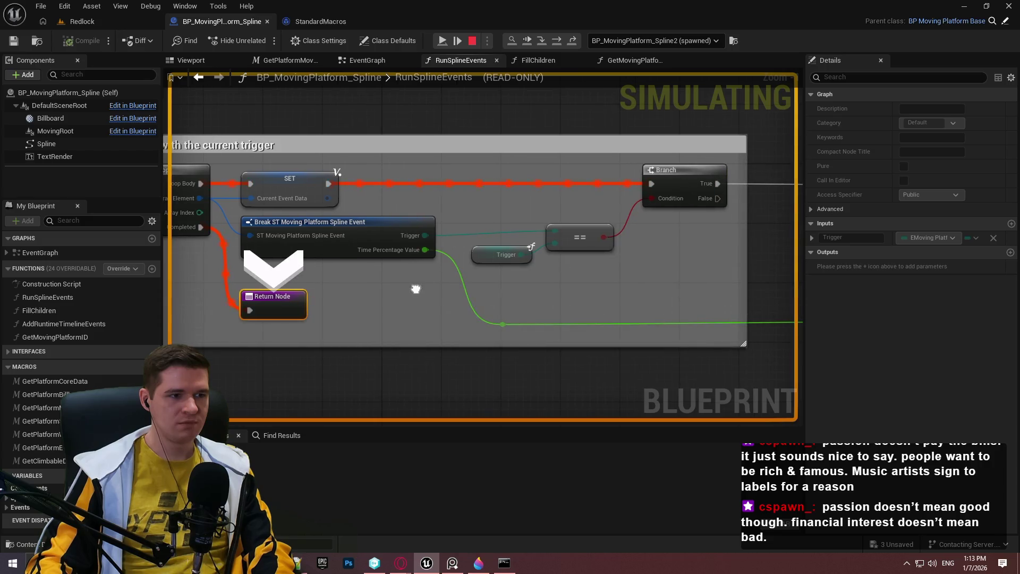
{"action": "scroll", "coordinate": [454, 306], "scroll_direction": "down", "scroll_amount": 1}
{"action": "scroll", "coordinate": [425, 271], "scroll_direction": "down", "scroll_amount": 1}
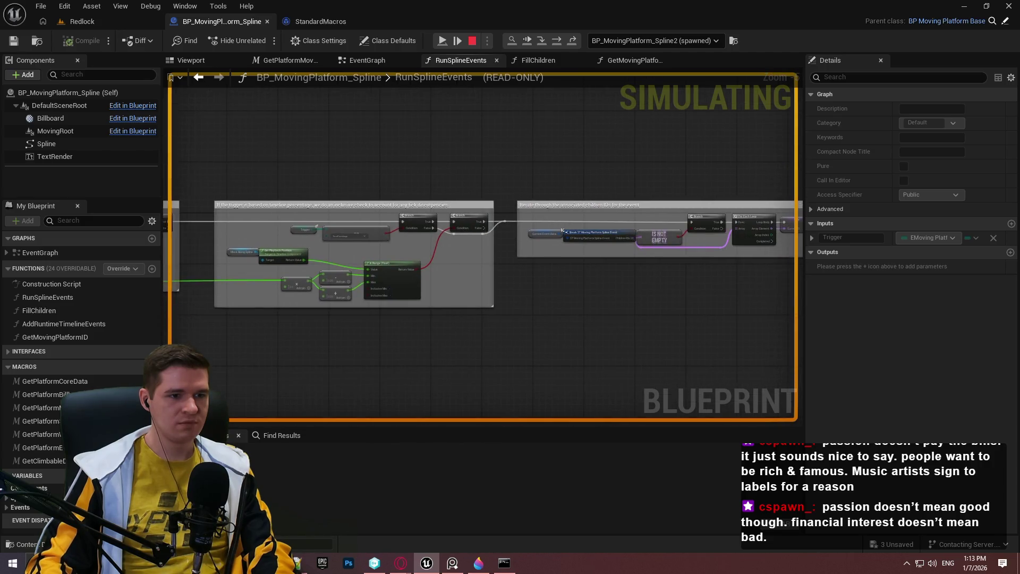
{"action": "left_click_drag", "start_coordinate": [420, 270], "coordinate": [616, 280]}
{"action": "scroll", "coordinate": [566, 262], "scroll_direction": "up", "scroll_amount": 3}
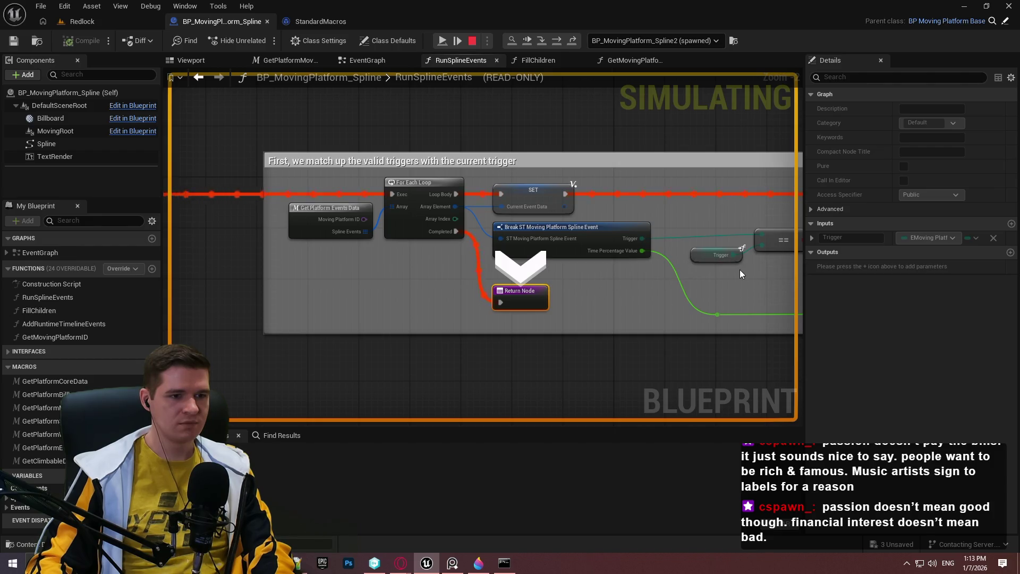
{"action": "left_click_drag", "start_coordinate": [734, 272], "coordinate": [589, 290]}
{"action": "scroll", "coordinate": [464, 273], "scroll_direction": "up", "scroll_amount": 1}
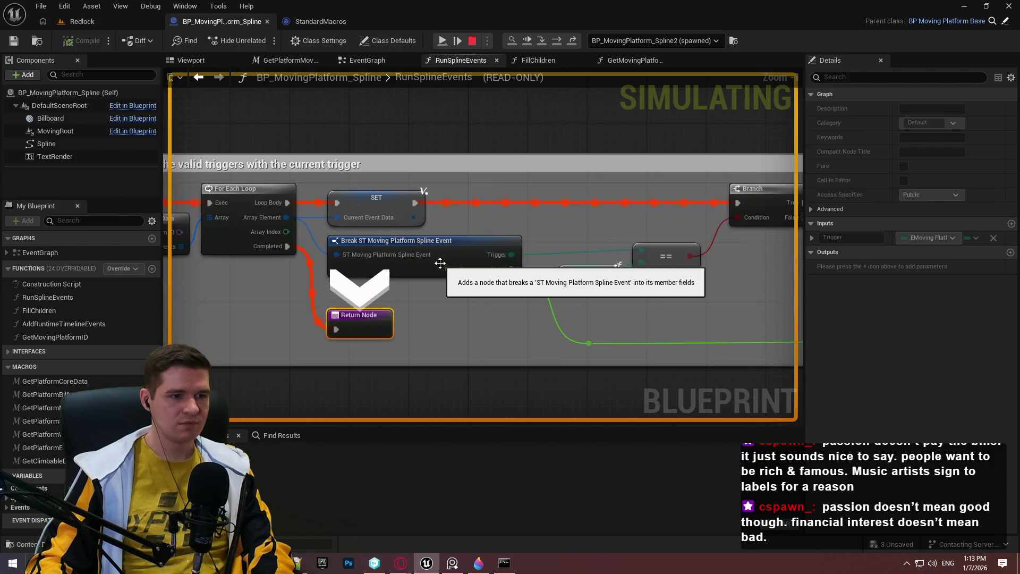
{"action": "mouse_move", "coordinate": [615, 228]}
{"action": "left_mouse_down"}
{"action": "mouse_move", "coordinate": [538, 238]}
{"action": "mouse_move", "coordinate": [668, 251]}
{"action": "left_mouse_up"}
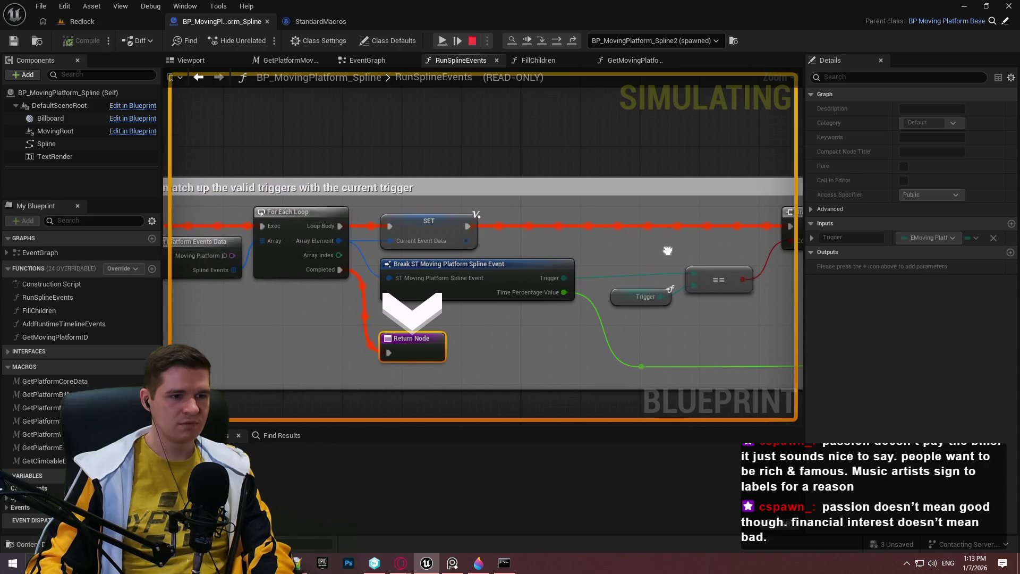
{"action": "left_click_drag", "start_coordinate": [265, 277], "coordinate": [364, 262]}
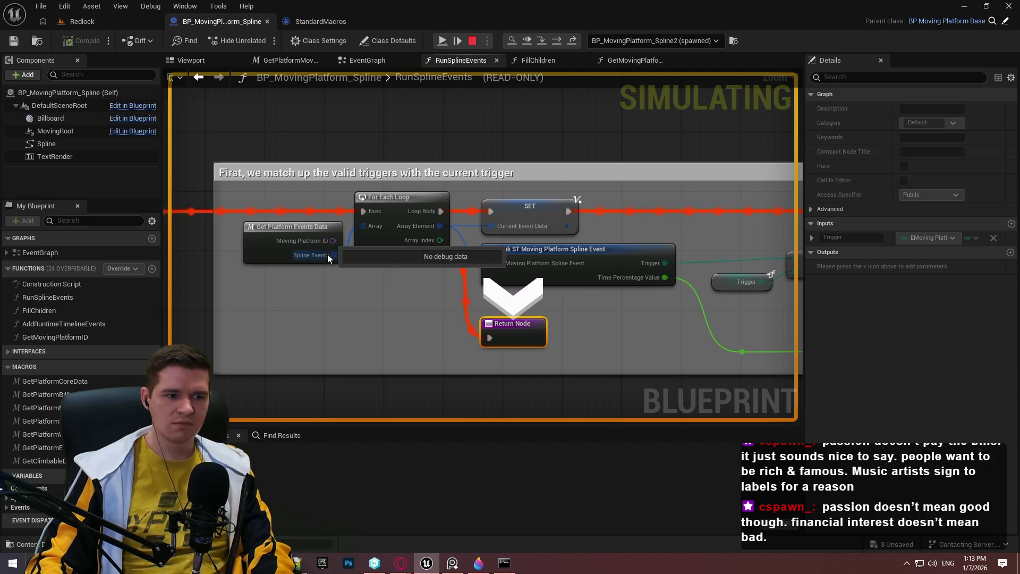
Clear the node selection and step out into the EventGraph
{"action": "mouse_move", "coordinate": [521, 226]}
{"action": "left_click", "coordinate": [413, 298]}
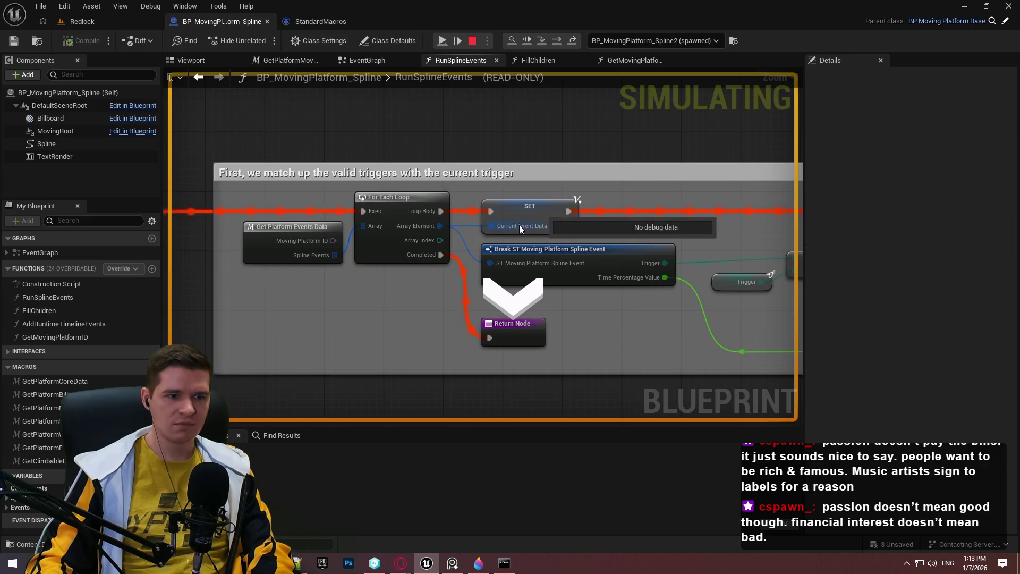
{"action": "key", "text": "F10"}
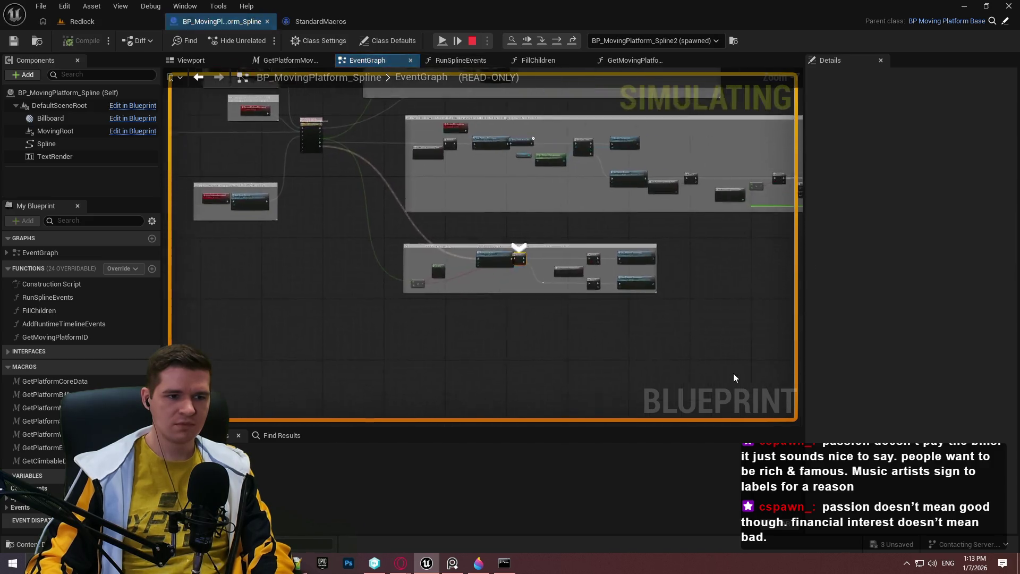
Step over to the EventGraph Branch nodes, reviewing Run Spline Events, Select and Get Platform Waiting Data
{"action": "key", "text": "F10"}
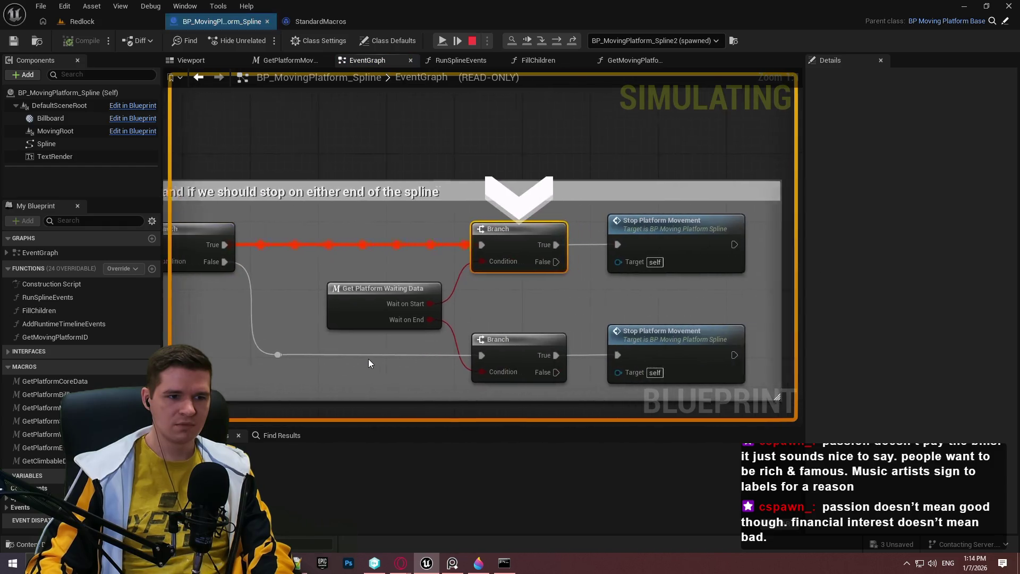
{"action": "mouse_move", "coordinate": [633, 337]}
{"action": "left_mouse_down"}
{"action": "mouse_move", "coordinate": [891, 356]}
{"action": "mouse_move", "coordinate": [824, 366]}
{"action": "mouse_move", "coordinate": [936, 361]}
{"action": "left_mouse_up"}
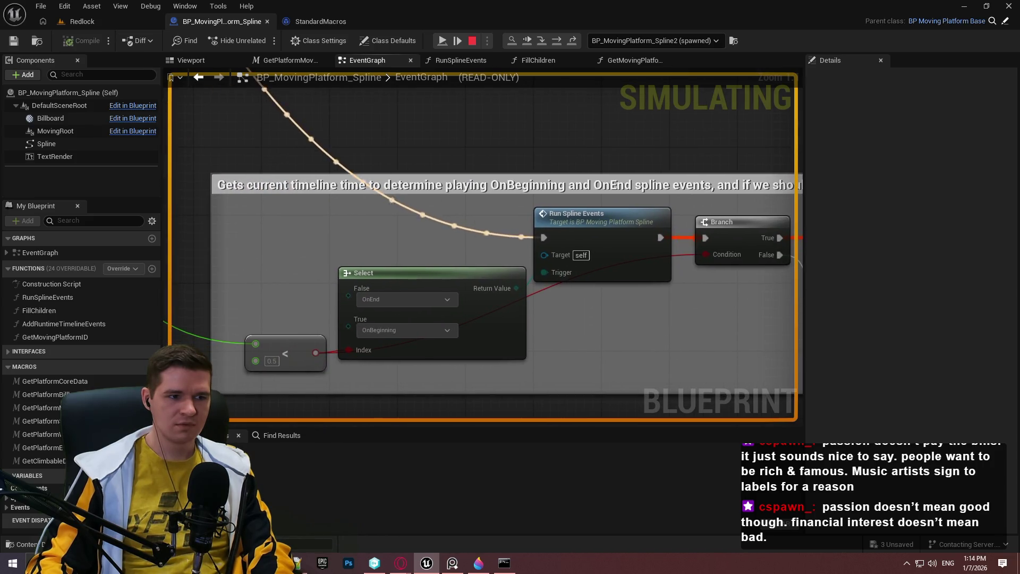
{"action": "left_click_drag", "start_coordinate": [937, 350], "coordinate": [400, 326]}
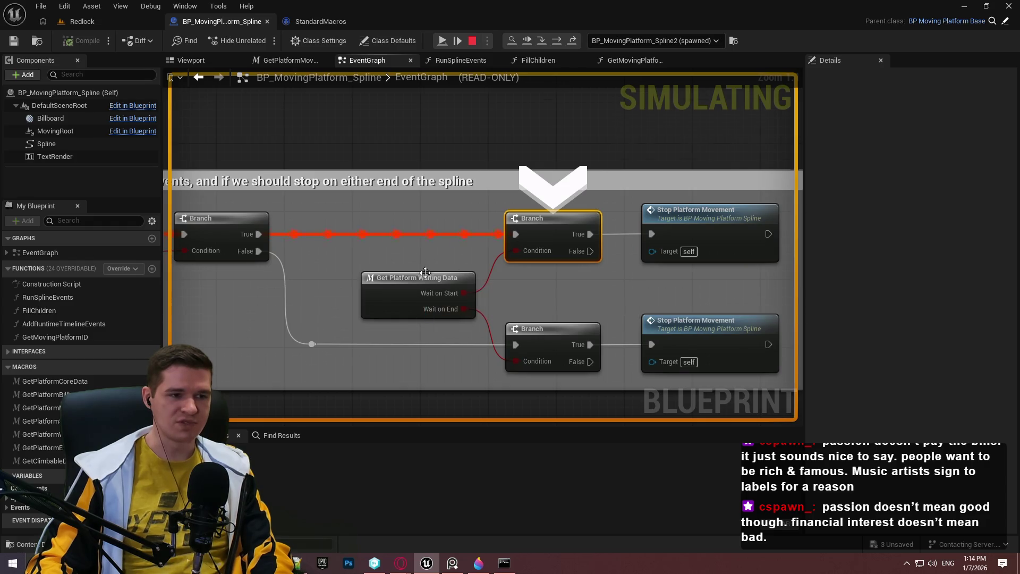
{"action": "scroll", "coordinate": [616, 313], "scroll_direction": "down", "scroll_amount": 8}
{"action": "scroll", "coordinate": [615, 308], "scroll_direction": "up", "scroll_amount": 4}
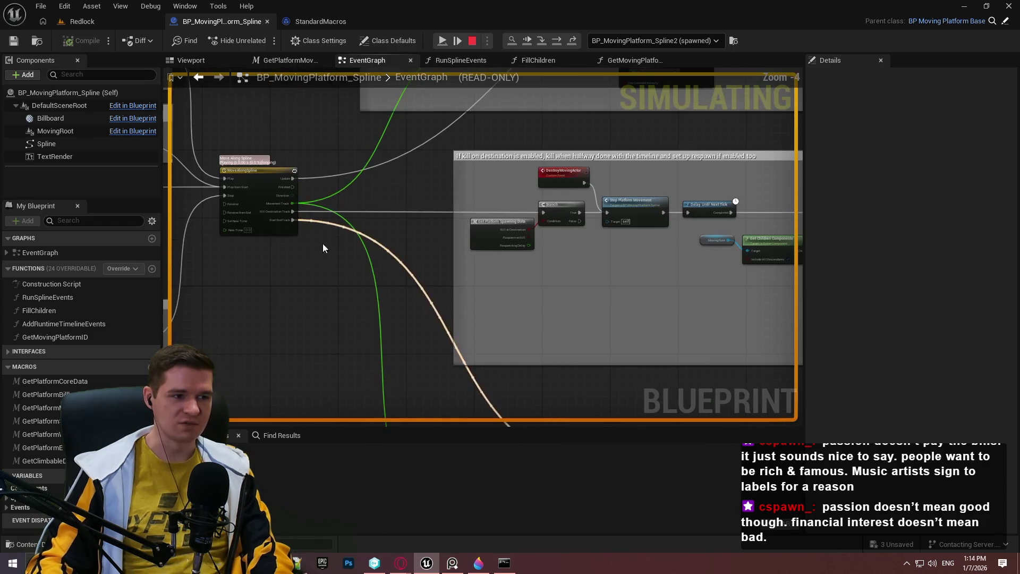
{"action": "key", "text": "F10"}
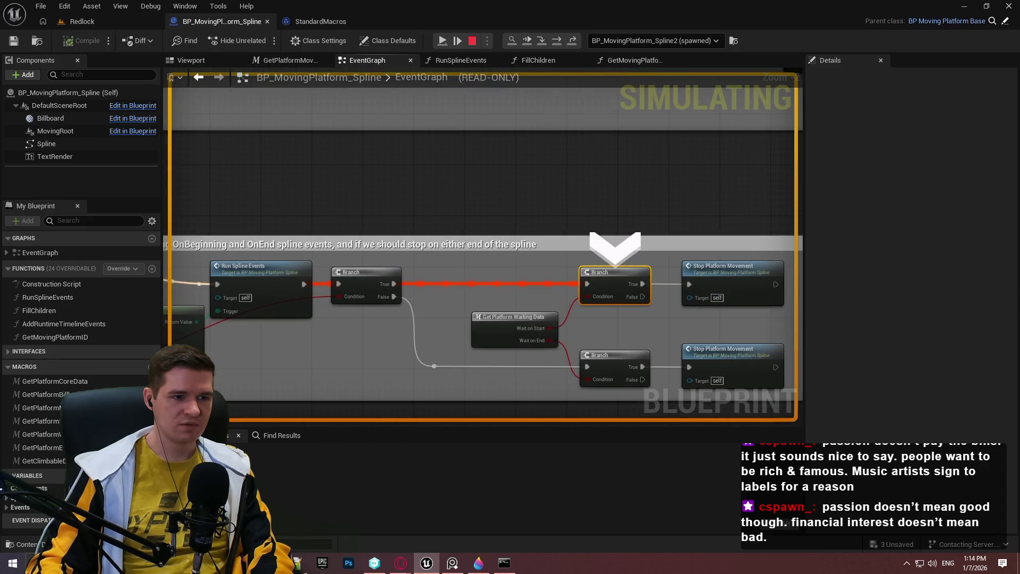
Review the Select and Stop Platform Movement nodes, then resume the simulation
{"action": "left_click_drag", "start_coordinate": [254, 236], "coordinate": [436, 237]}
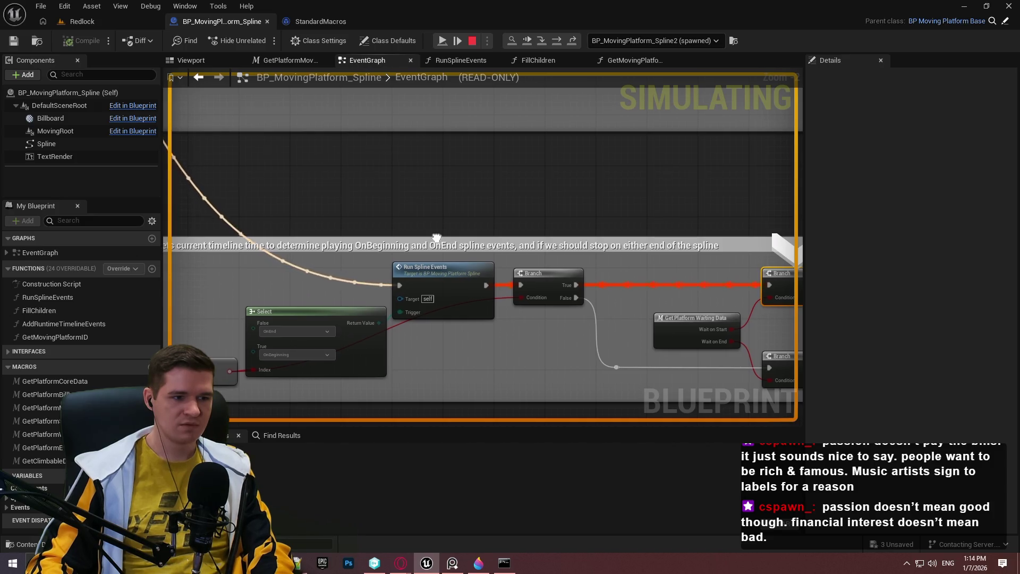
{"action": "left_click_drag", "start_coordinate": [436, 237], "coordinate": [270, 255]}
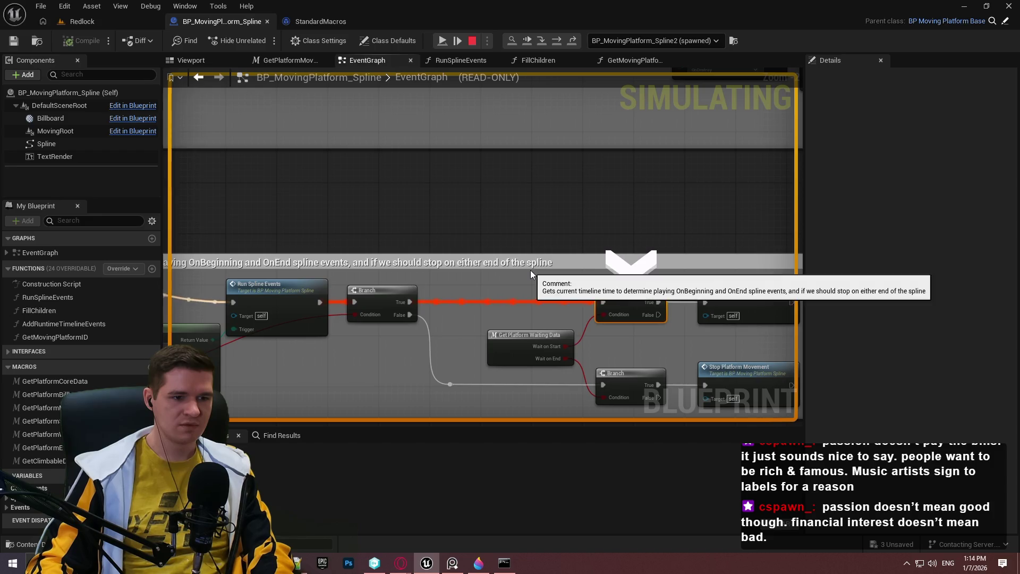
{"action": "key", "text": "F5"}
{"action": "scroll", "coordinate": [554, 295], "scroll_direction": "down", "scroll_amount": 5}
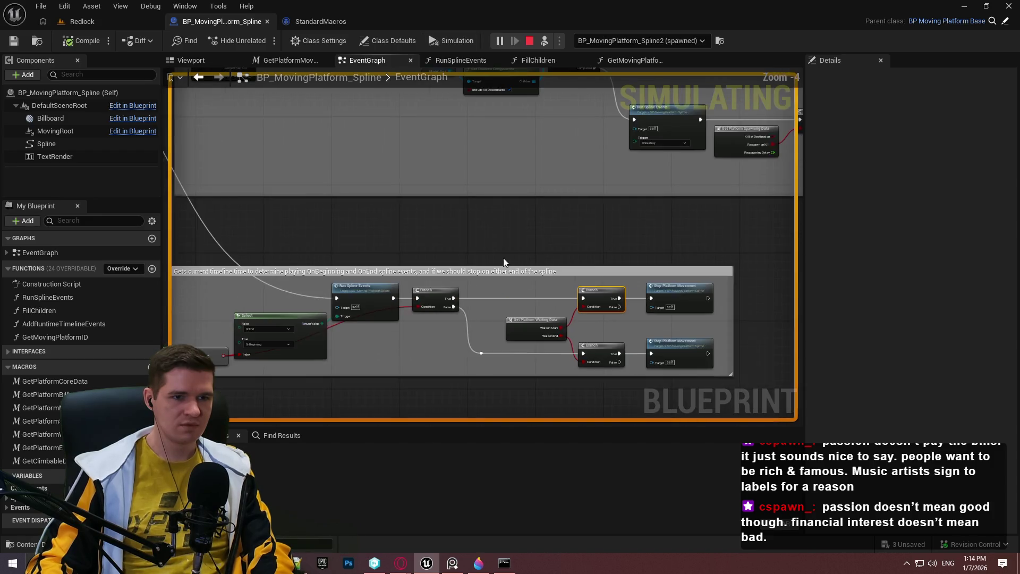
Look over the world location, rotation and MoveAlongSpline timeline nodes, then reopen RunSplineEvents
{"action": "scroll", "coordinate": [523, 289], "scroll_direction": "up", "scroll_amount": 4}
{"action": "scroll", "coordinate": [535, 233], "scroll_direction": "down", "scroll_amount": 4}
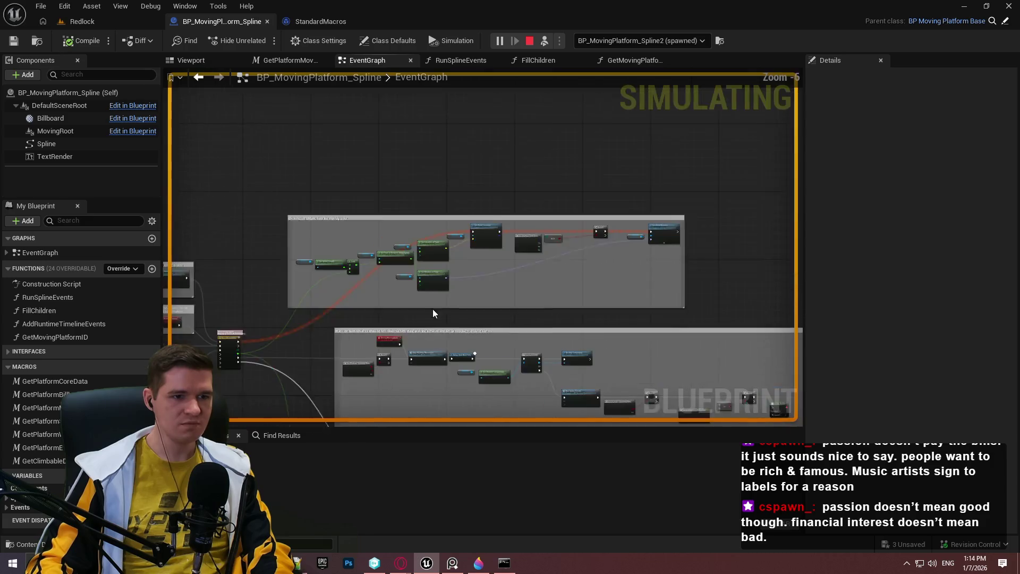
{"action": "scroll", "coordinate": [661, 159], "scroll_direction": "up", "scroll_amount": 3}
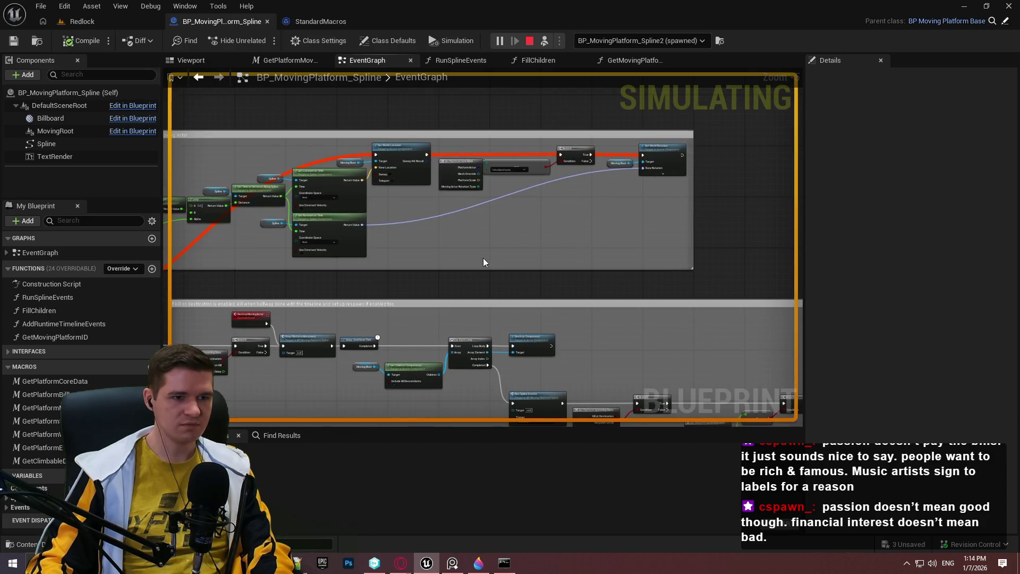
{"action": "left_click_drag", "start_coordinate": [483, 258], "coordinate": [620, 230]}
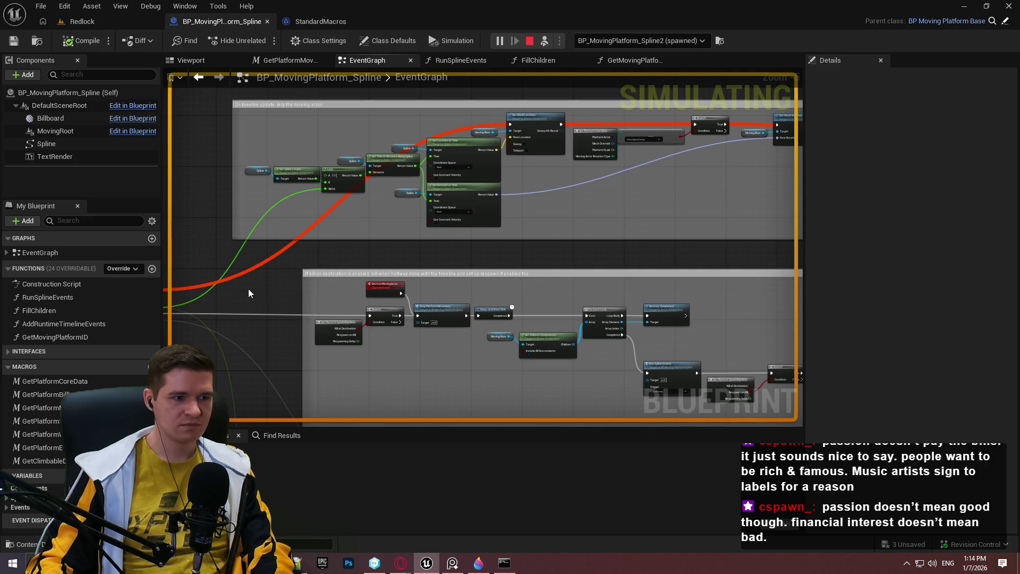
{"action": "left_click_drag", "start_coordinate": [249, 293], "coordinate": [531, 222]}
{"action": "scroll", "coordinate": [523, 211], "scroll_direction": "up", "scroll_amount": 3}
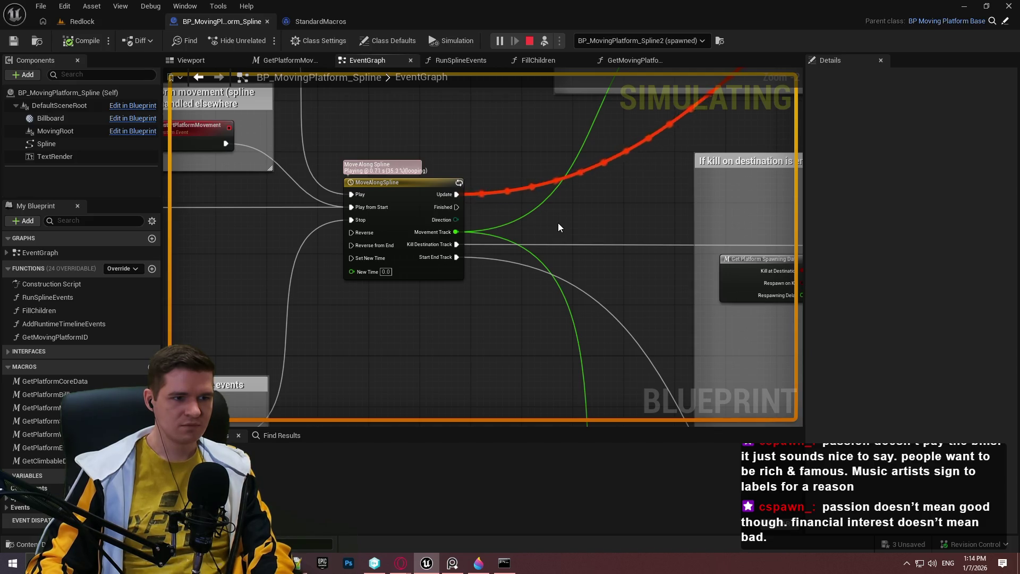
{"action": "scroll", "coordinate": [561, 233], "scroll_direction": "down", "scroll_amount": 3}
{"action": "scroll", "coordinate": [561, 233], "scroll_direction": "down", "scroll_amount": 1}
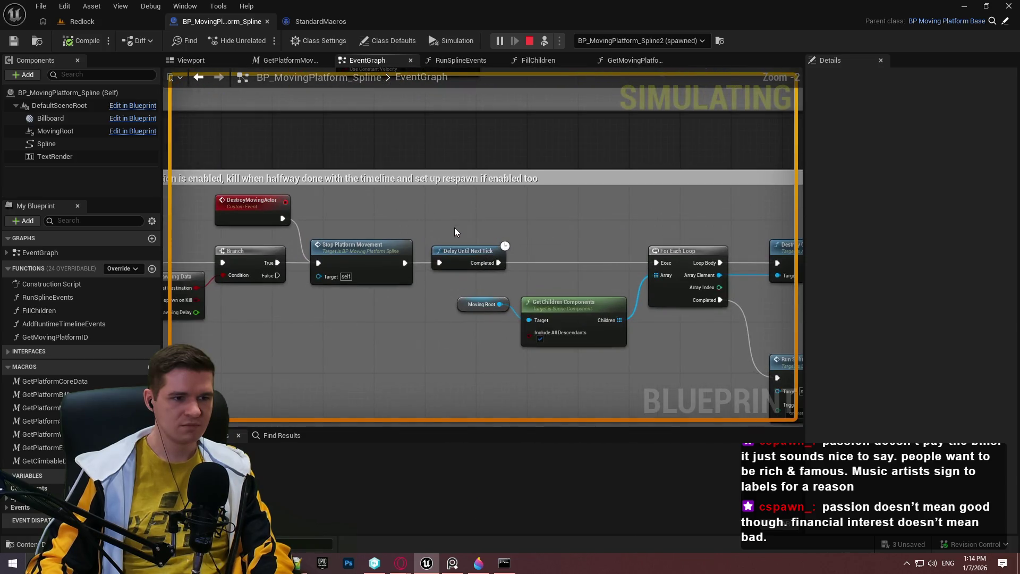
{"action": "double_click", "coordinate": [54, 299]}
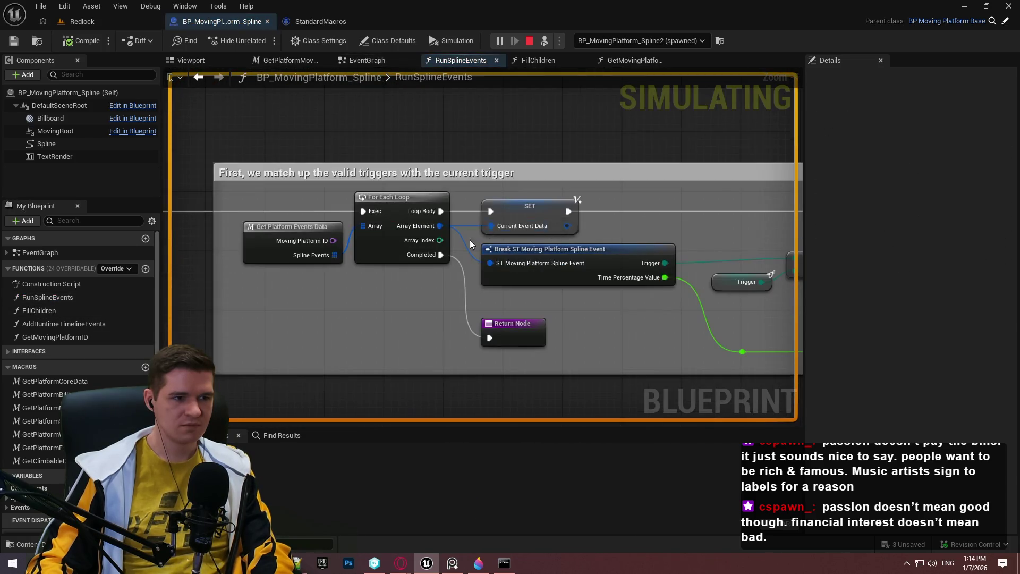
Expand the Current Event Data debug values near the children IDs loop, then stop simulating
{"action": "scroll", "coordinate": [412, 280], "scroll_direction": "down", "scroll_amount": 2}
{"action": "scroll", "coordinate": [427, 259], "scroll_direction": "up", "scroll_amount": 3}
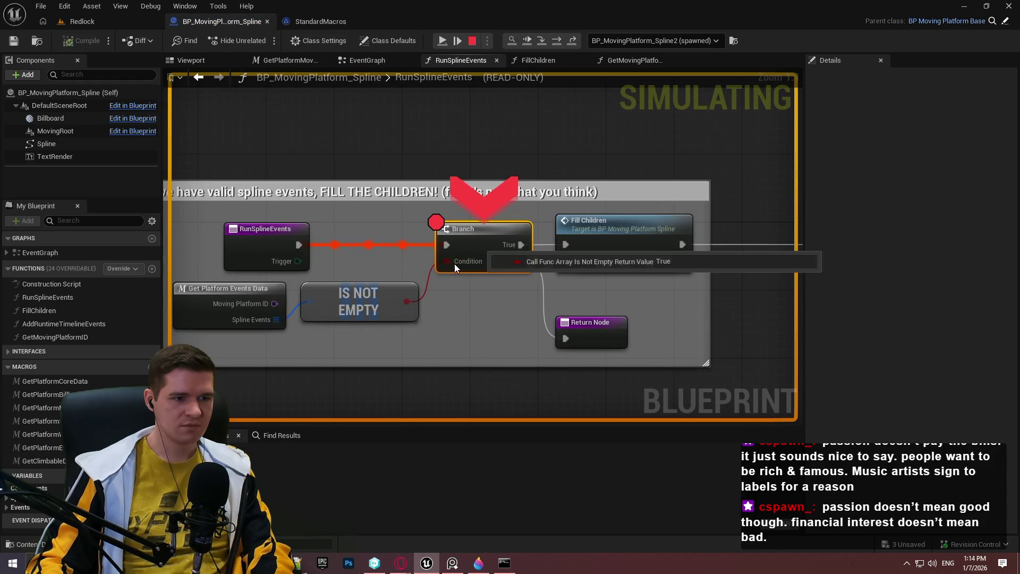
{"action": "mouse_move", "coordinate": [252, 319]}
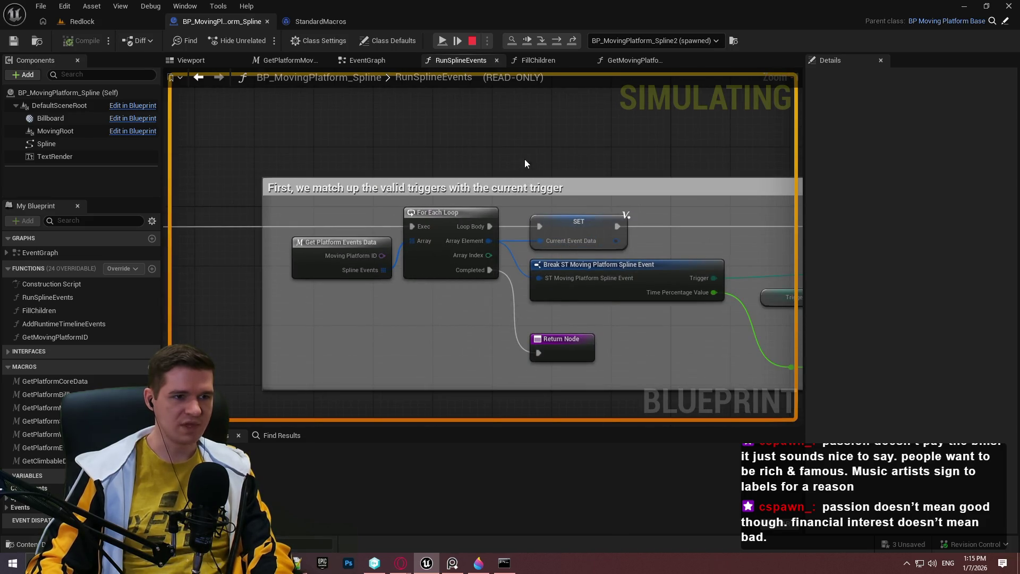
{"action": "scroll", "coordinate": [646, 241], "scroll_direction": "down", "scroll_amount": 6}
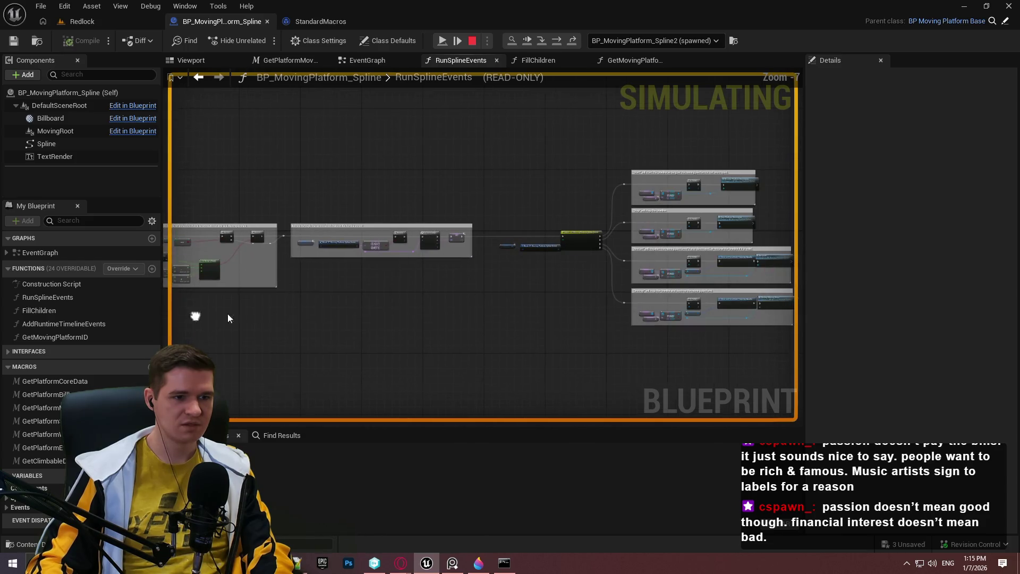
{"action": "scroll", "coordinate": [425, 253], "scroll_direction": "up", "scroll_amount": 5}
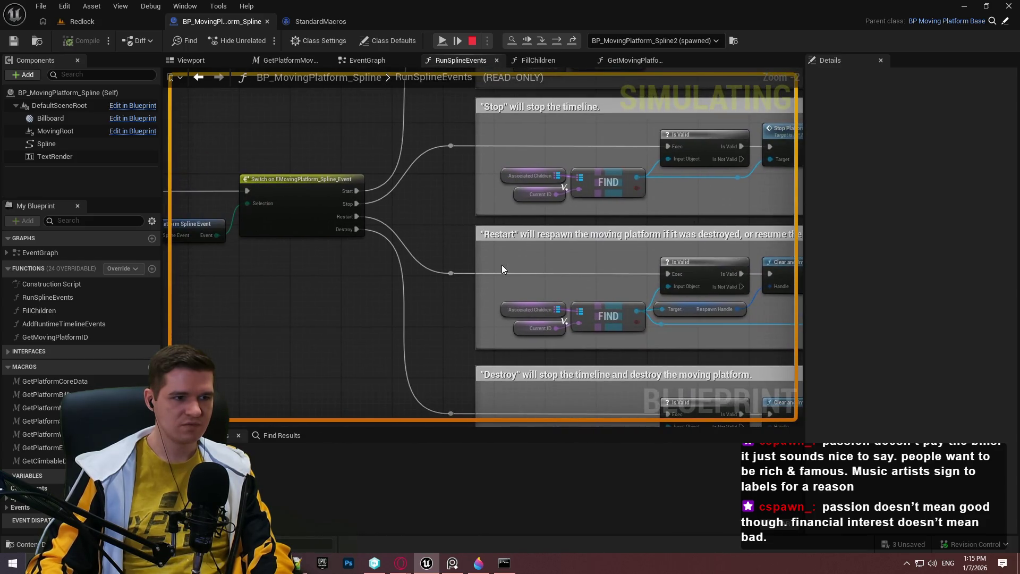
{"action": "left_click_drag", "start_coordinate": [353, 294], "coordinate": [660, 314]}
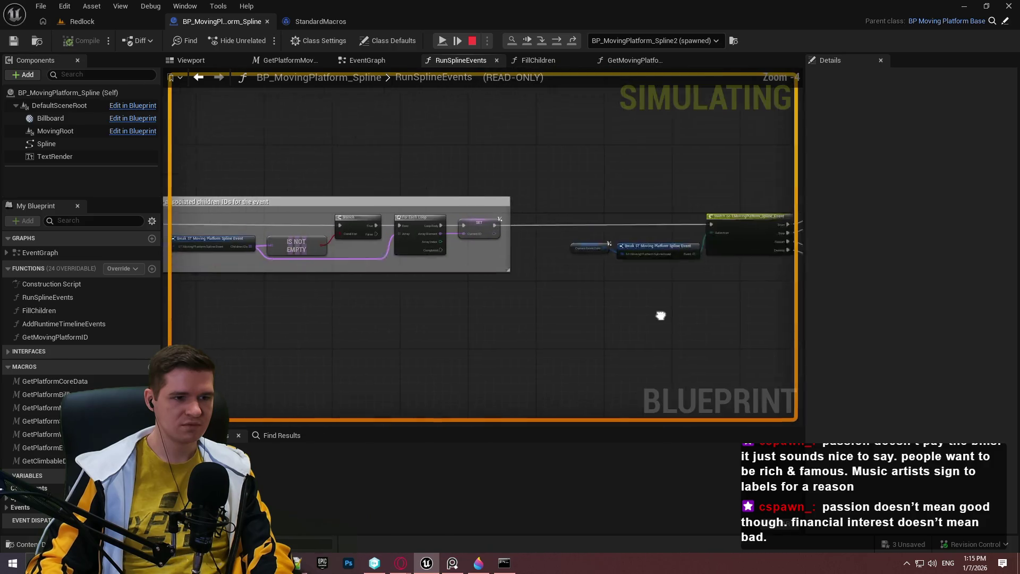
{"action": "scroll", "coordinate": [679, 248], "scroll_direction": "up", "scroll_amount": 2}
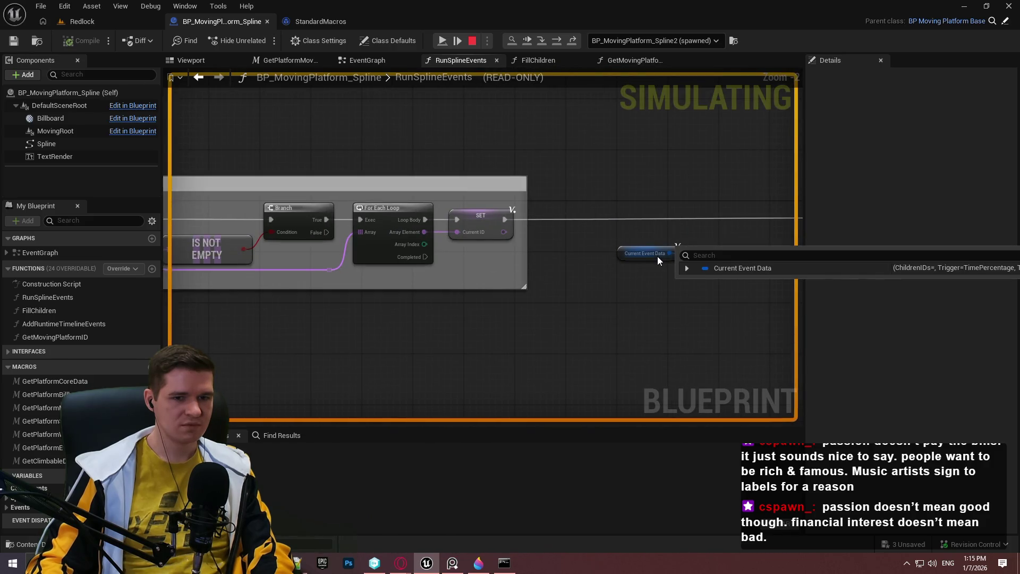
{"action": "left_click", "coordinate": [686, 268]}
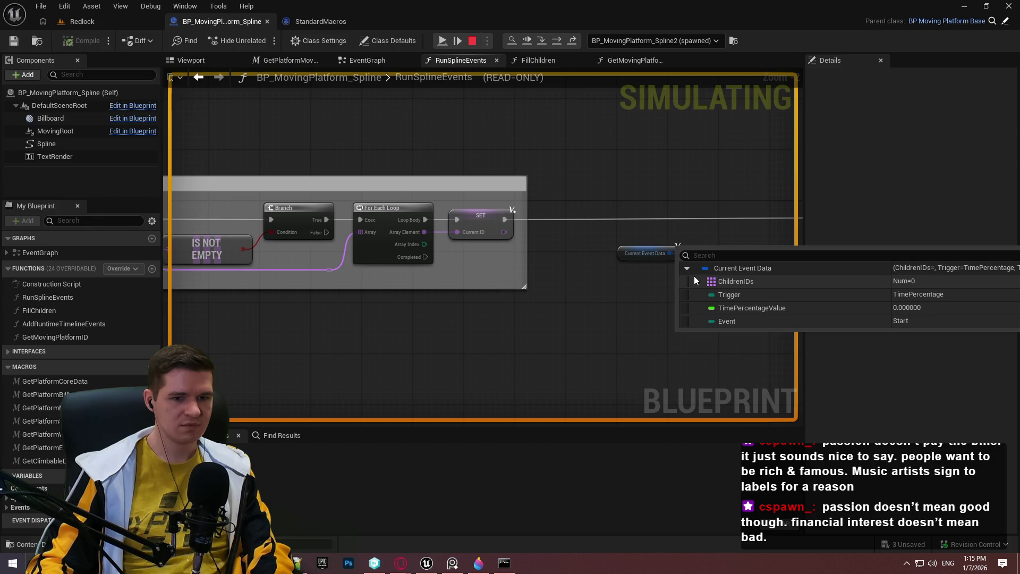
{"action": "mouse_move", "coordinate": [388, 328]}
{"action": "left_mouse_down"}
{"action": "mouse_move", "coordinate": [724, 317]}
{"action": "mouse_move", "coordinate": [485, 339]}
{"action": "left_mouse_up"}
{"action": "left_click", "coordinate": [474, 42]}
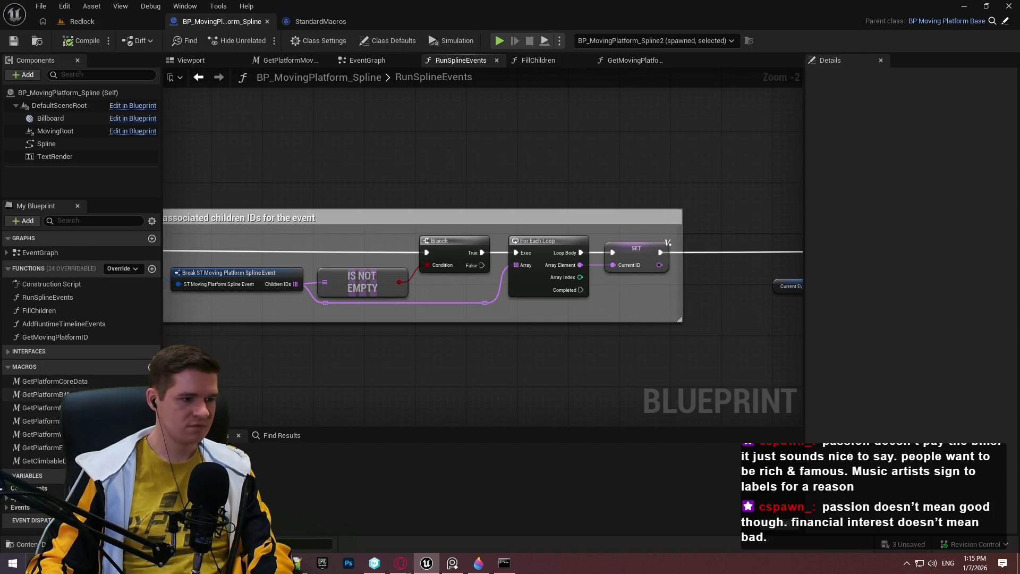
Review the GetPlatformEventsData macro's Select, Outputs and data input nodes, then switch to Redlock
{"action": "double_click", "coordinate": [42, 448]}
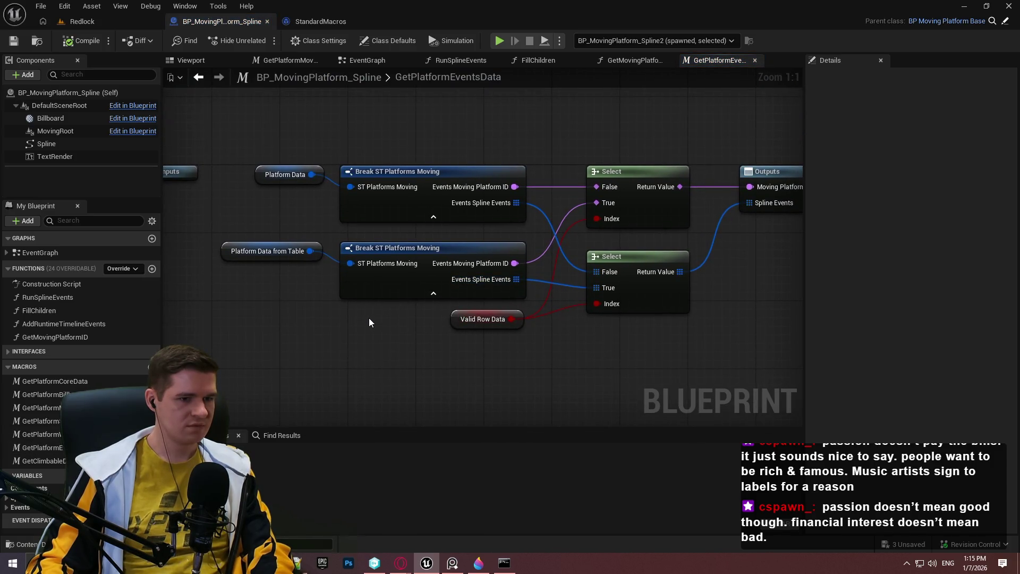
{"action": "left_click_drag", "start_coordinate": [645, 335], "coordinate": [475, 355]}
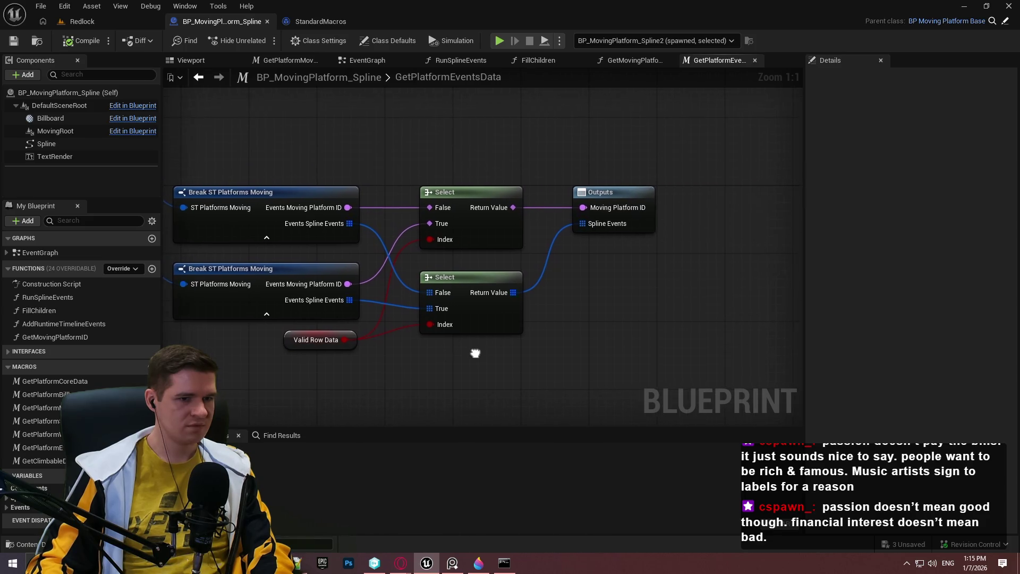
{"action": "mouse_move", "coordinate": [433, 312]}
{"action": "left_mouse_down"}
{"action": "mouse_move", "coordinate": [659, 315]}
{"action": "mouse_move", "coordinate": [518, 316]}
{"action": "left_mouse_up"}
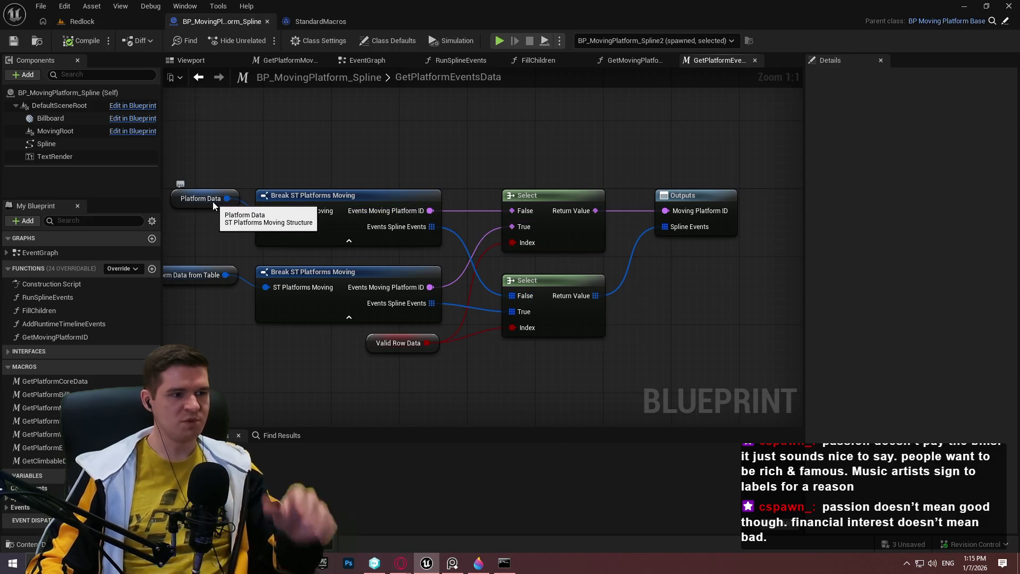
{"action": "left_click", "coordinate": [110, 21]}
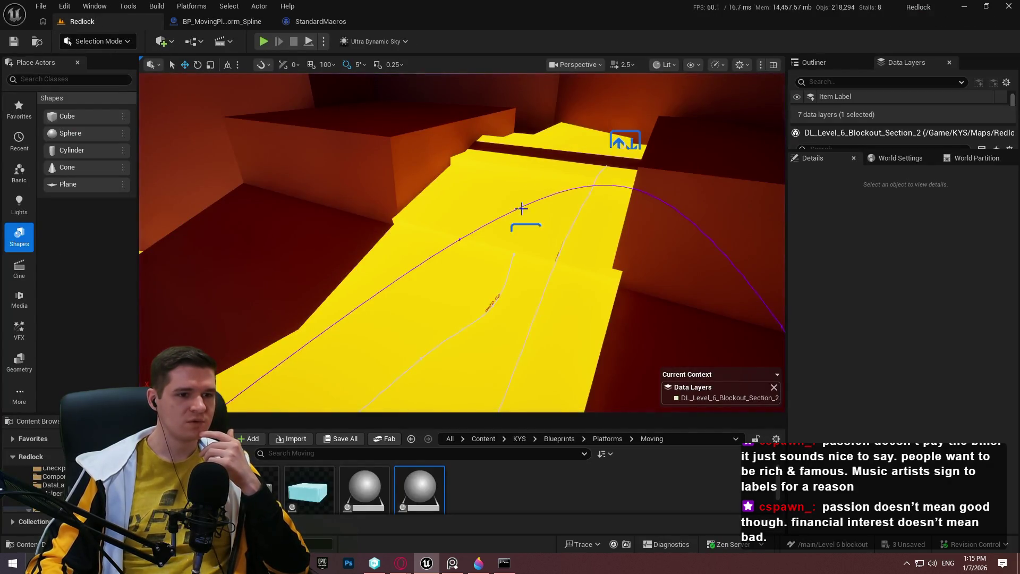
Check BP_MovingPlatform_Spline3's Spawning, waiting and Events details, then switch to the ForEachLoop macro
{"action": "left_click", "coordinate": [527, 228]}
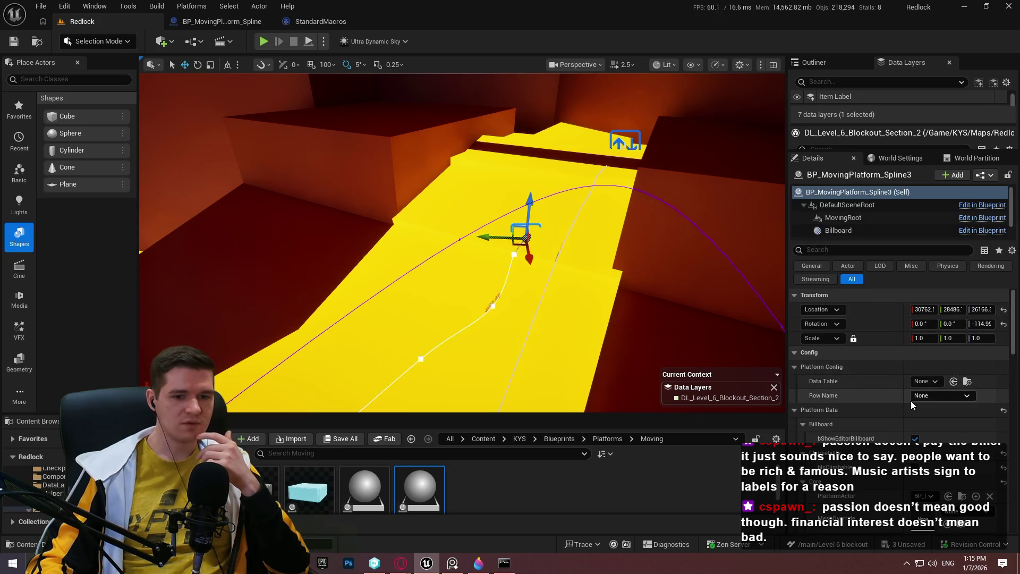
{"action": "scroll", "coordinate": [909, 398], "scroll_direction": "down", "scroll_amount": 4}
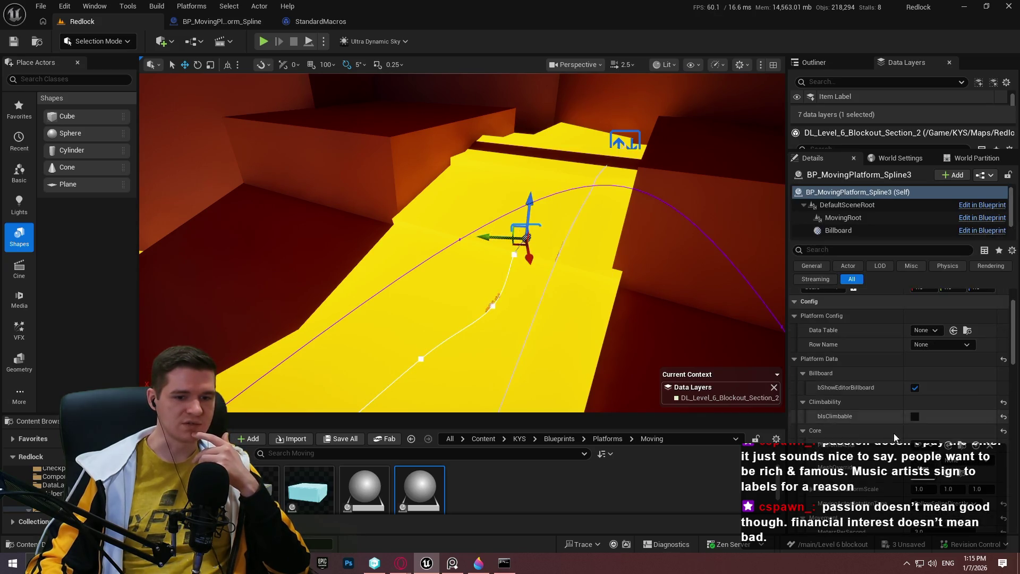
{"action": "scroll", "coordinate": [883, 439], "scroll_direction": "down", "scroll_amount": 8}
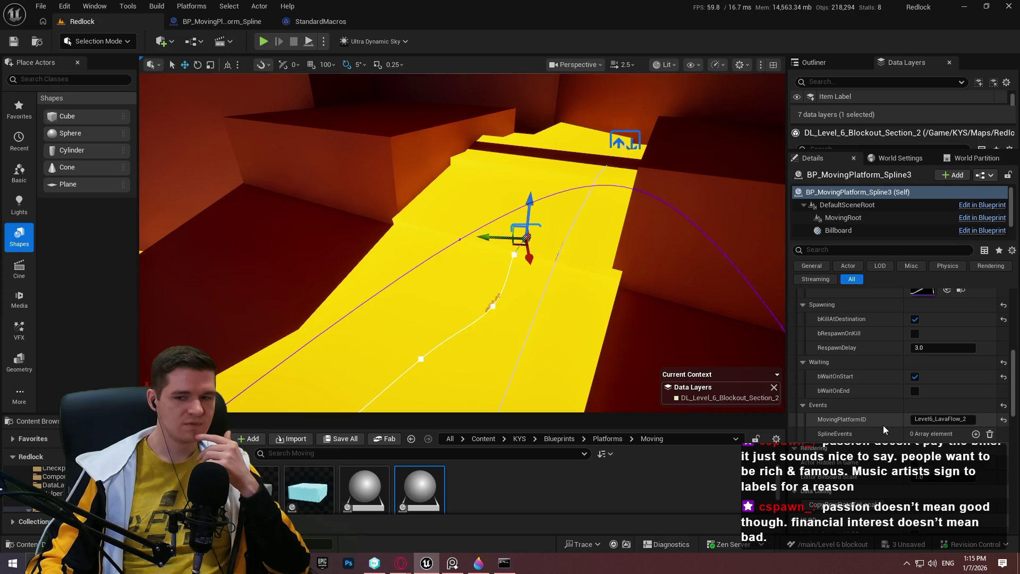
{"action": "left_click", "coordinate": [321, 21]}
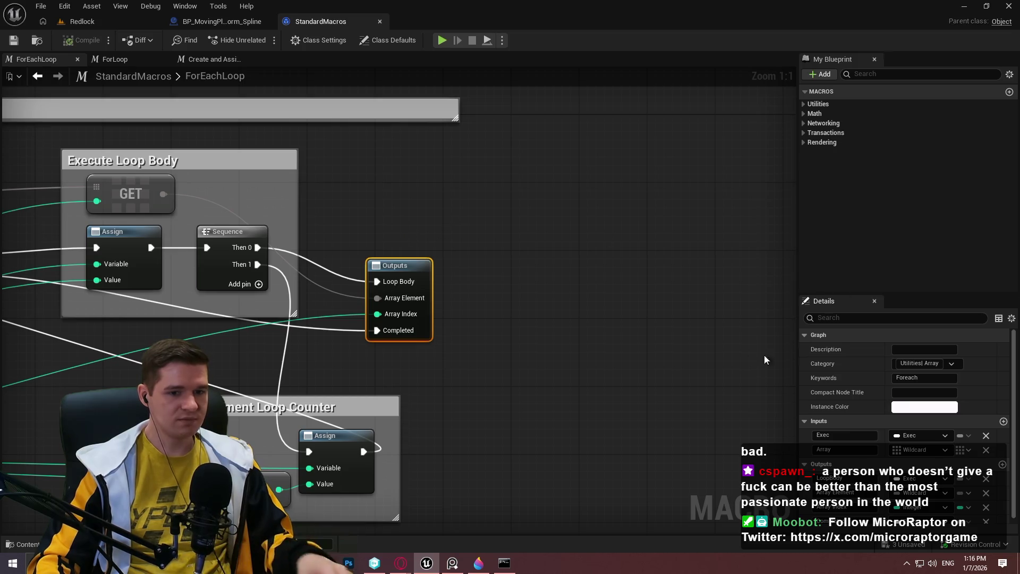
Close the StandardMacros graph and navigate back to the platform blueprint's GetPlatformEventsData graph
{"action": "scroll", "coordinate": [594, 324], "scroll_direction": "down", "scroll_amount": 2}
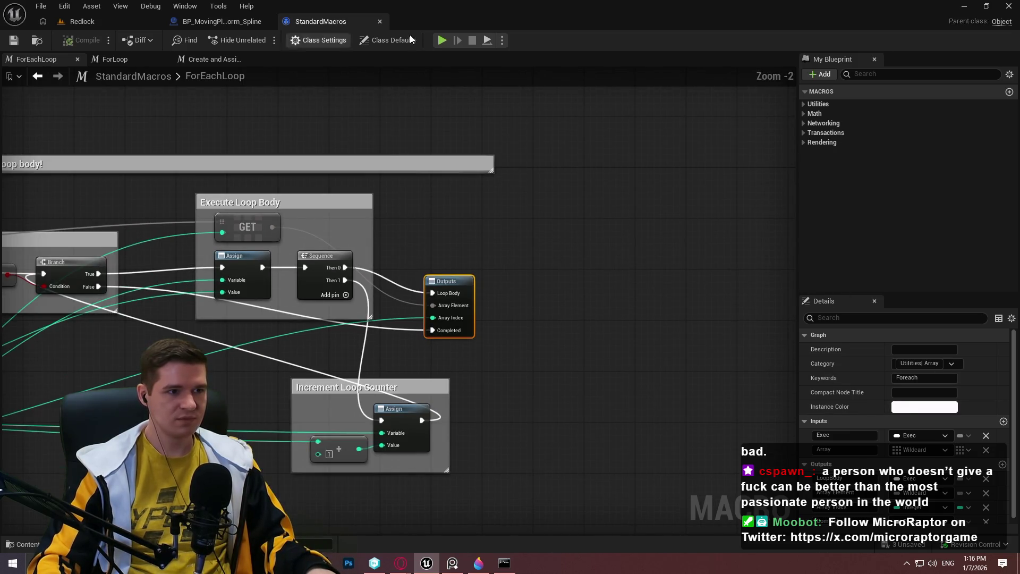
{"action": "left_click", "coordinate": [380, 23]}
{"action": "scroll", "coordinate": [685, 286], "scroll_direction": "down", "scroll_amount": 3}
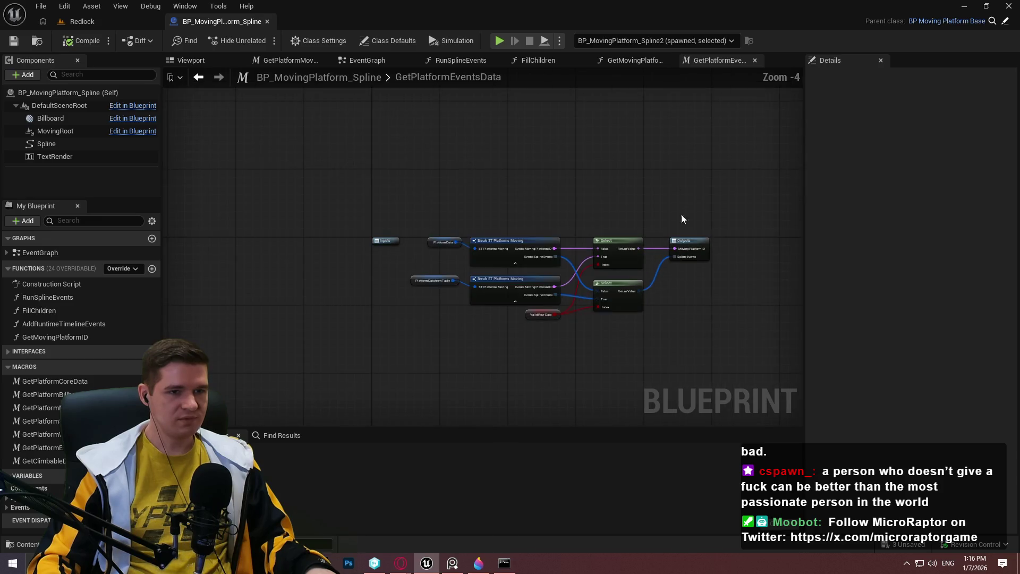
{"action": "scroll", "coordinate": [572, 212], "scroll_direction": "up", "scroll_amount": 3}
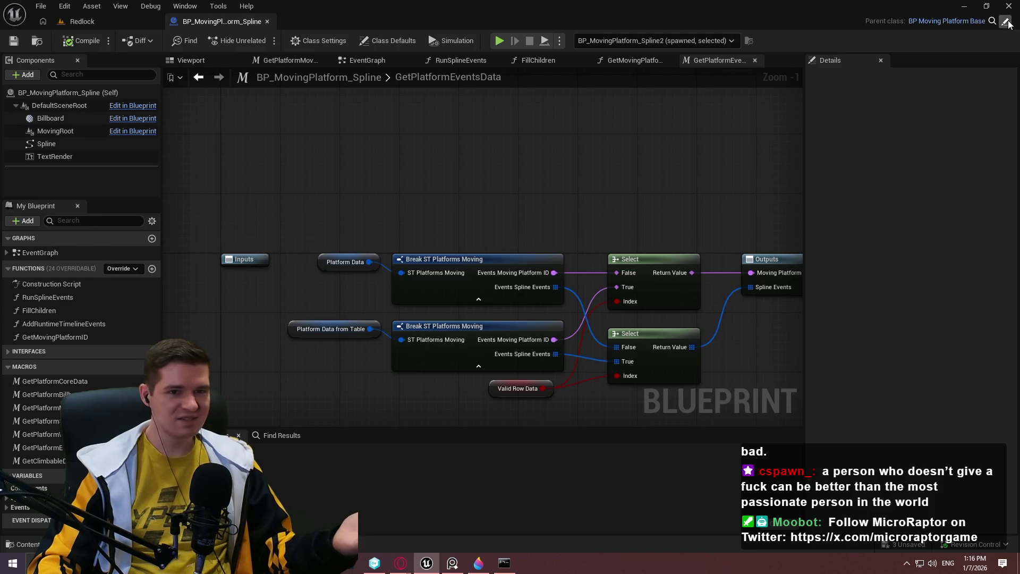
{"action": "key", "text": "alt+Left"}
{"action": "key", "text": "alt+Left"}
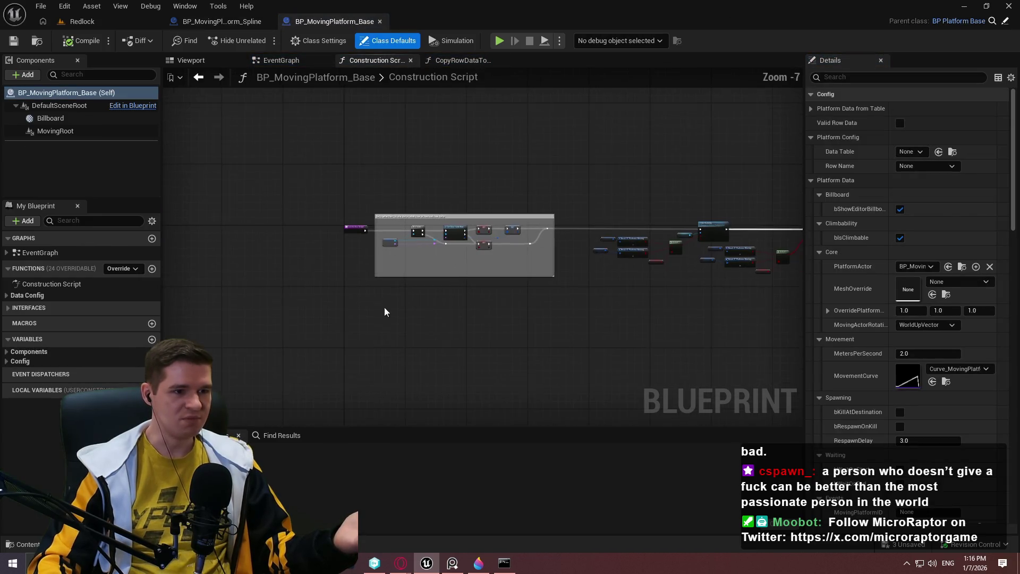
Inspect the base platform's Get Data Table Row and Valid Row Data nodes, then return to BP_MovingPlatform_Spline
{"action": "scroll", "coordinate": [416, 234], "scroll_direction": "up", "scroll_amount": 5}
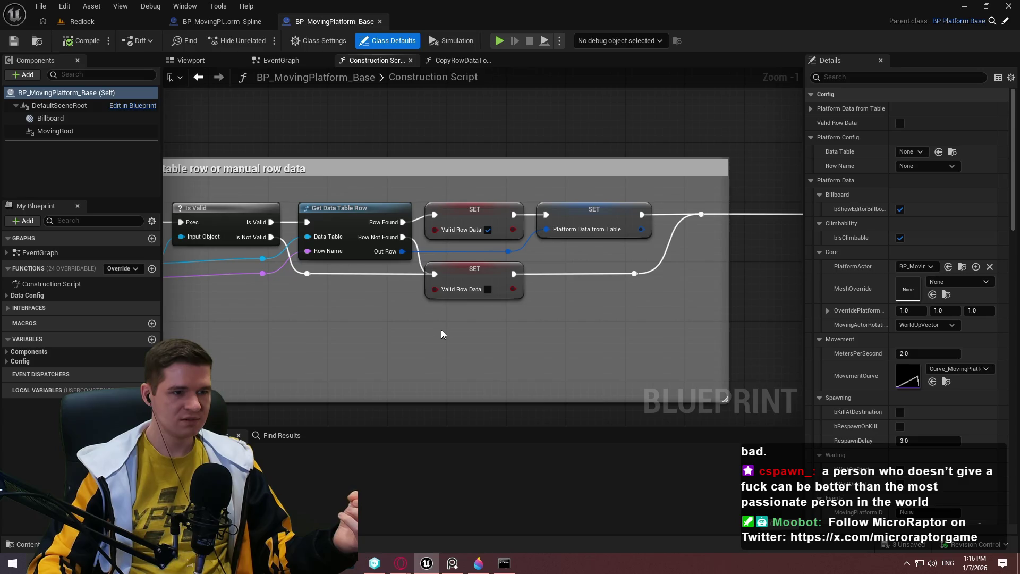
{"action": "mouse_move", "coordinate": [627, 338]}
{"action": "left_mouse_down"}
{"action": "mouse_move", "coordinate": [21, 340]}
{"action": "mouse_move", "coordinate": [149, 328]}
{"action": "left_mouse_up"}
{"action": "left_click_drag", "start_coordinate": [240, 361], "coordinate": [212, 312]}
{"action": "mouse_move", "coordinate": [306, 227]}
{"action": "left_mouse_down"}
{"action": "mouse_move", "coordinate": [425, 242]}
{"action": "mouse_move", "coordinate": [664, 235]}
{"action": "left_mouse_up"}
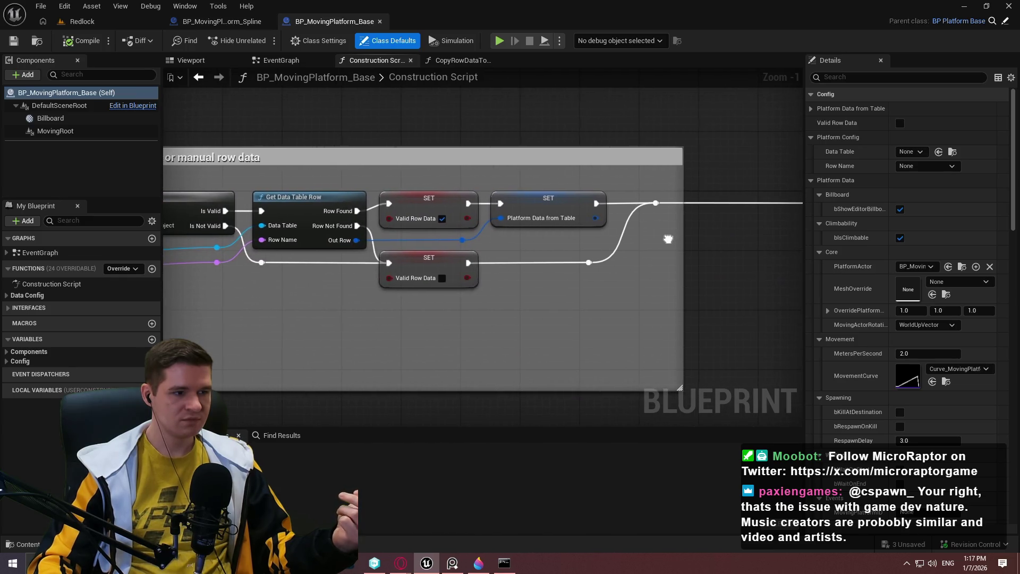
{"action": "left_click", "coordinate": [212, 21]}
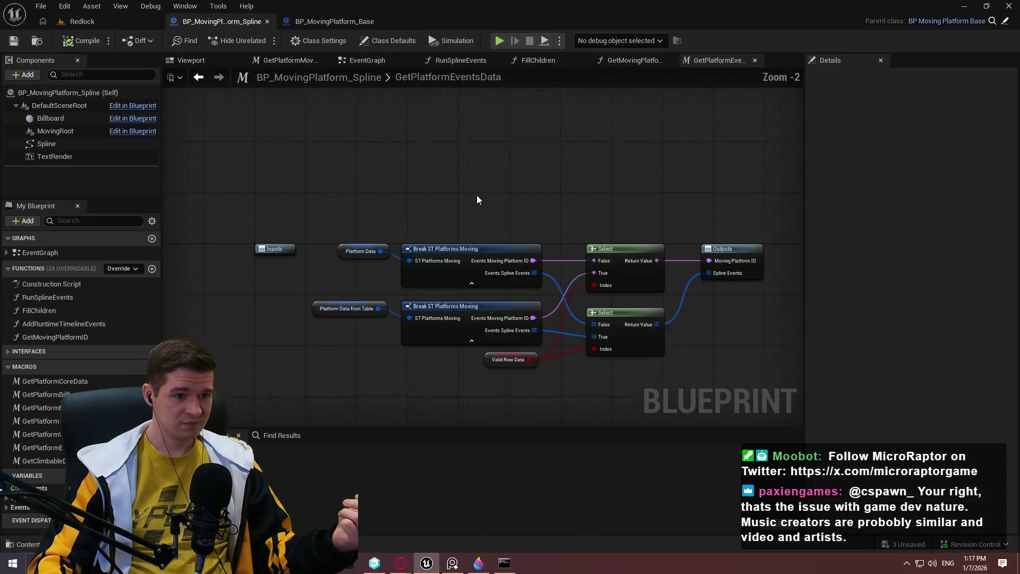
Open the spline platform's RunSplineEvents graph and simulate until the Branch breakpoint is hit
{"action": "left_click", "coordinate": [350, 59]}
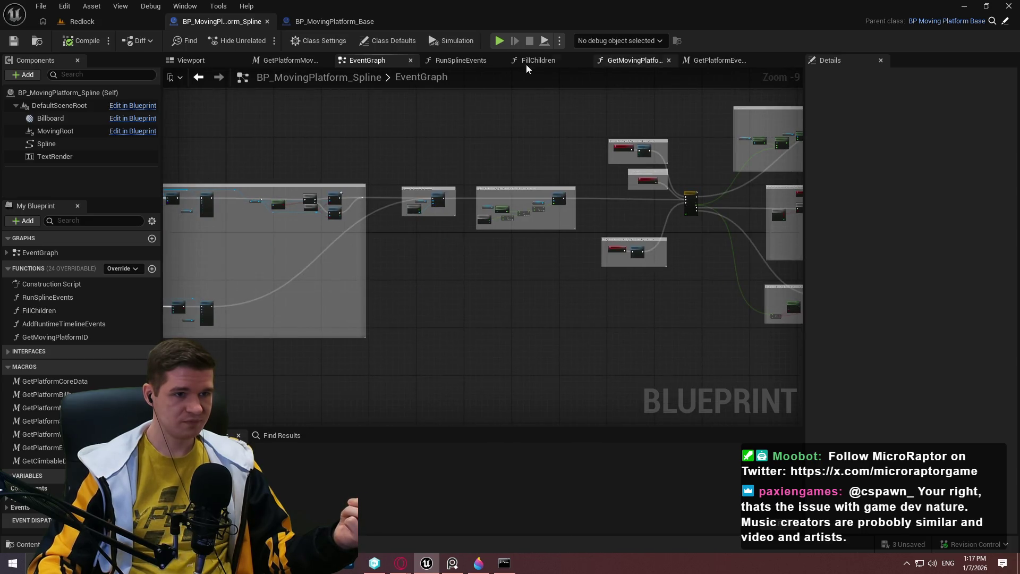
{"action": "left_click", "coordinate": [454, 61]}
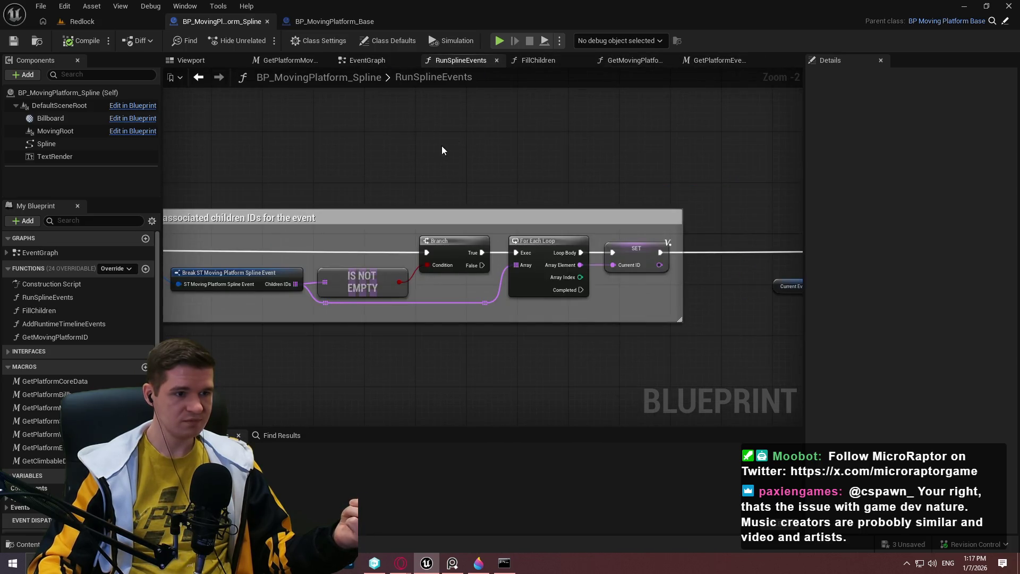
{"action": "left_click", "coordinate": [501, 45]}
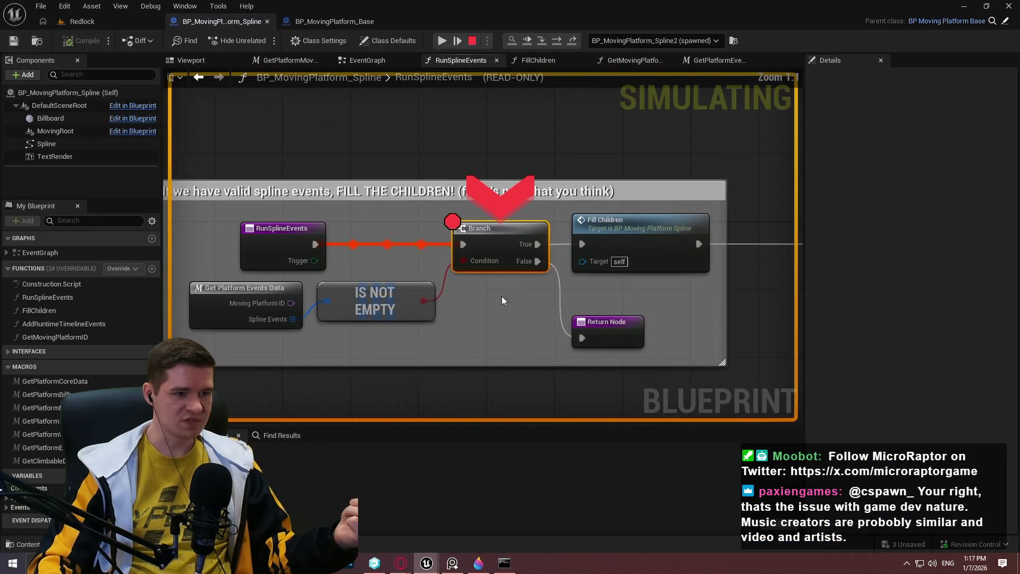
{"action": "scroll", "coordinate": [502, 295], "scroll_direction": "down", "scroll_amount": 4}
{"action": "scroll", "coordinate": [336, 239], "scroll_direction": "up", "scroll_amount": 2}
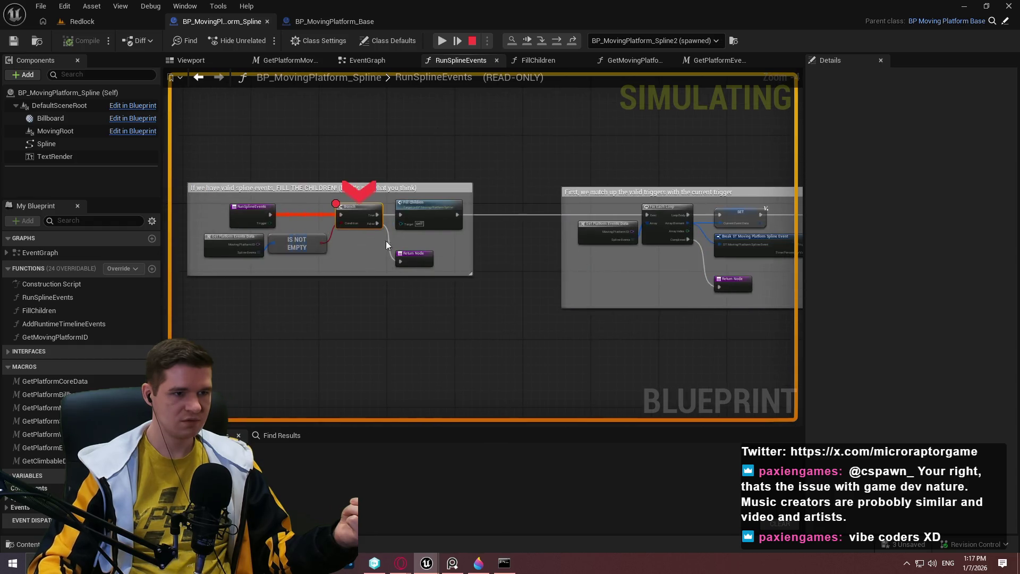
Step into FillChildren through its Branch and CLEAR nodes, inspect Associated Children, then stop
{"action": "key", "text": "F11"}
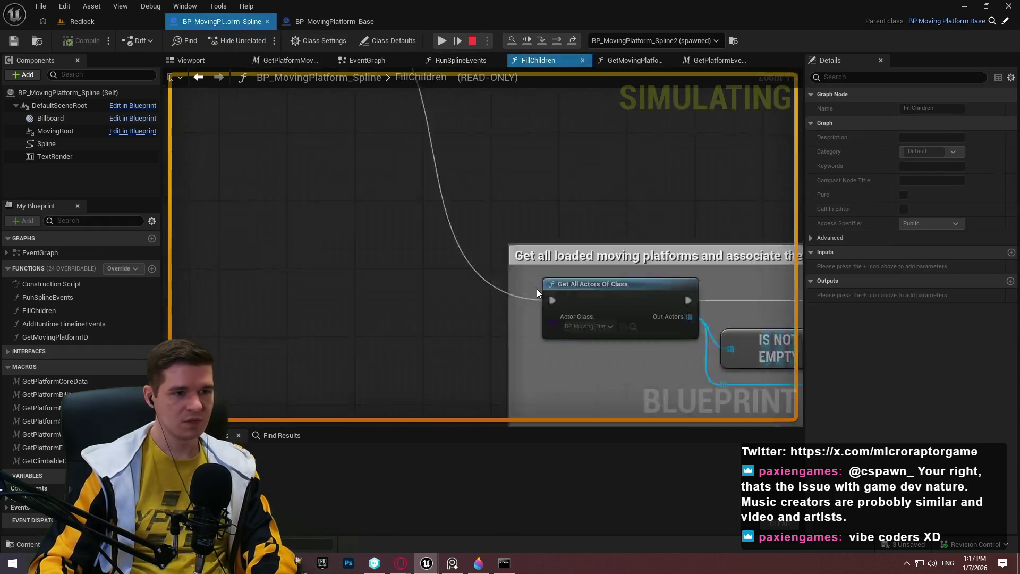
{"action": "key", "text": "F10"}
{"action": "mouse_move", "coordinate": [518, 257]}
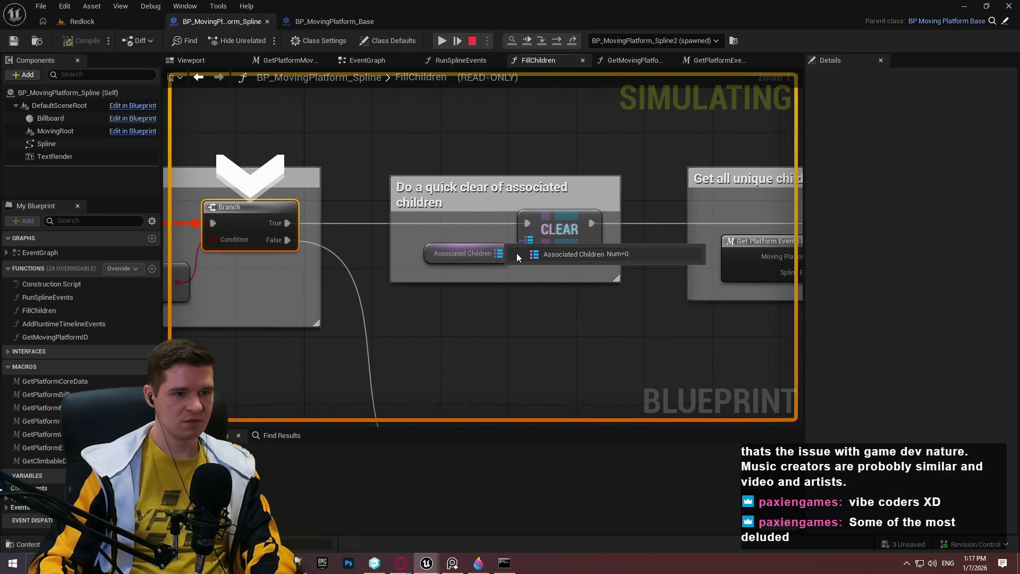
{"action": "key", "text": "F10"}
{"action": "key", "text": "F10"}
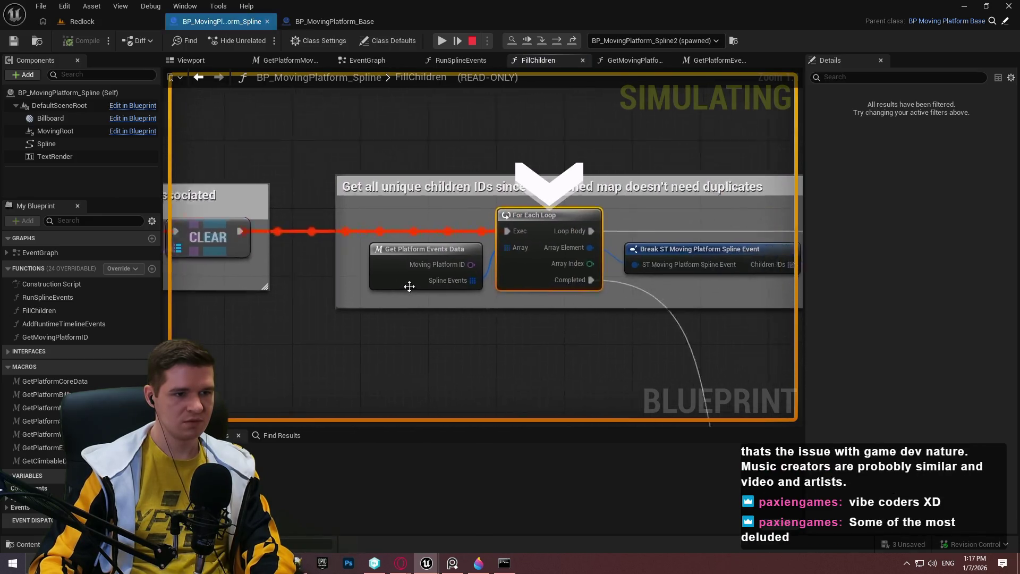
{"action": "left_click_drag", "start_coordinate": [410, 287], "coordinate": [451, 261]}
{"action": "mouse_move", "coordinate": [390, 309]}
{"action": "left_mouse_down"}
{"action": "mouse_move", "coordinate": [429, 309]}
{"action": "mouse_move", "coordinate": [409, 307]}
{"action": "left_mouse_up"}
{"action": "key", "text": "F10"}
{"action": "mouse_move", "coordinate": [360, 277]}
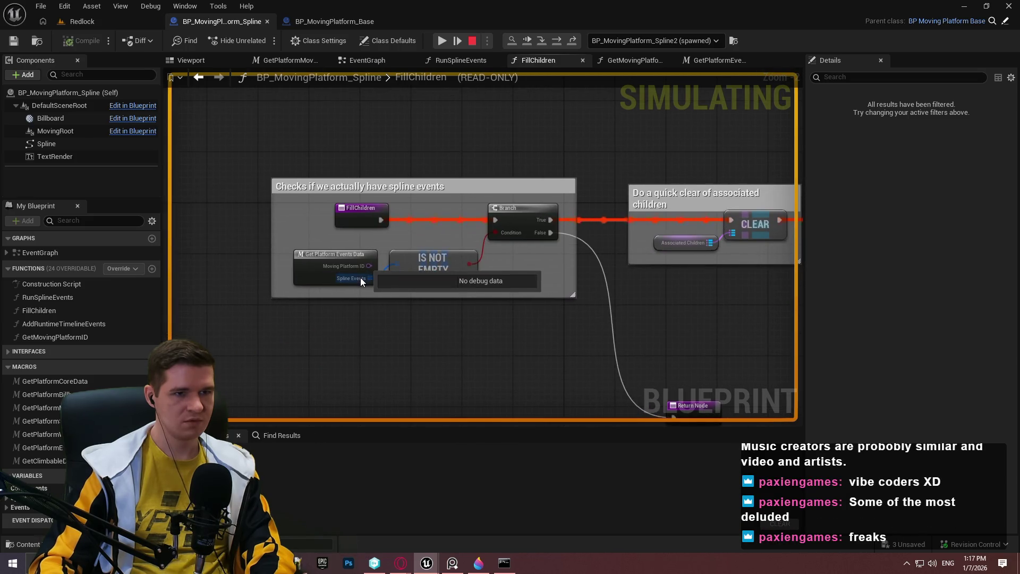
{"action": "left_click", "coordinate": [472, 41]}
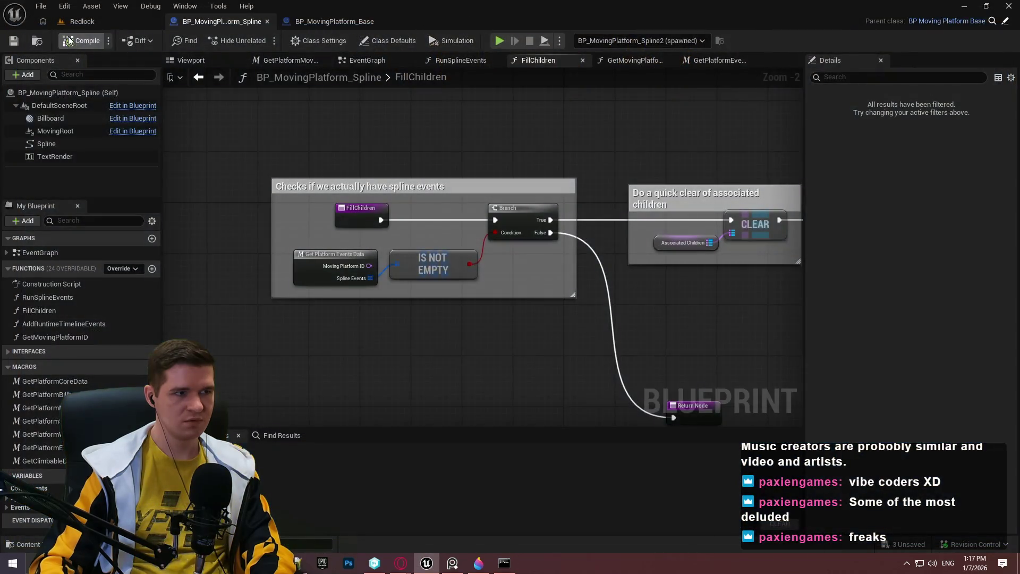
Set the spawned BP_MovingPlatform_Spline2 instance as the spline blueprint's debug object
{"action": "left_click", "coordinate": [80, 21]}
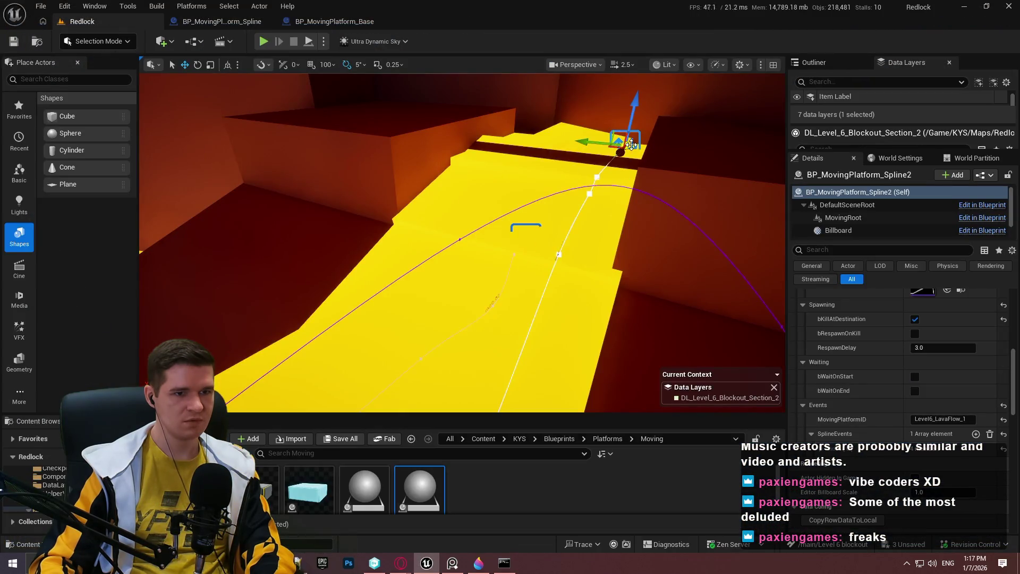
{"action": "left_click", "coordinate": [327, 22]}
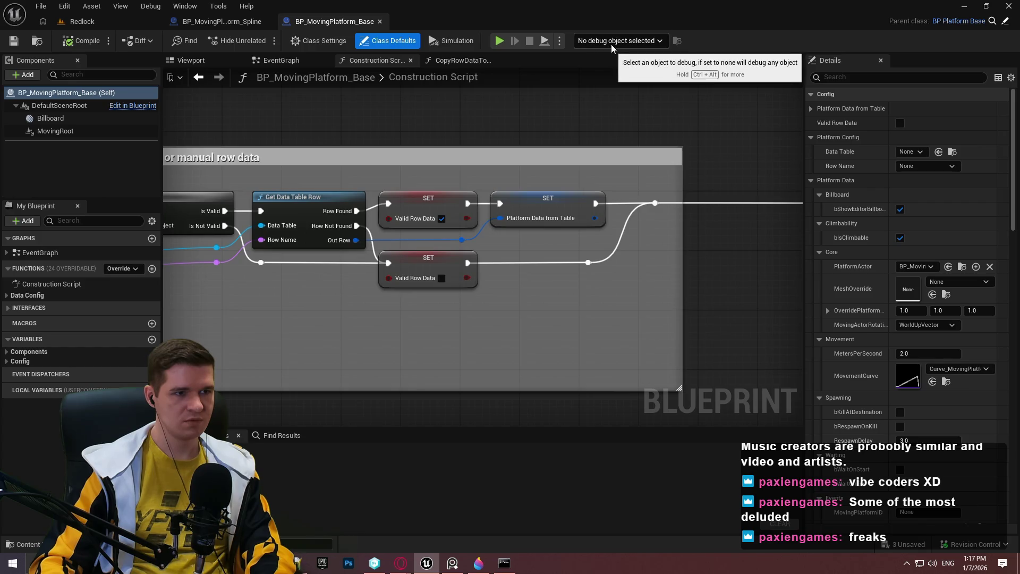
{"action": "left_click", "coordinate": [221, 21]}
{"action": "left_click", "coordinate": [643, 40]}
{"action": "left_click", "coordinate": [683, 77]}
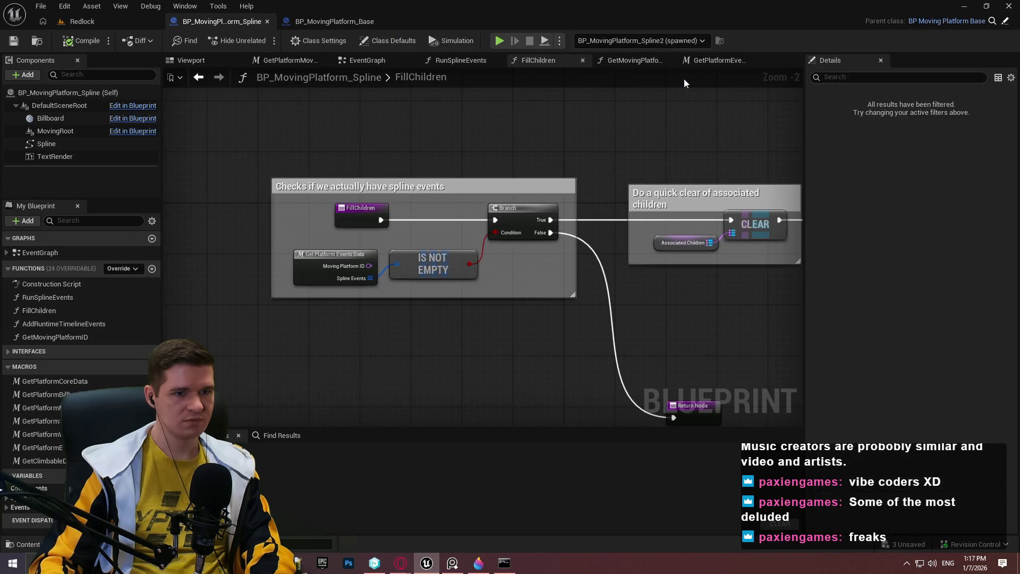
Re-simulate, step to CLEAR, and confirm Associated Children holds one Level6_LavaFlow_2 entry
{"action": "key", "text": "alt+s"}
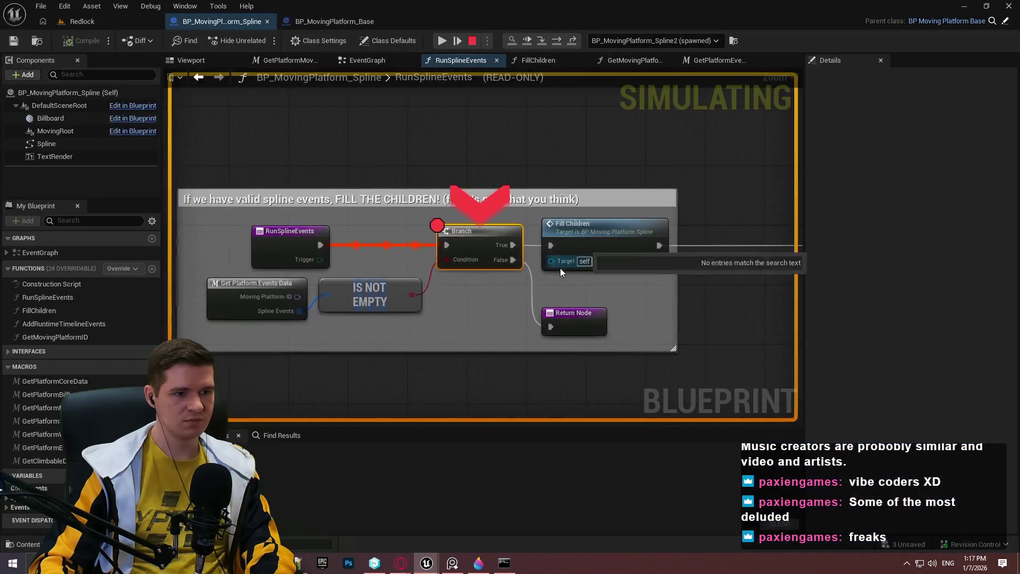
{"action": "key", "text": "F10"}
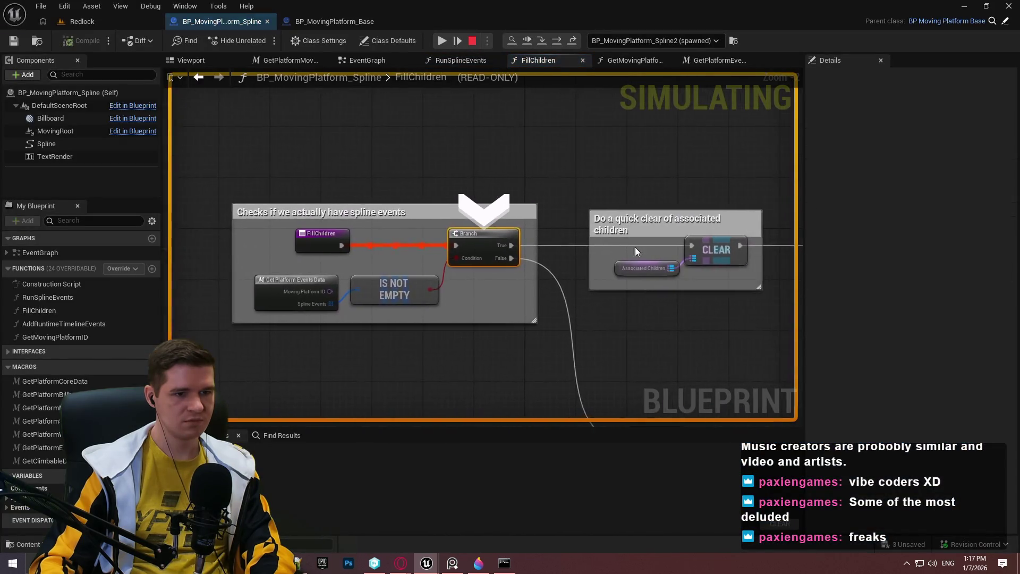
{"action": "mouse_move", "coordinate": [684, 275]}
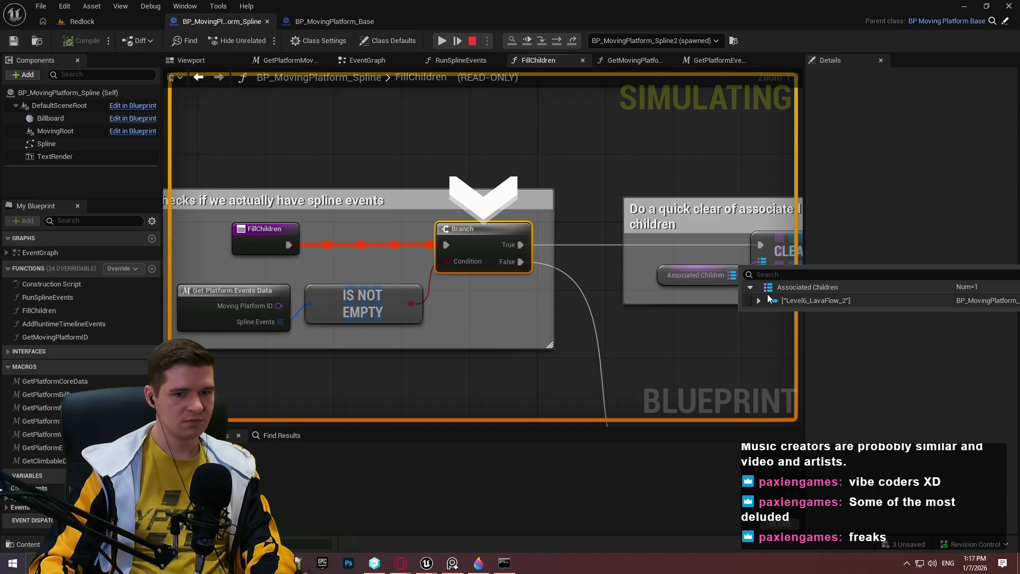
{"action": "key", "text": "F10"}
{"action": "mouse_move", "coordinate": [286, 231]}
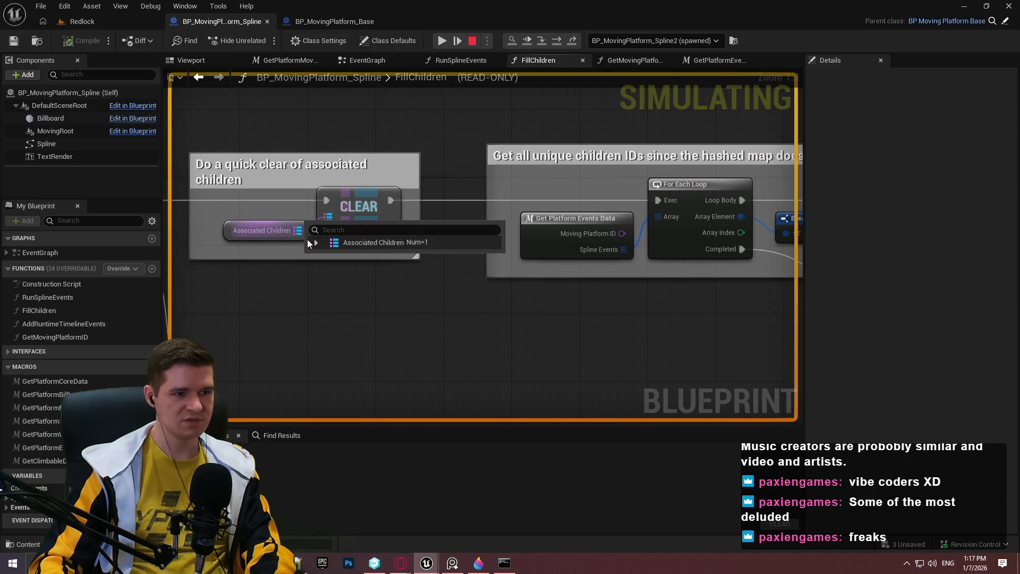
{"action": "left_click", "coordinate": [316, 243]}
{"action": "left_click", "coordinate": [325, 257]}
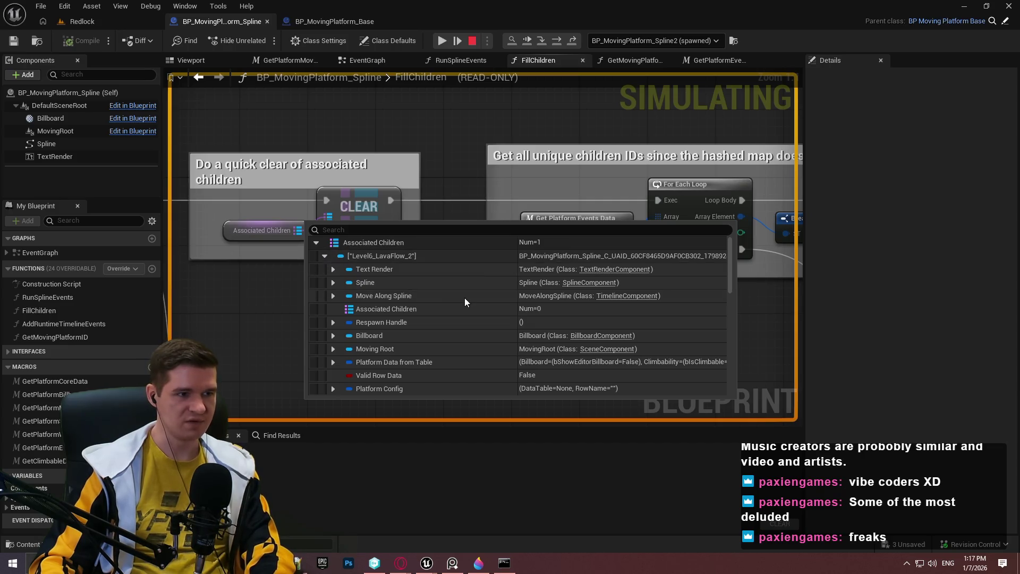
{"action": "scroll", "coordinate": [500, 250], "scroll_direction": "down", "scroll_amount": 1}
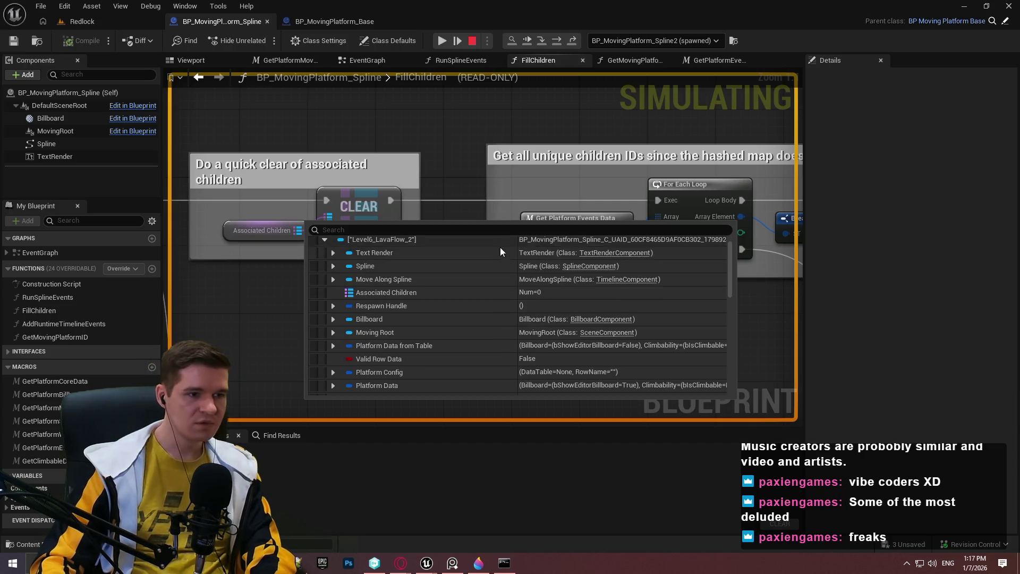
{"action": "scroll", "coordinate": [606, 305], "scroll_direction": "down", "scroll_amount": 4}
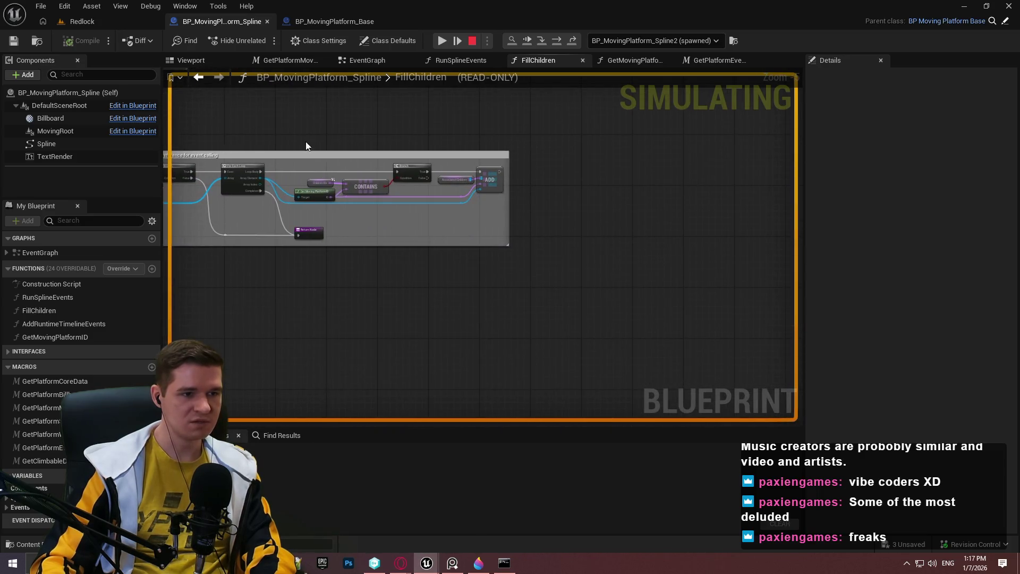
{"action": "scroll", "coordinate": [451, 167], "scroll_direction": "up", "scroll_amount": 2}
{"action": "scroll", "coordinate": [336, 238], "scroll_direction": "down", "scroll_amount": 2}
{"action": "scroll", "coordinate": [455, 239], "scroll_direction": "up", "scroll_amount": 3}
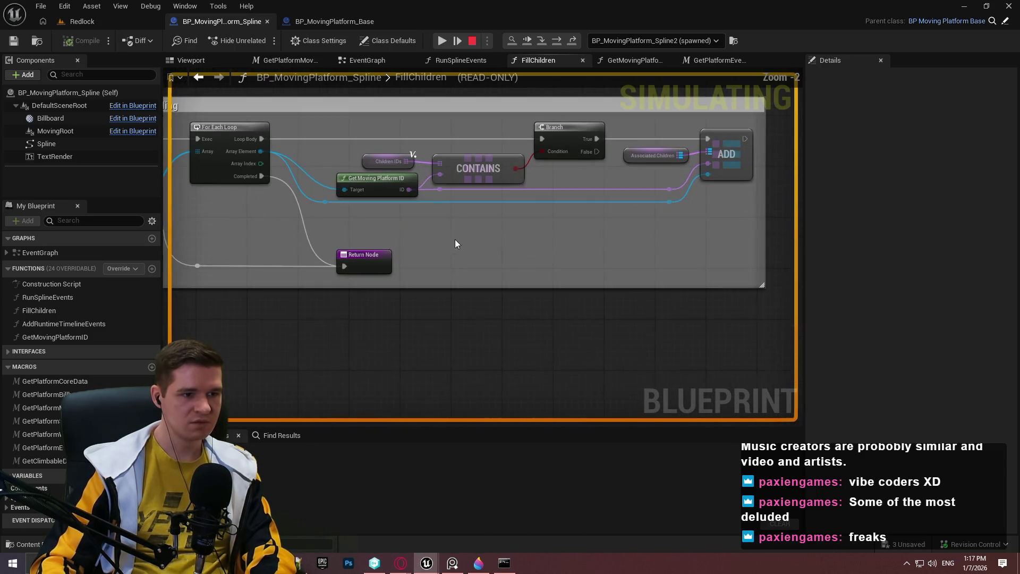
Add a breakpoint on FillChildren's Return Node and resume execution until it is reached
{"action": "right_click", "coordinate": [375, 262]}
{"action": "left_click", "coordinate": [409, 356]}
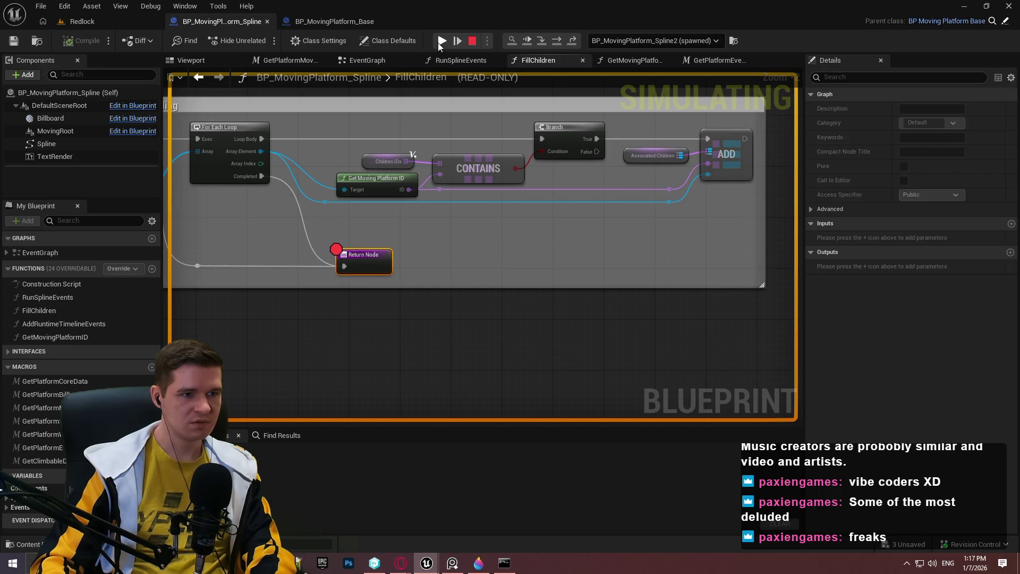
{"action": "left_click", "coordinate": [441, 41]}
Expand the Level6_LavaFlow_2 entry in Associated Children to inspect its Platform Data values
{"action": "mouse_move", "coordinate": [559, 158]}
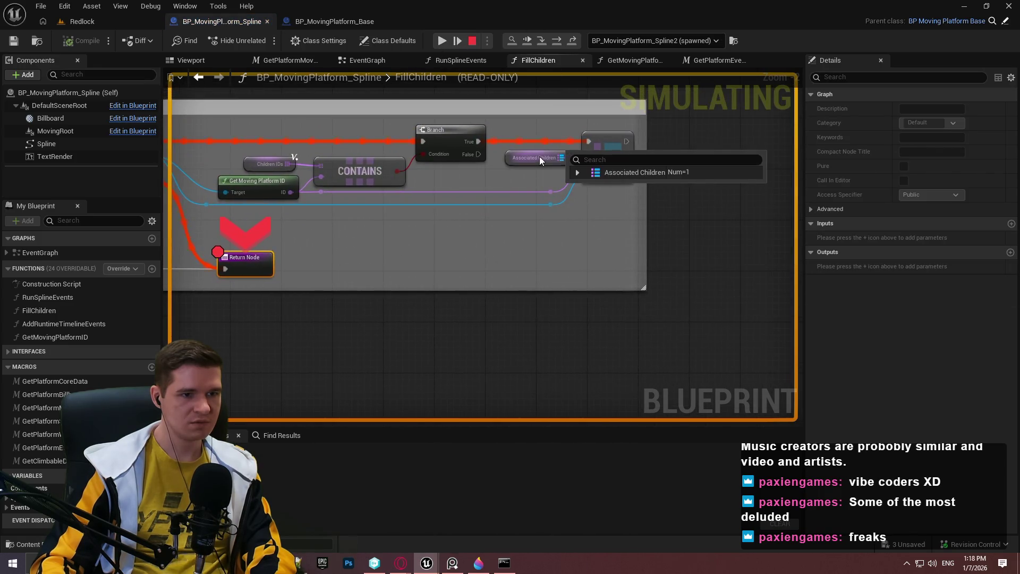
{"action": "left_click", "coordinate": [581, 171]}
{"action": "left_click", "coordinate": [587, 187]}
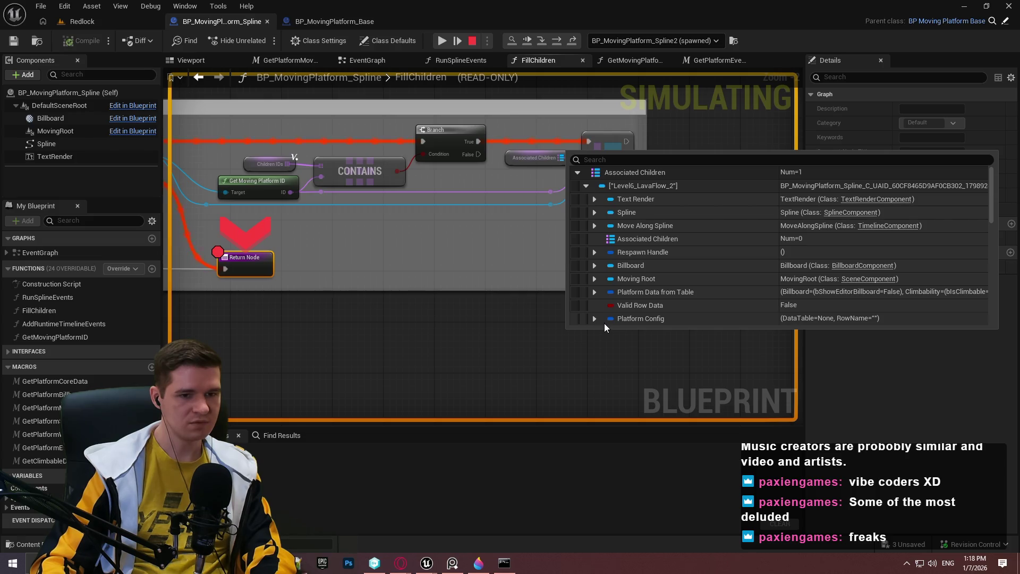
{"action": "left_click", "coordinate": [595, 291]}
{"action": "left_click", "coordinate": [596, 292]}
{"action": "scroll", "coordinate": [620, 295], "scroll_direction": "down", "scroll_amount": 3}
{"action": "scroll", "coordinate": [616, 269], "scroll_direction": "down", "scroll_amount": 1}
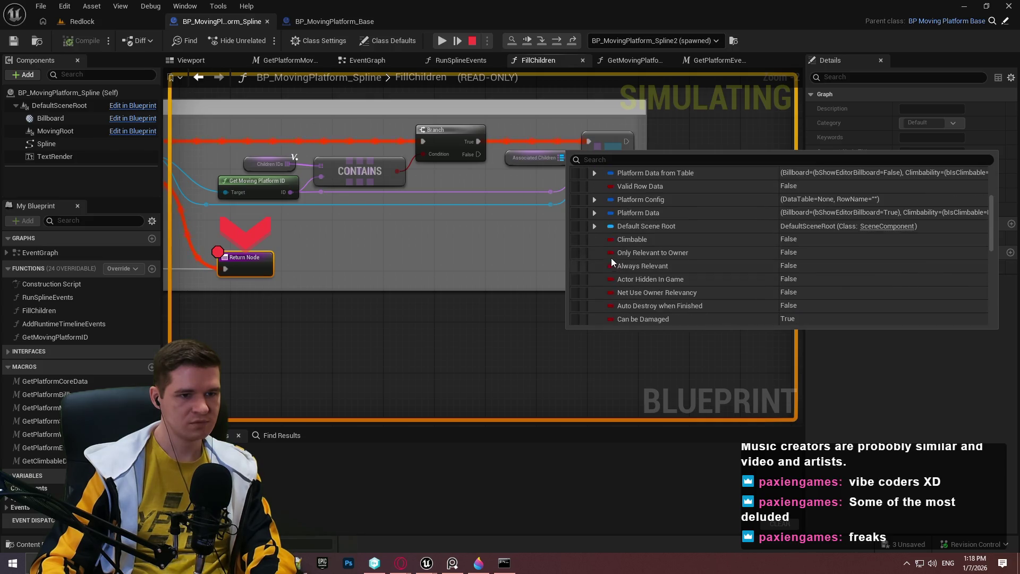
{"action": "left_click", "coordinate": [595, 213]}
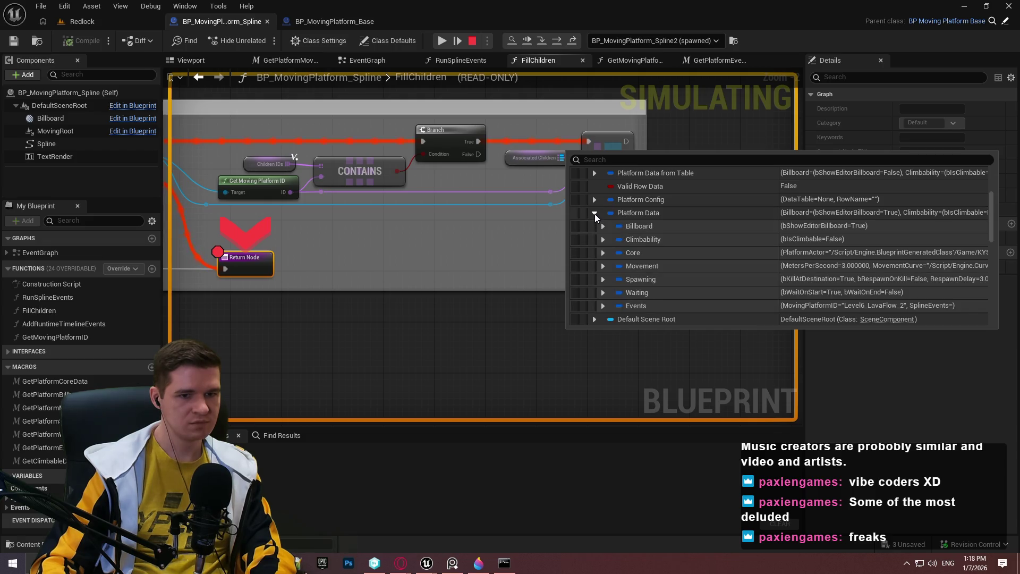
{"action": "left_click", "coordinate": [595, 214]}
{"action": "scroll", "coordinate": [627, 239], "scroll_direction": "down", "scroll_amount": 5}
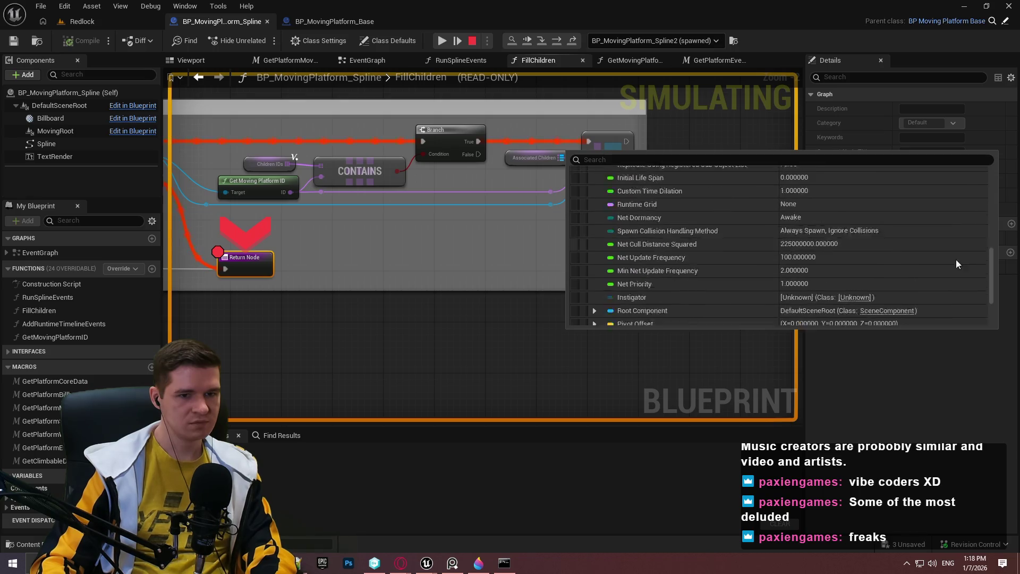
{"action": "key", "text": "Home"}
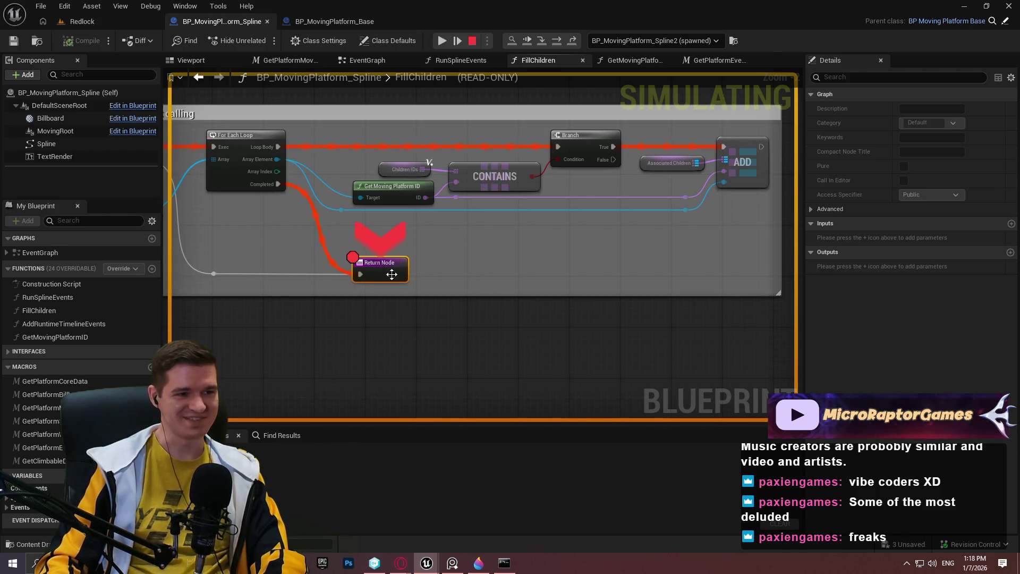
Resume past the Return Node breakpoint and stop the simulation so the graph is editable
{"action": "scroll", "coordinate": [615, 285], "scroll_direction": "down", "scroll_amount": 2}
{"action": "left_click", "coordinate": [442, 41]}
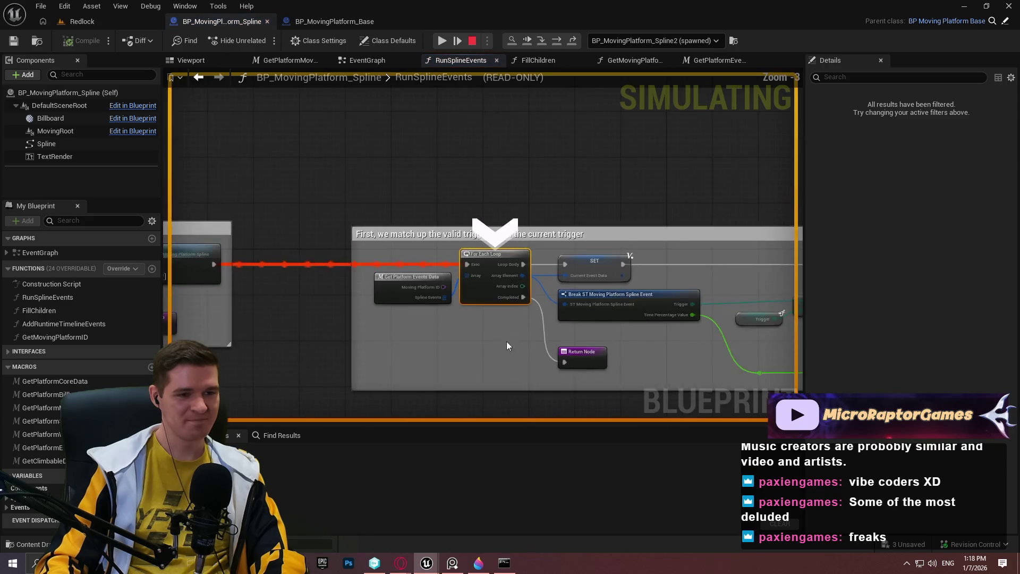
{"action": "scroll", "coordinate": [428, 212], "scroll_direction": "up", "scroll_amount": 1}
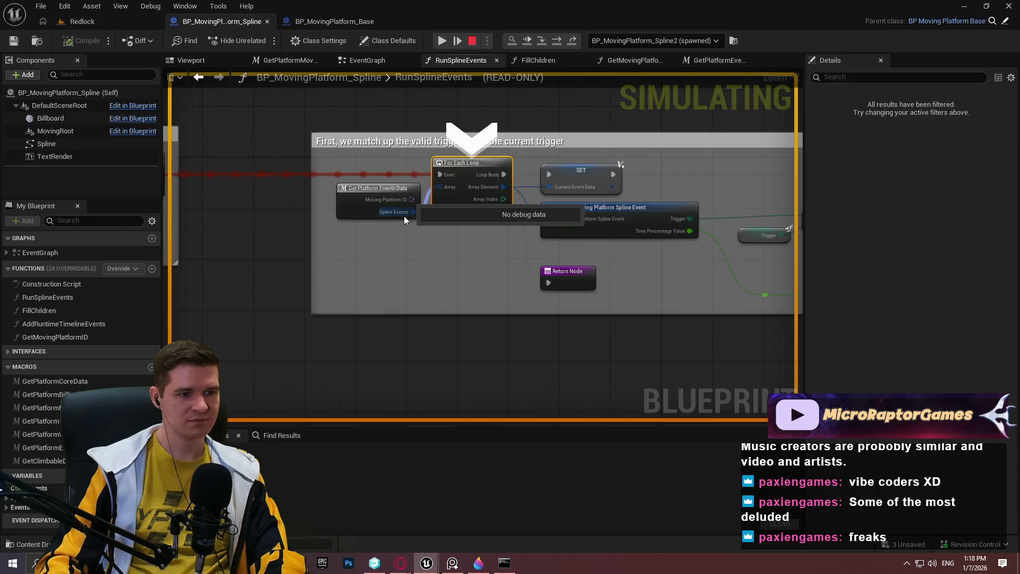
{"action": "scroll", "coordinate": [405, 221], "scroll_direction": "up", "scroll_amount": 1}
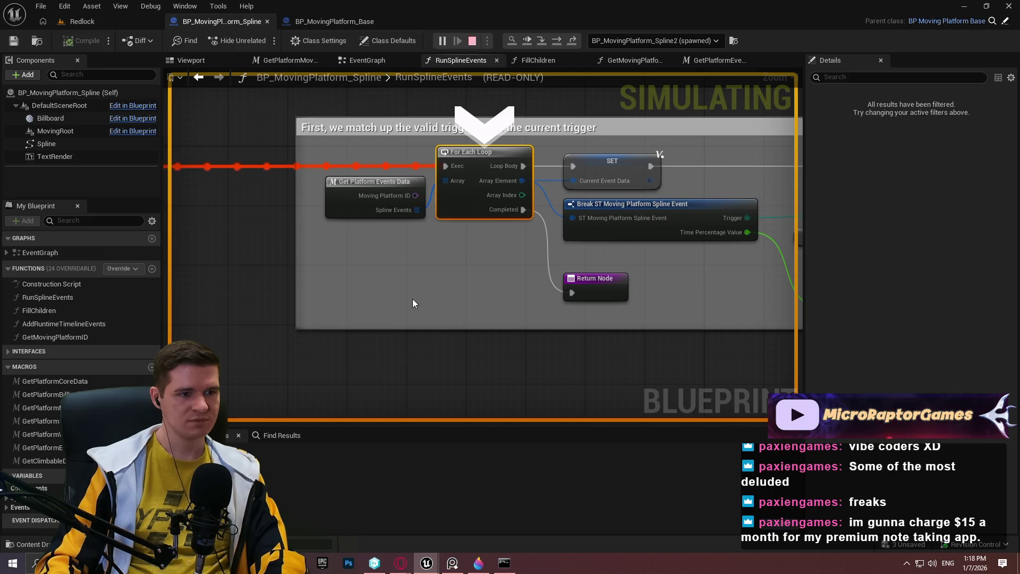
{"action": "key", "text": "Escape"}
Promote Spline Events to a local variable, wire its SET between Fill Children and For Each Loop, and re-simulate
{"action": "left_click_drag", "start_coordinate": [417, 210], "coordinate": [388, 285]}
{"action": "left_click", "coordinate": [459, 358]}
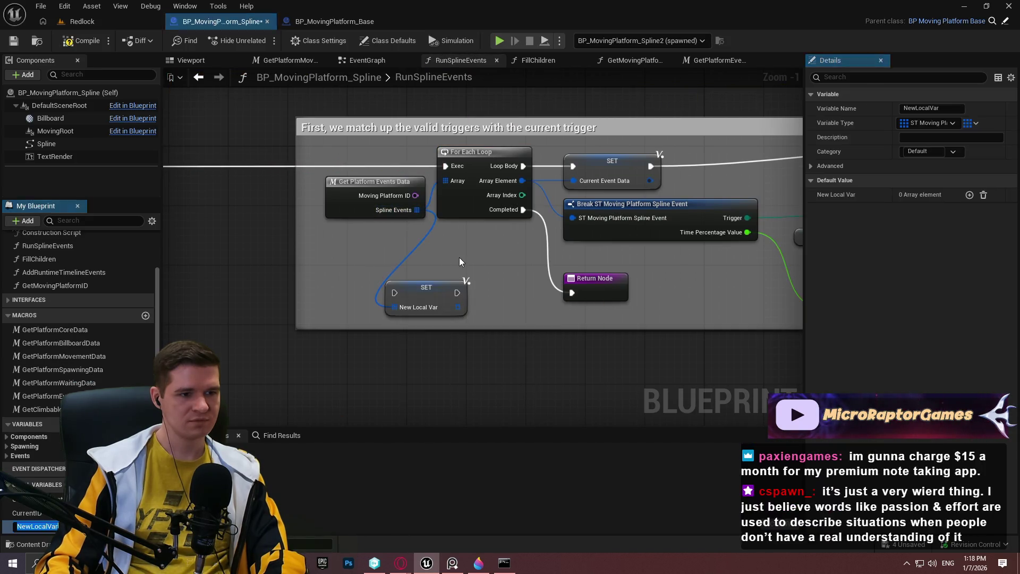
{"action": "scroll", "coordinate": [545, 184], "scroll_direction": "down", "scroll_amount": 2}
{"action": "mouse_move", "coordinate": [394, 297]}
{"action": "left_mouse_down"}
{"action": "mouse_move", "coordinate": [544, 183]}
{"action": "mouse_move", "coordinate": [478, 168]}
{"action": "mouse_move", "coordinate": [340, 166]}
{"action": "left_mouse_up"}
{"action": "scroll", "coordinate": [524, 289], "scroll_direction": "up", "scroll_amount": 2}
{"action": "mouse_move", "coordinate": [532, 279]}
{"action": "left_mouse_down"}
{"action": "mouse_move", "coordinate": [496, 173]}
{"action": "mouse_move", "coordinate": [518, 149]}
{"action": "left_mouse_up"}
{"action": "left_click_drag", "start_coordinate": [523, 226], "coordinate": [623, 193]}
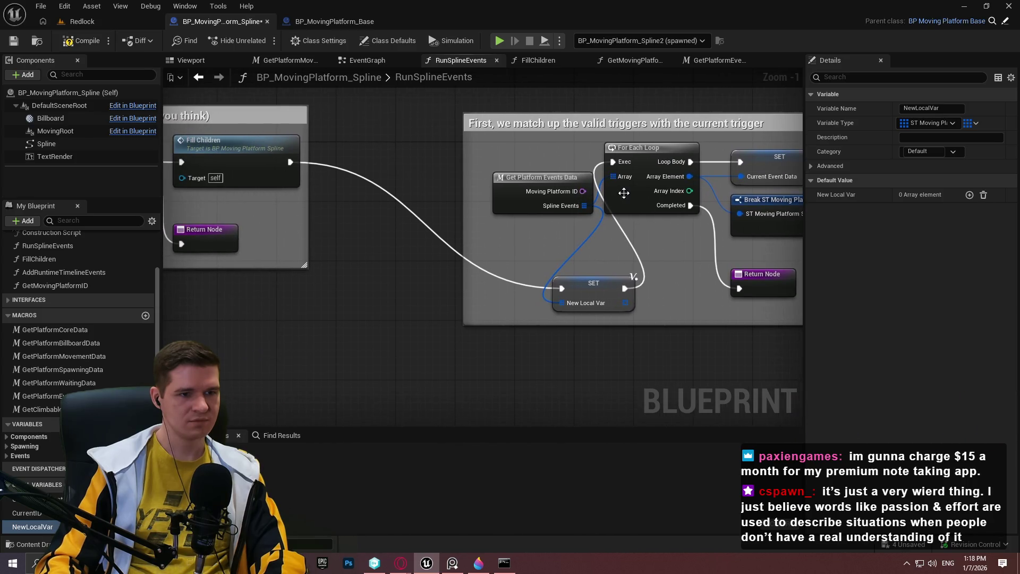
{"action": "right_click", "coordinate": [624, 193]}
{"action": "left_click", "coordinate": [491, 286]}
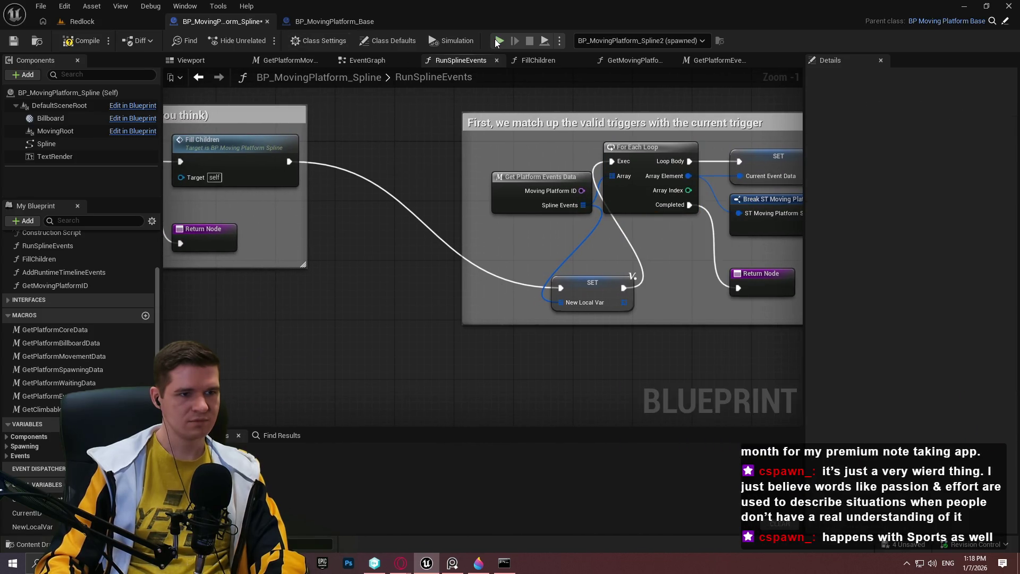
{"action": "key", "text": "F8"}
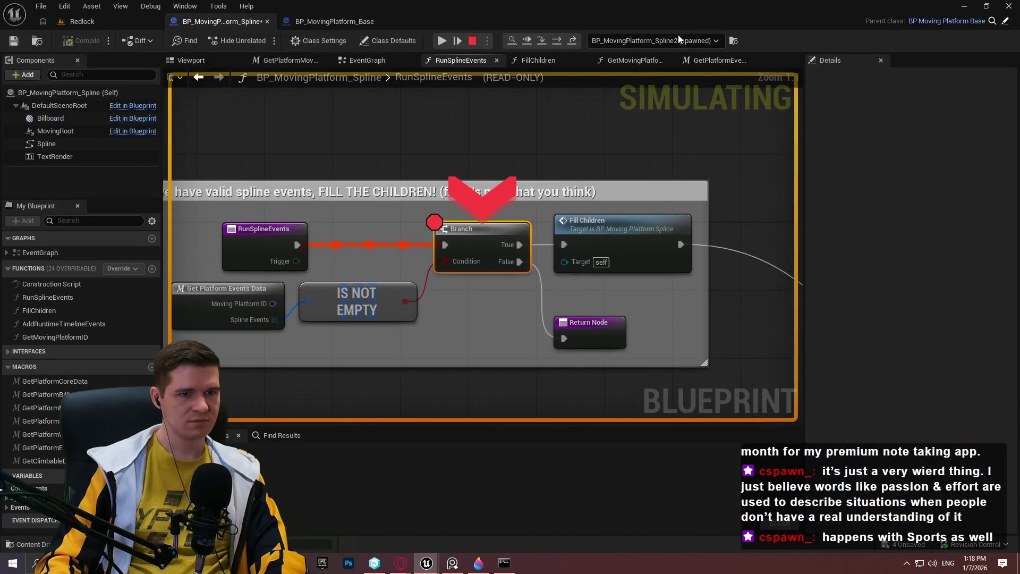
Debug the Spline2 instance and step into FillChildren past its Branch and CLEAR nodes
{"action": "left_click", "coordinate": [678, 37]}
{"action": "left_click", "coordinate": [808, 36]}
{"action": "key", "text": "F11"}
{"action": "key", "text": "F11"}
{"action": "key", "text": "F11"}
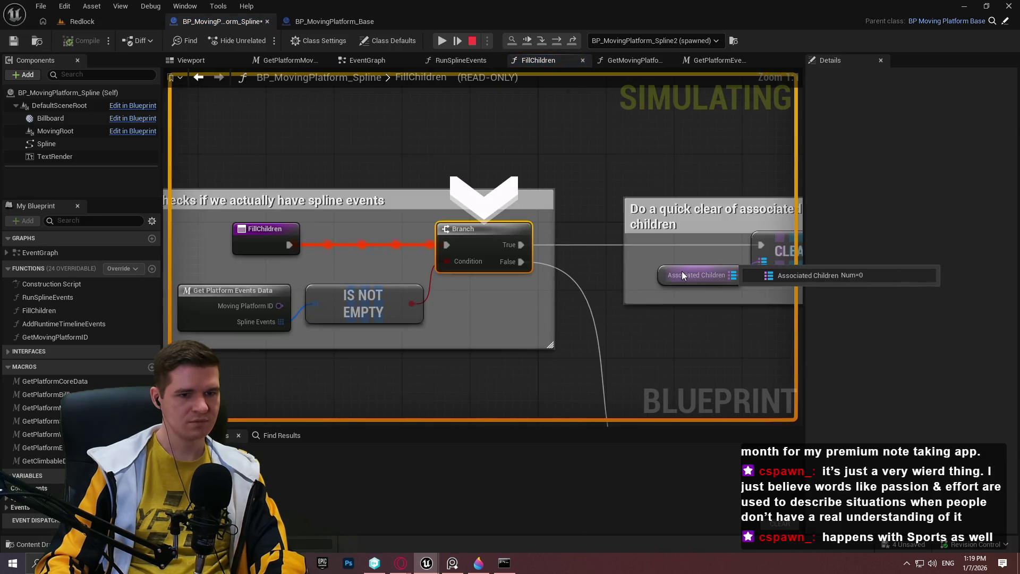
{"action": "key", "text": "F11"}
{"action": "key", "text": "F11"}
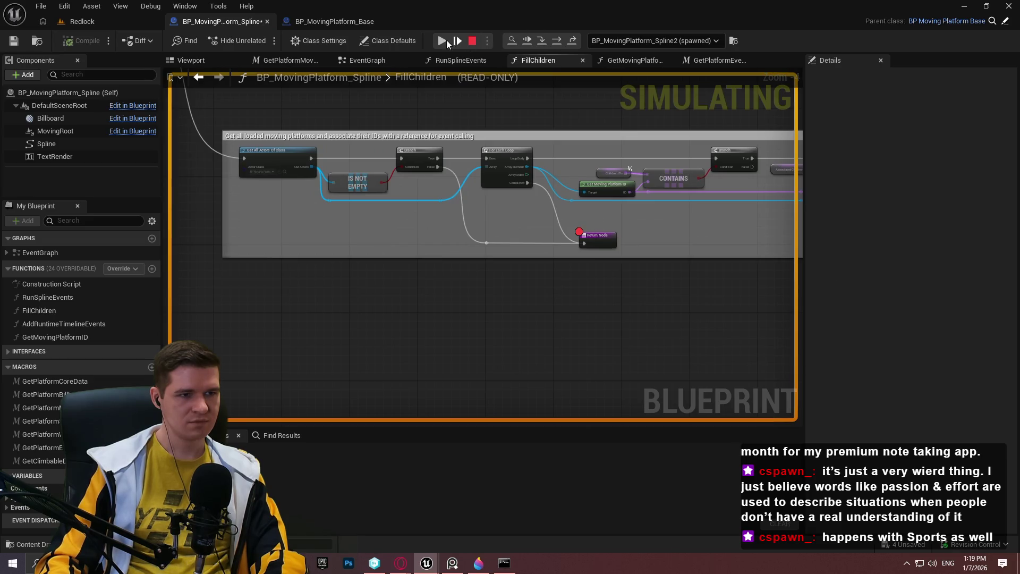
{"action": "left_click", "coordinate": [446, 41]}
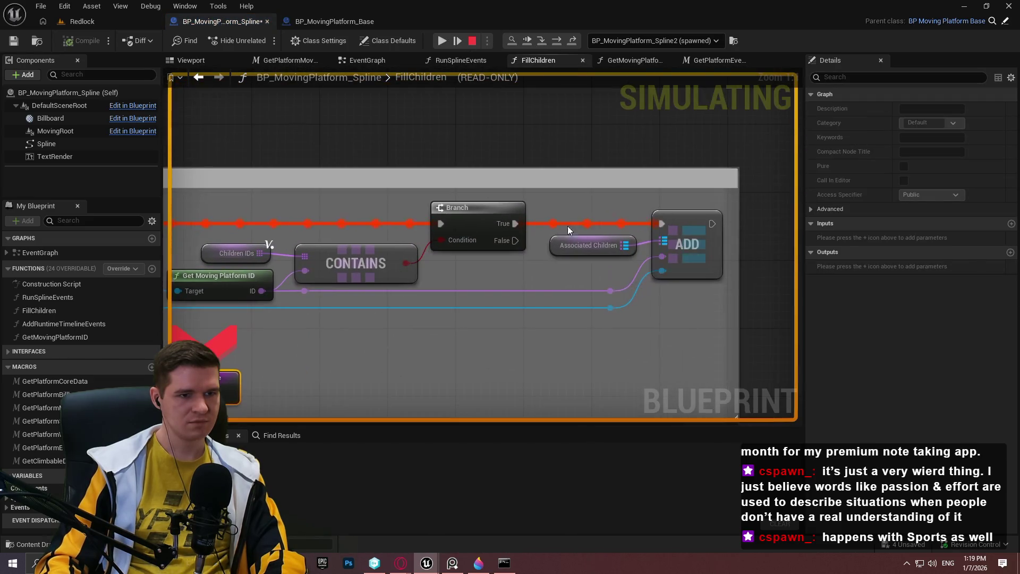
Confirm Associated Children holds Level6_LavaFlow_2, then step back out to RunSplineEvents
{"action": "mouse_move", "coordinate": [597, 244]}
{"action": "left_click", "coordinate": [643, 258]}
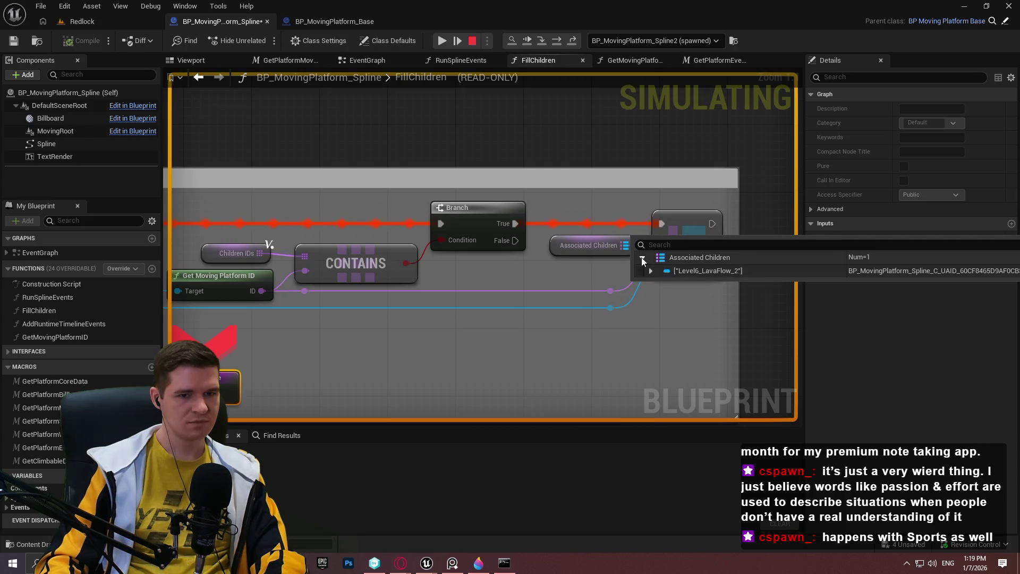
{"action": "left_click", "coordinate": [651, 271]}
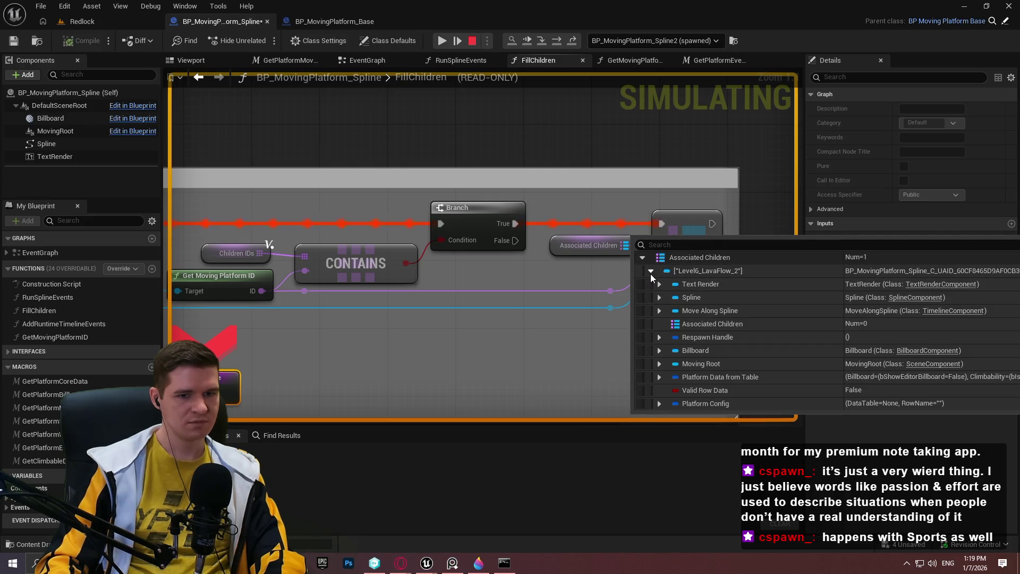
{"action": "key", "text": "F10"}
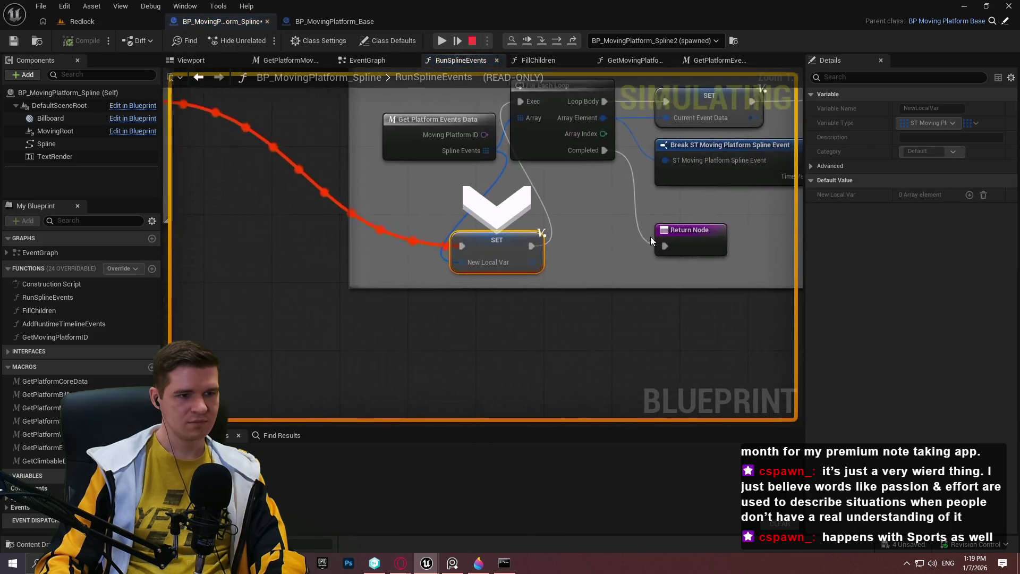
Step from the SET node through the For Each Loop and trigger Branch to the Return Node
{"action": "key", "text": "F10"}
{"action": "mouse_move", "coordinate": [392, 386]}
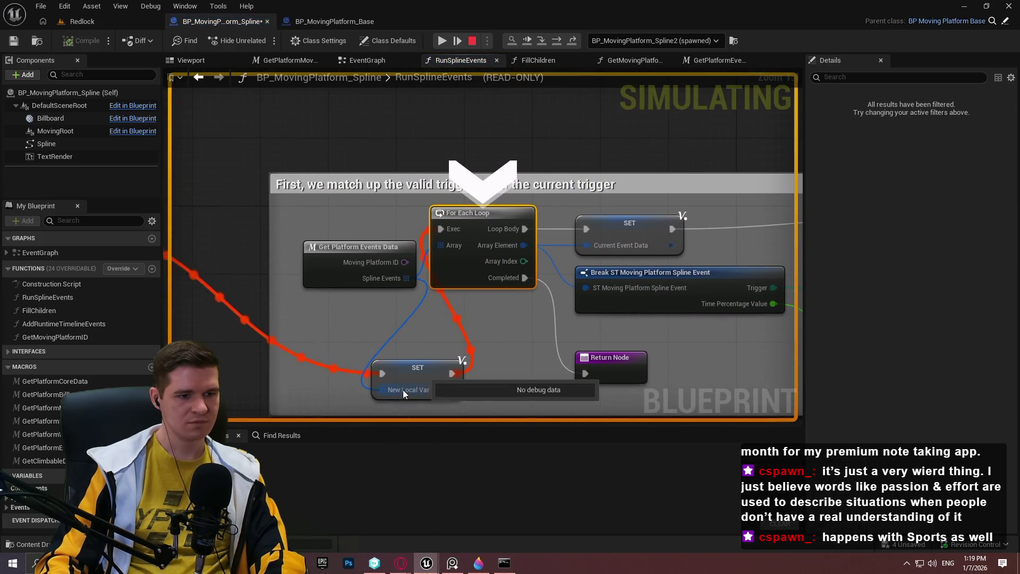
{"action": "left_click_drag", "start_coordinate": [398, 395], "coordinate": [427, 275]}
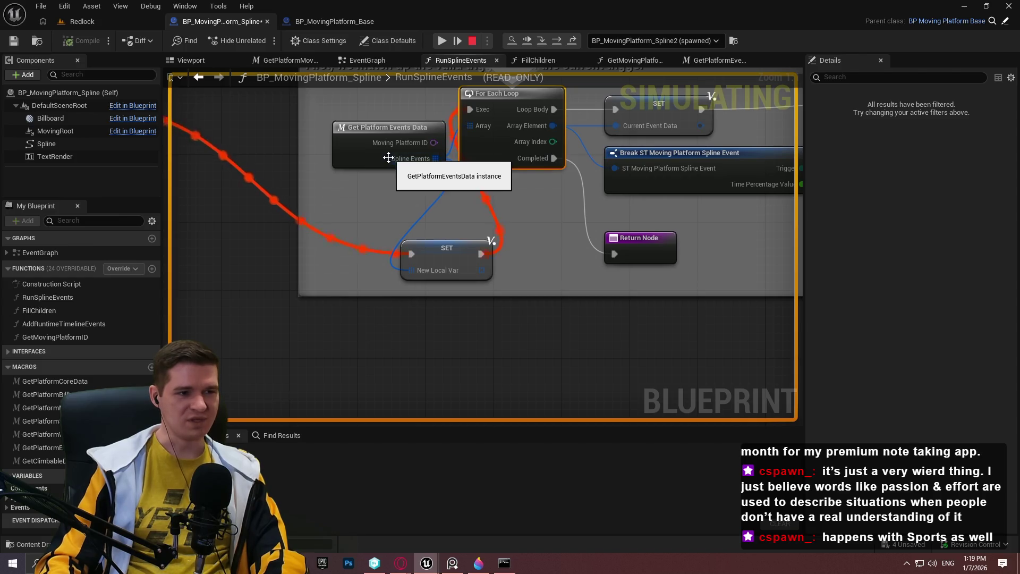
{"action": "key", "text": "F11"}
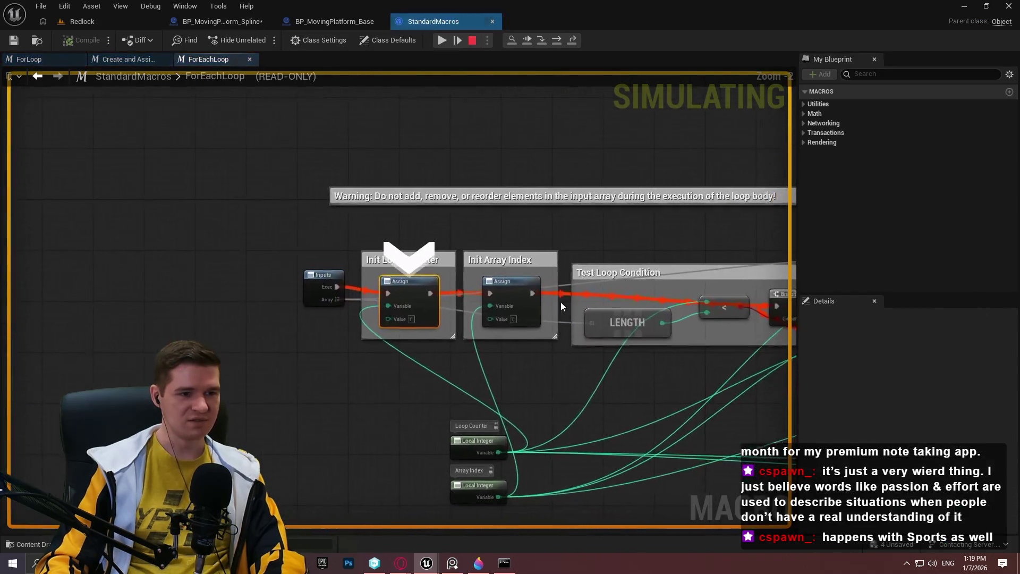
{"action": "key", "text": "F11"}
{"action": "key", "text": "F11"}
{"action": "key", "text": "F11"}
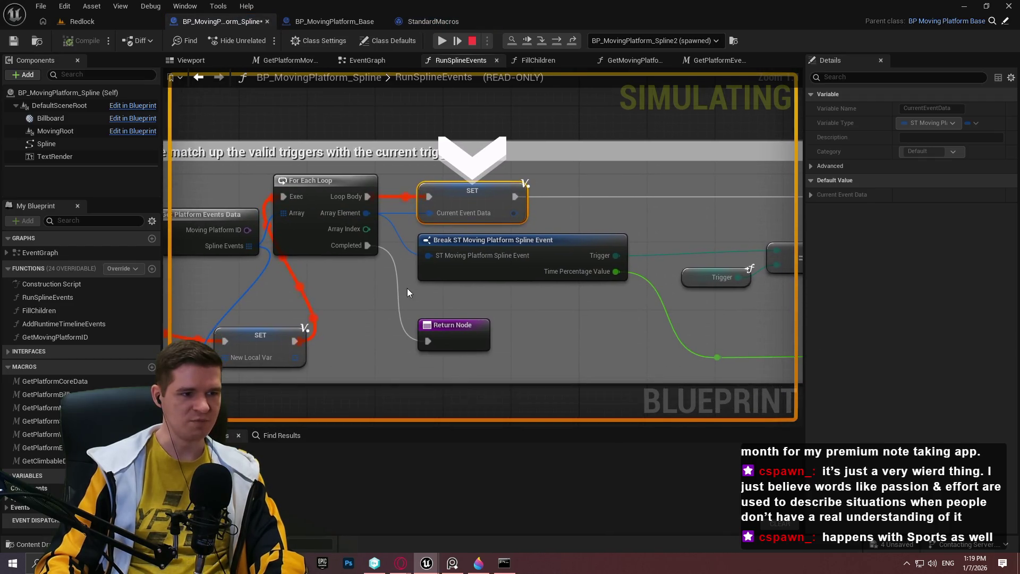
{"action": "key", "text": "F11"}
{"action": "key", "text": "F11"}
{"action": "mouse_move", "coordinate": [399, 307]}
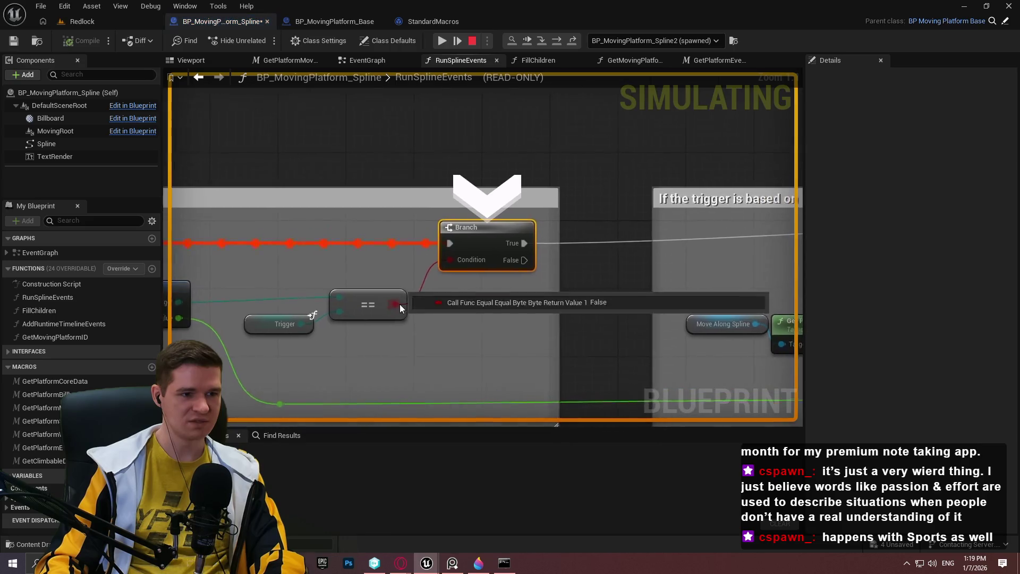
{"action": "key", "text": "F11"}
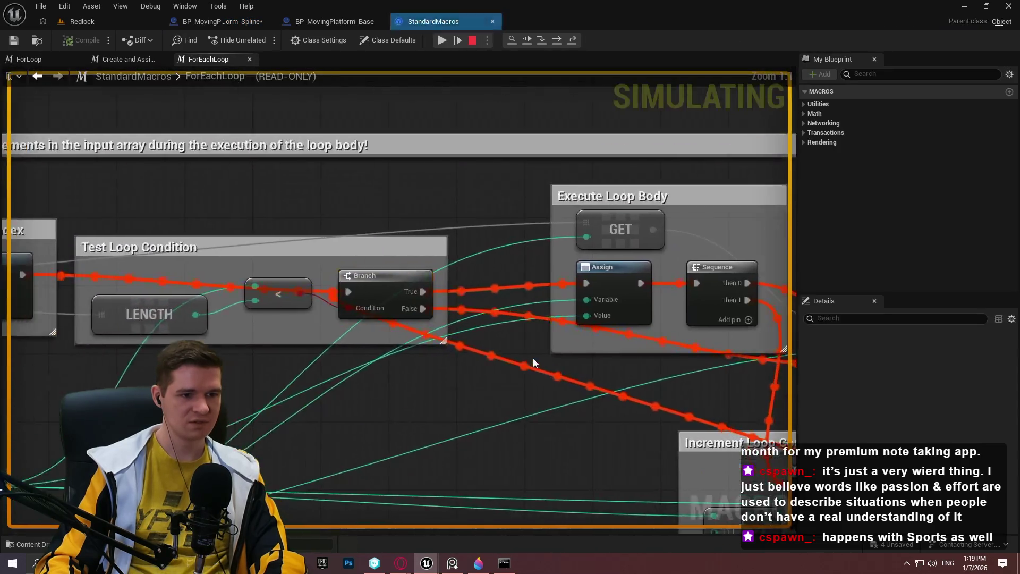
{"action": "key", "text": "F11"}
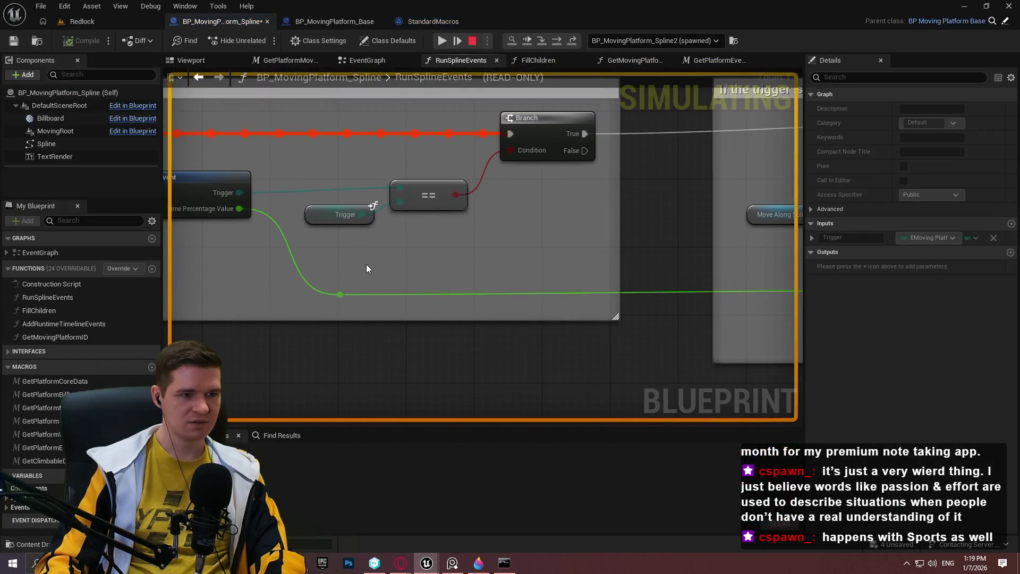
{"action": "key", "text": "F11"}
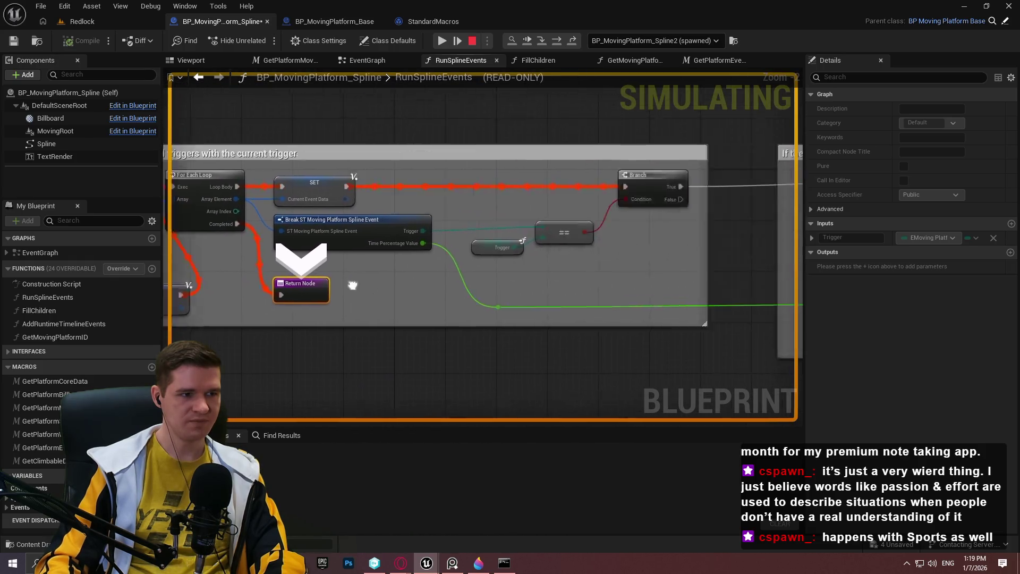
{"action": "scroll", "coordinate": [352, 286], "scroll_direction": "down", "scroll_amount": 6}
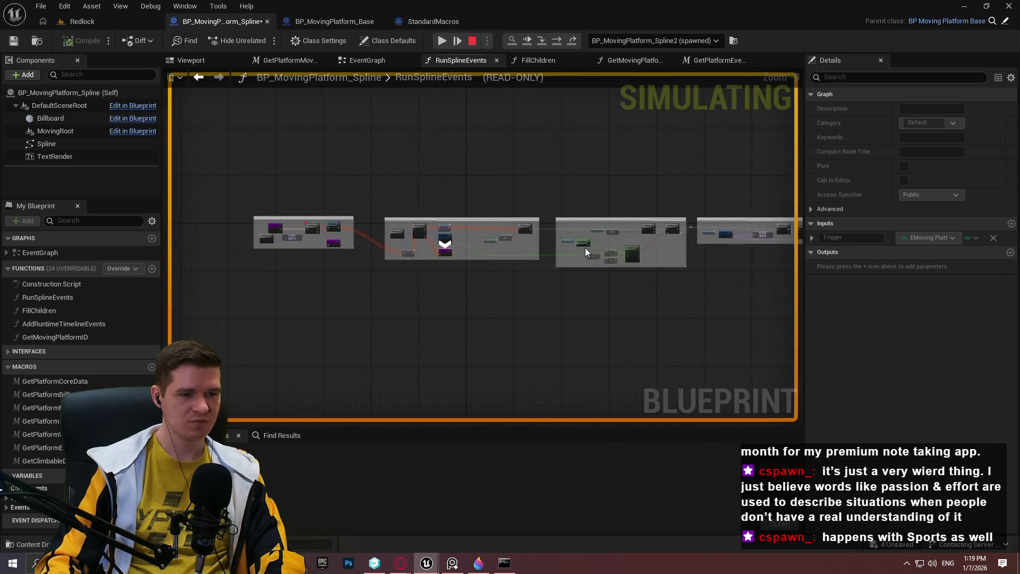
{"action": "scroll", "coordinate": [487, 232], "scroll_direction": "up", "scroll_amount": 6}
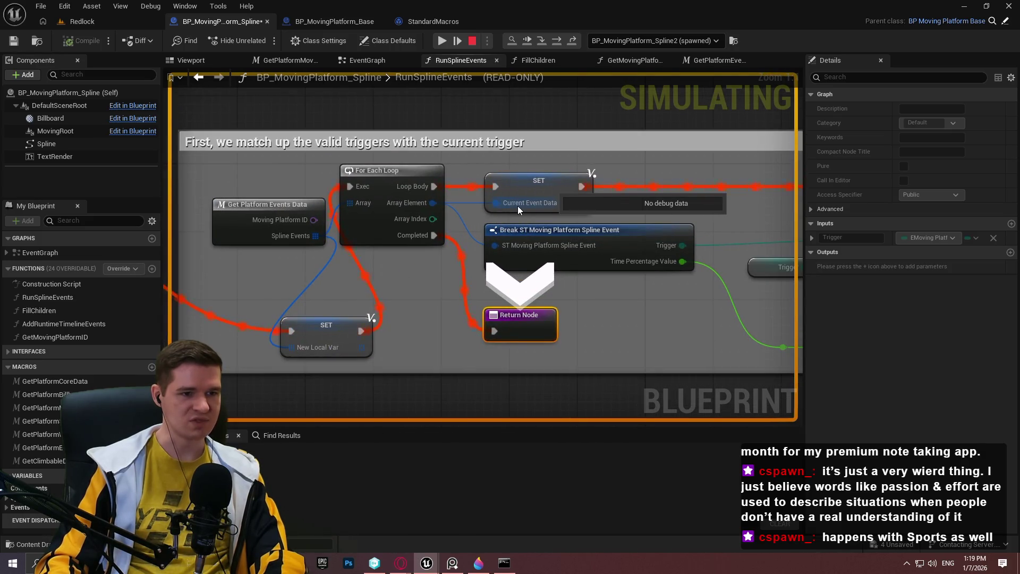
Check the debug object list, pan to the nodes before the loop, and return to Redlock
{"action": "left_click", "coordinate": [659, 41]}
{"action": "left_click", "coordinate": [662, 56]}
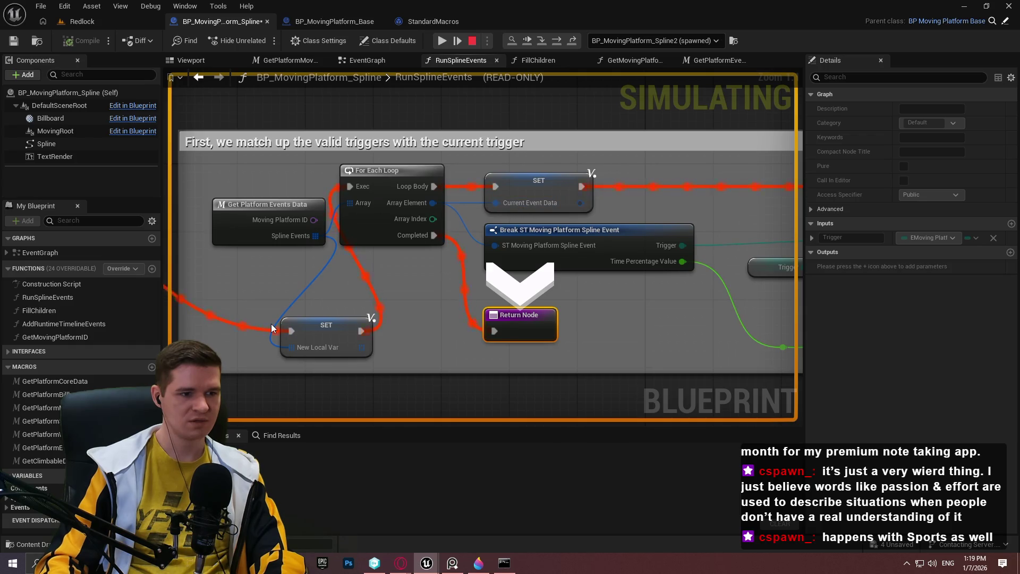
{"action": "mouse_move", "coordinate": [275, 314]}
{"action": "left_mouse_down"}
{"action": "mouse_move", "coordinate": [316, 287]}
{"action": "mouse_move", "coordinate": [494, 262]}
{"action": "left_mouse_up"}
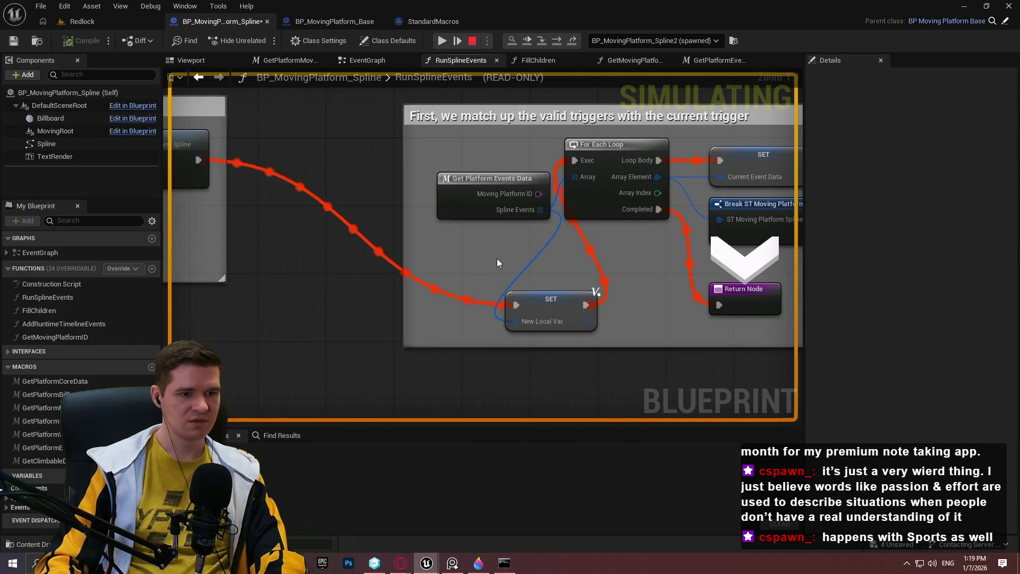
{"action": "left_click", "coordinate": [80, 21]}
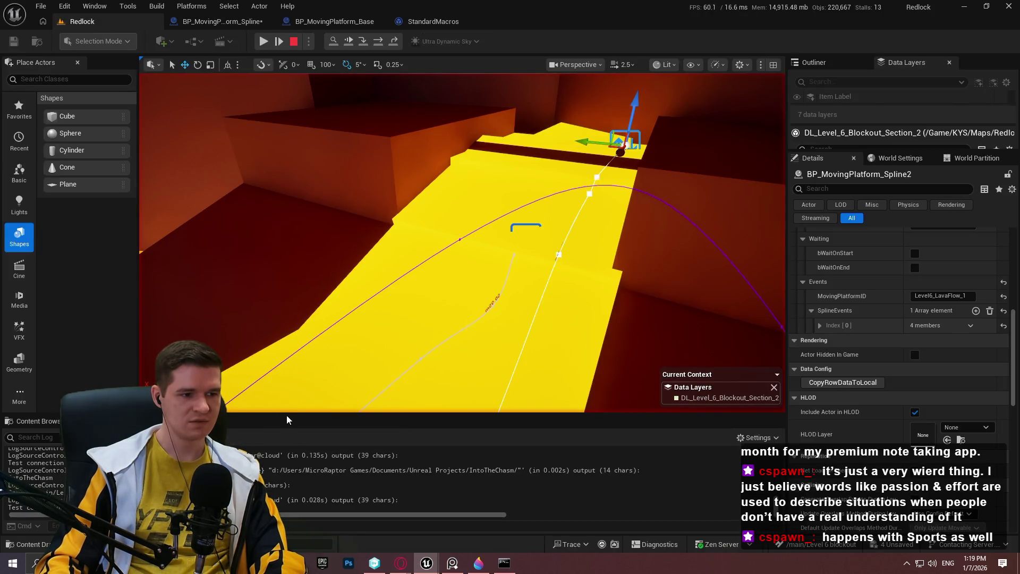
Enlarge the Output Log, show the Moving folder's platform blueprints, and heighten the level viewport
{"action": "left_click_drag", "start_coordinate": [287, 417], "coordinate": [297, 263]}
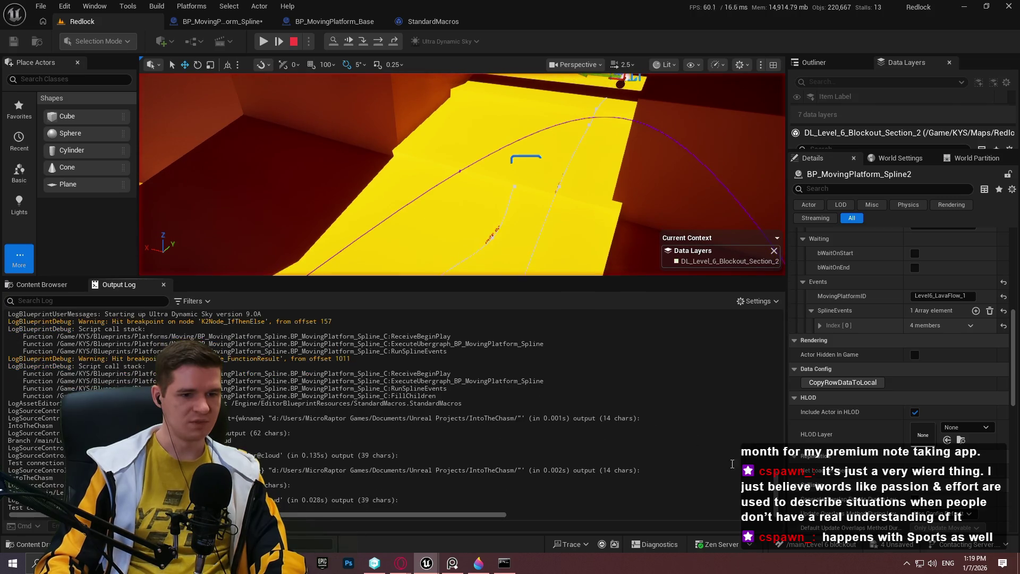
{"action": "left_click_drag", "start_coordinate": [780, 491], "coordinate": [767, 401]}
{"action": "scroll", "coordinate": [765, 420], "scroll_direction": "up", "scroll_amount": 10}
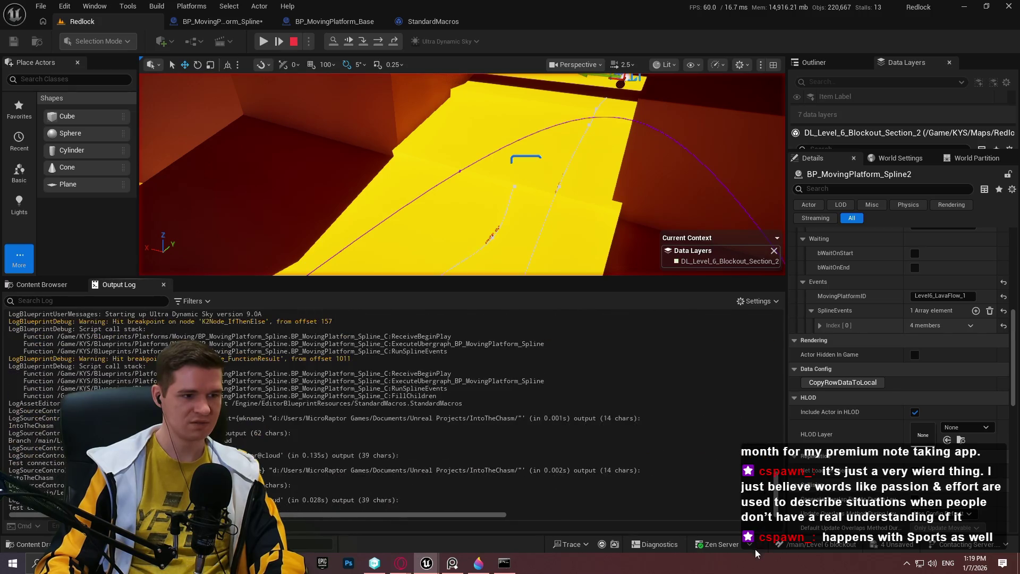
{"action": "left_click", "coordinate": [38, 287]}
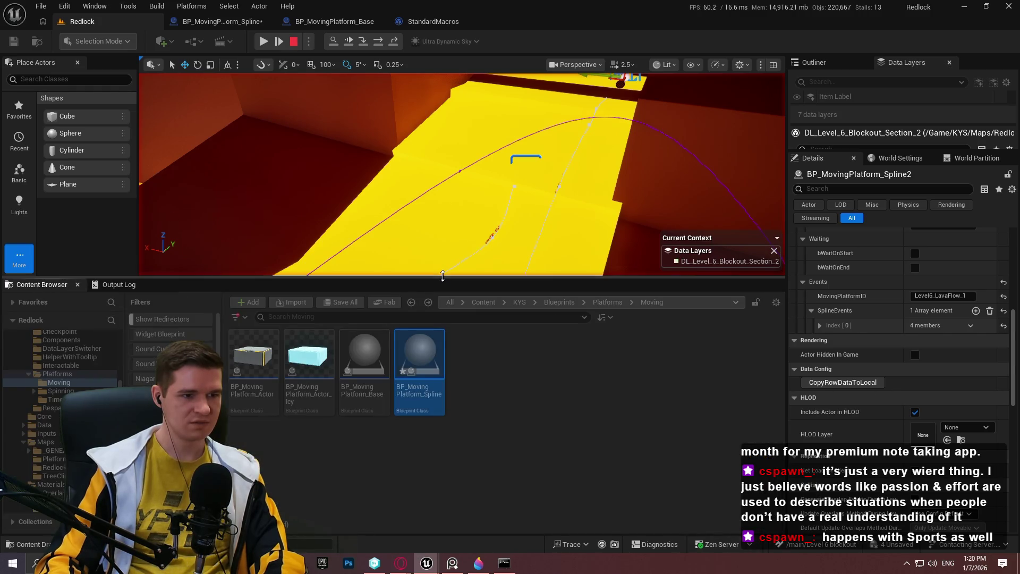
{"action": "left_click_drag", "start_coordinate": [449, 272], "coordinate": [449, 351]}
Resume the paused simulation and select the SET New Local Var node in RunSplineEvents
{"action": "left_click", "coordinate": [263, 41]}
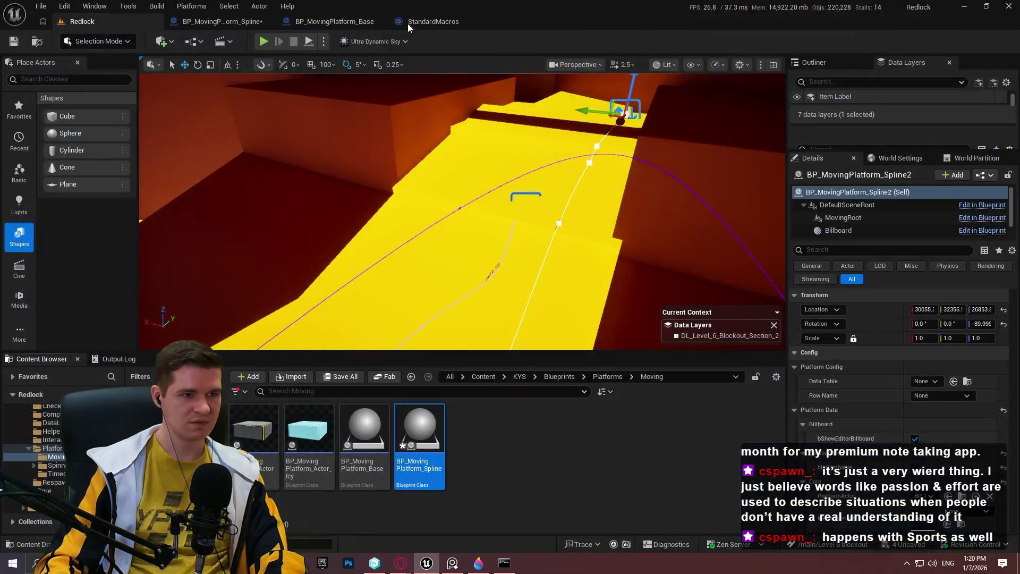
{"action": "left_click", "coordinate": [463, 21]}
{"action": "left_click", "coordinate": [496, 23]}
{"action": "left_click", "coordinate": [220, 22]}
{"action": "left_click", "coordinate": [532, 321]}
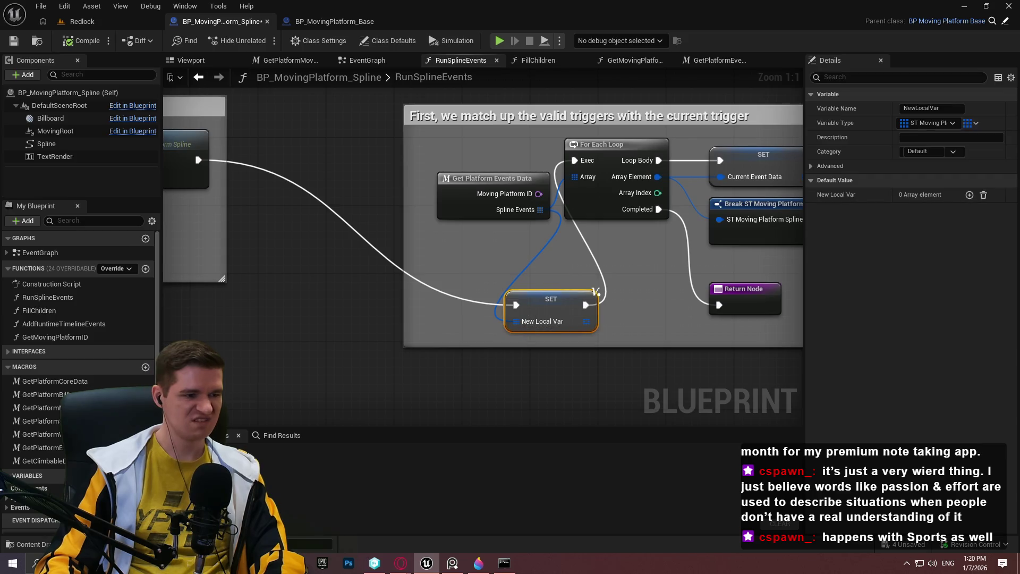
Delete the SET New Local Var node, then compile and save without checking out
{"action": "scroll", "coordinate": [195, 411], "scroll_direction": "down", "scroll_amount": 4}
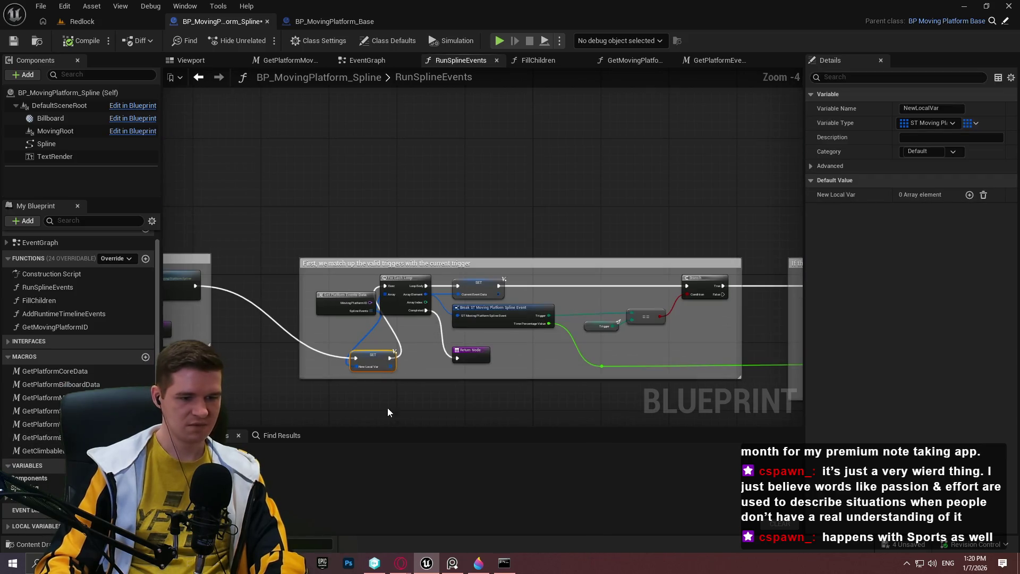
{"action": "scroll", "coordinate": [389, 399], "scroll_direction": "up", "scroll_amount": 3}
{"action": "key", "text": "Delete"}
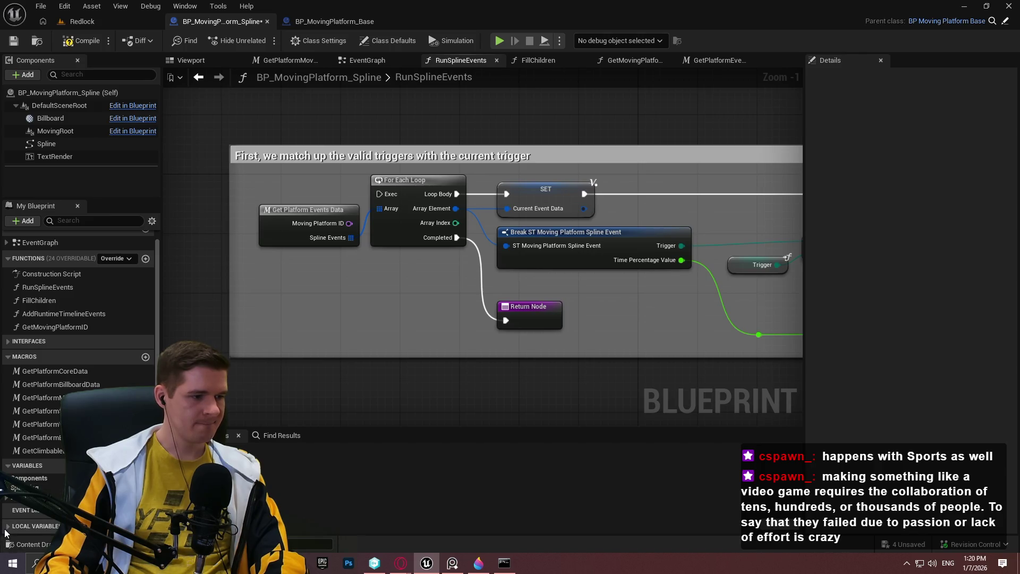
{"action": "scroll", "coordinate": [7, 487], "scroll_direction": "down", "scroll_amount": 2}
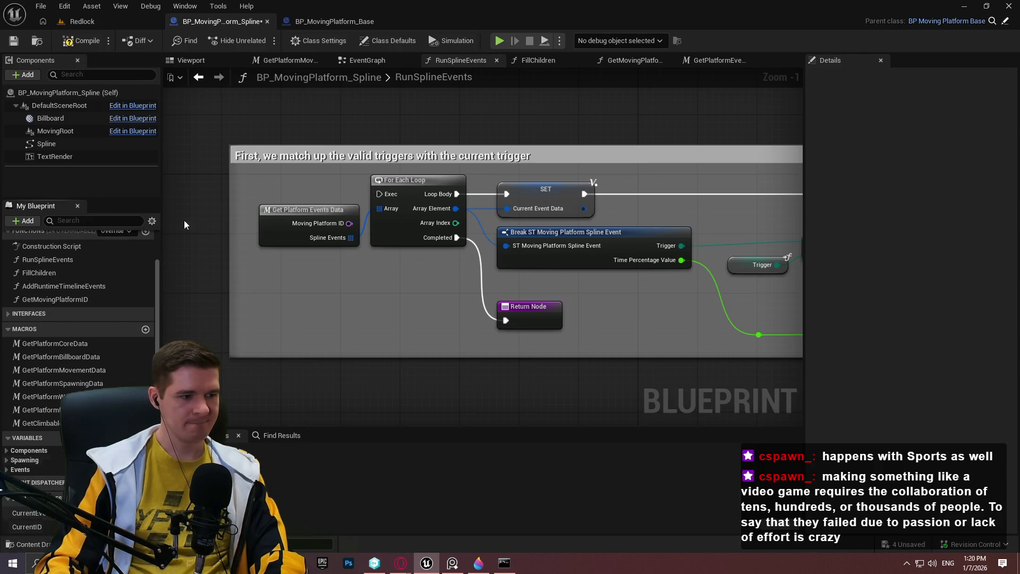
{"action": "left_click", "coordinate": [87, 42]}
{"action": "key", "text": "ctrl+s"}
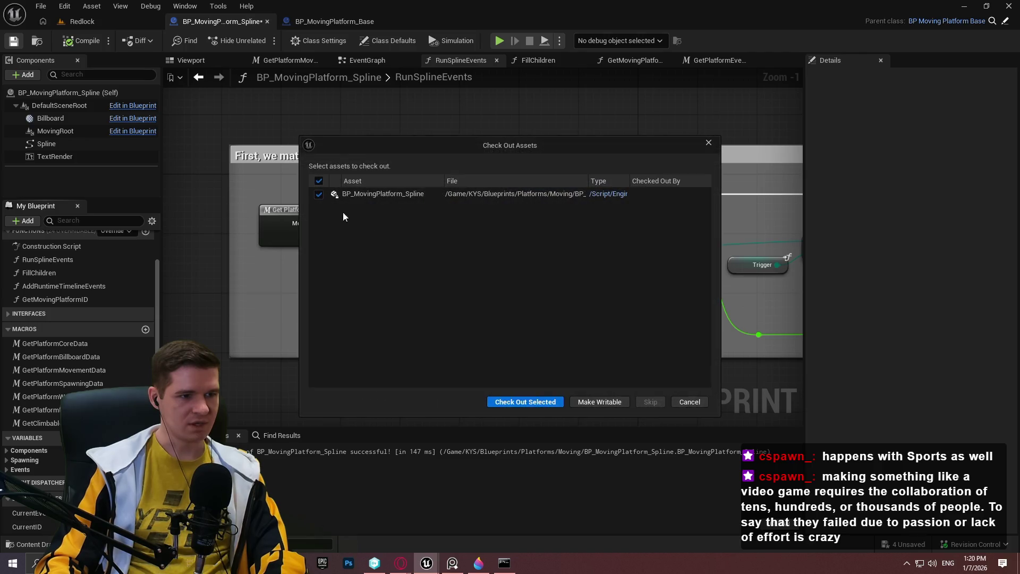
{"action": "left_click", "coordinate": [688, 402]}
Wire the incoming execution directly into the For Each Loop's Exec input
{"action": "left_click_drag", "start_coordinate": [769, 142], "coordinate": [445, 146]}
{"action": "mouse_move", "coordinate": [603, 242]}
{"action": "left_mouse_down"}
{"action": "mouse_move", "coordinate": [354, 368]}
{"action": "mouse_move", "coordinate": [319, 374]}
{"action": "left_mouse_up"}
{"action": "mouse_move", "coordinate": [685, 276]}
{"action": "left_mouse_down"}
{"action": "mouse_move", "coordinate": [428, 308]}
{"action": "mouse_move", "coordinate": [559, 146]}
{"action": "left_mouse_up"}
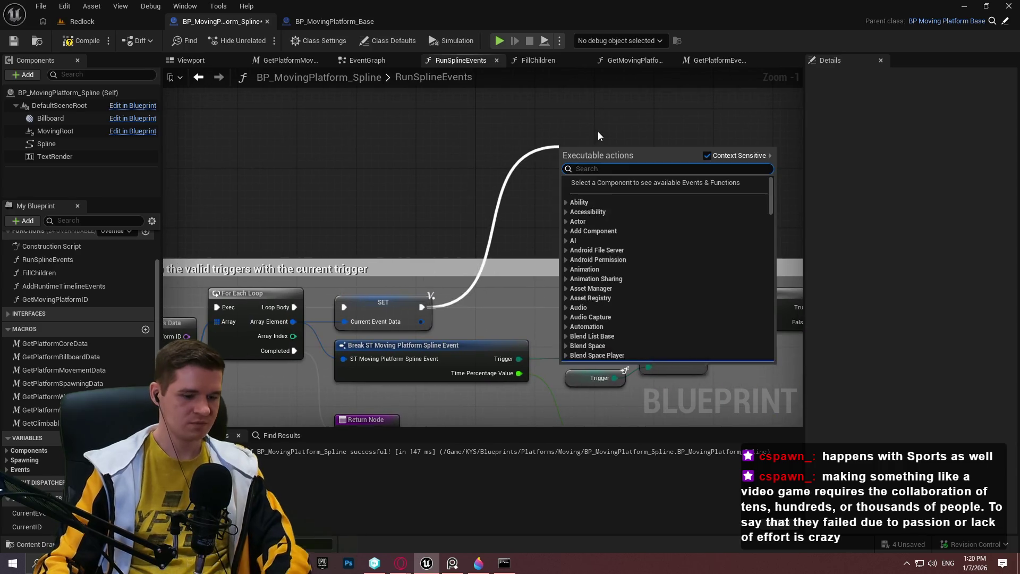
Add a Print String after SET and a Break ST Moving Platform Spline Event exposing only ChildrenIDs
{"action": "type", "text": "print"}
{"action": "key", "text": "Return"}
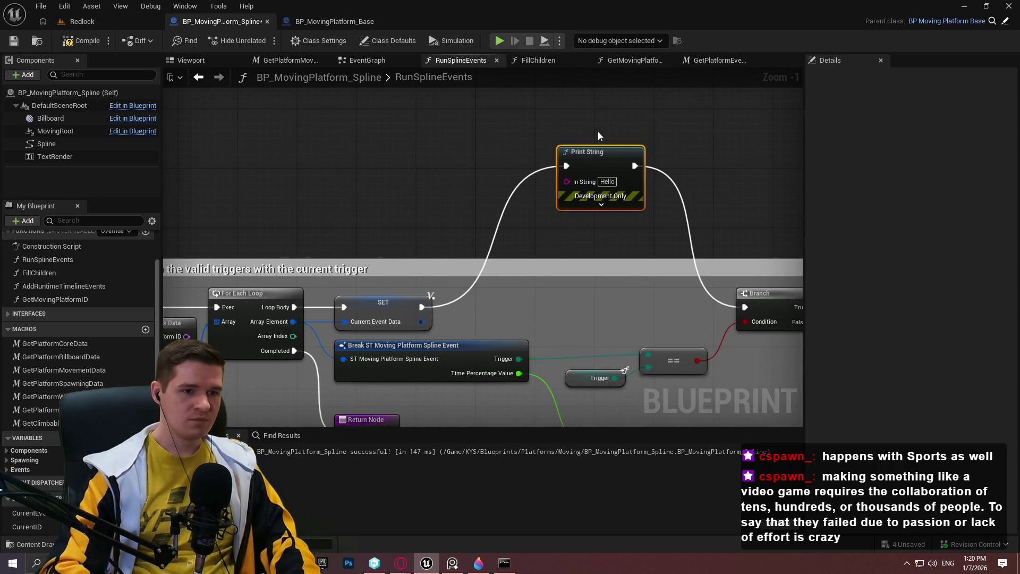
{"action": "mouse_move", "coordinate": [422, 321]}
{"action": "left_mouse_down"}
{"action": "mouse_move", "coordinate": [446, 173]}
{"action": "mouse_move", "coordinate": [218, 75]}
{"action": "mouse_move", "coordinate": [244, 122]}
{"action": "left_mouse_up"}
{"action": "type", "text": "break"}
{"action": "left_click", "coordinate": [454, 221]}
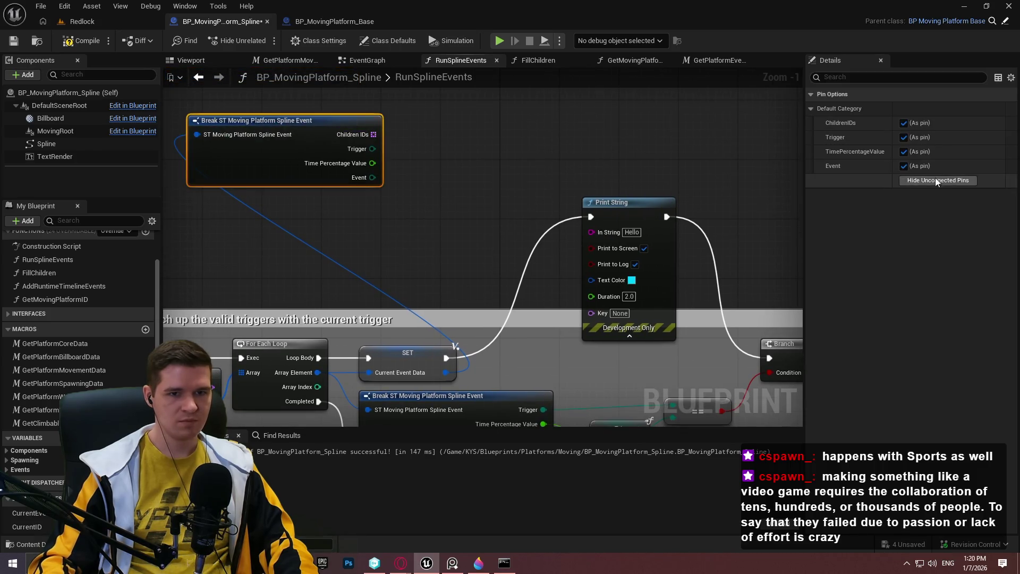
{"action": "left_click", "coordinate": [935, 180]}
{"action": "left_click", "coordinate": [904, 123]}
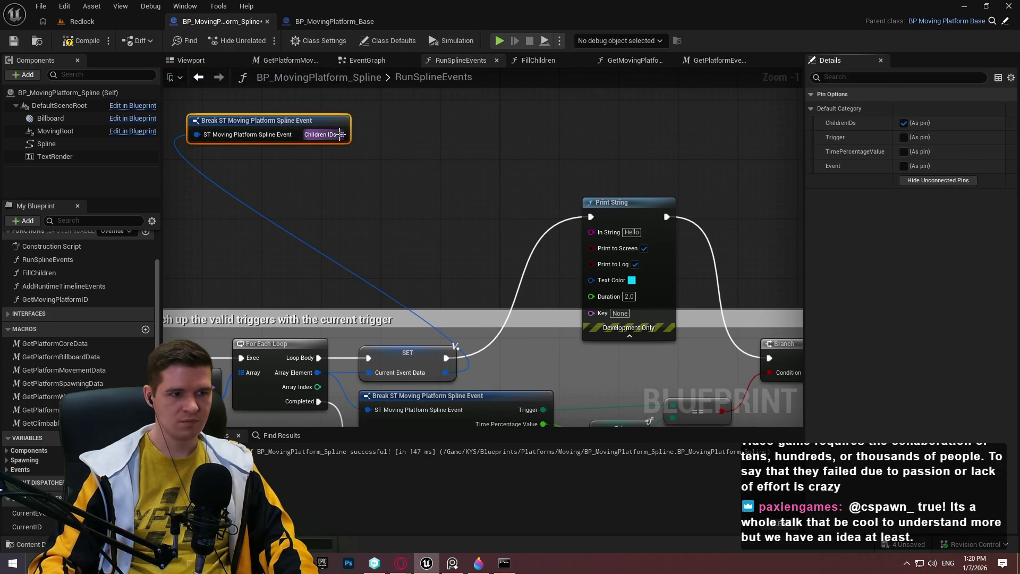
Feed a GET of Children IDs index 0 into Print String's In String and compile
{"action": "left_click_drag", "start_coordinate": [340, 134], "coordinate": [384, 157]}
{"action": "type", "text": "get"}
{"action": "left_click", "coordinate": [442, 257]}
{"action": "mouse_move", "coordinate": [456, 170]}
{"action": "left_mouse_down"}
{"action": "mouse_move", "coordinate": [627, 247]}
{"action": "mouse_move", "coordinate": [602, 236]}
{"action": "mouse_move", "coordinate": [612, 233]}
{"action": "left_mouse_up"}
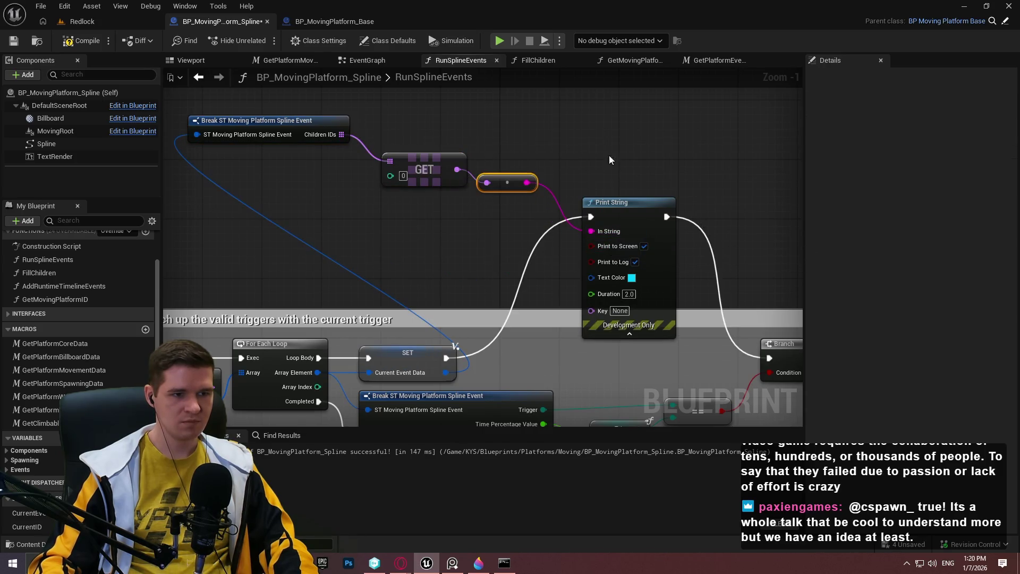
{"action": "left_click", "coordinate": [82, 40]}
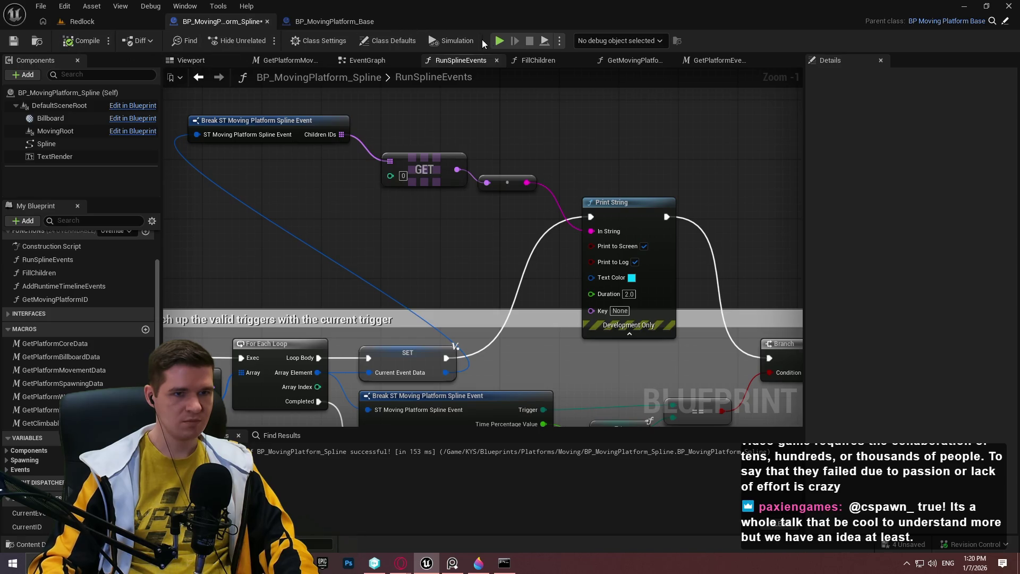
{"action": "left_click", "coordinate": [111, 23]}
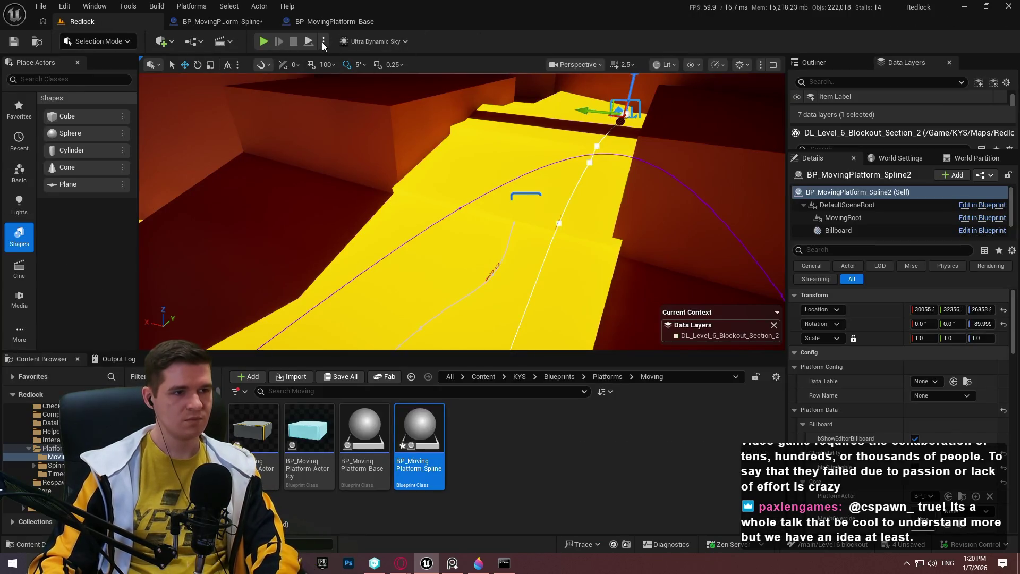
Start simulating, remove the Branch and Return Node breakpoints, and resume execution
{"action": "left_click", "coordinate": [261, 42]}
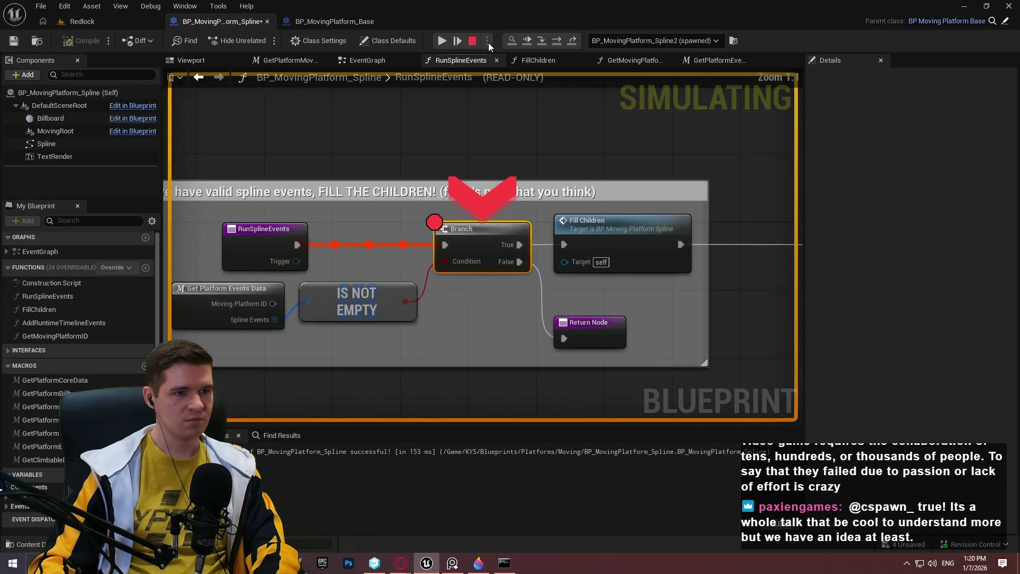
{"action": "right_click", "coordinate": [492, 242]}
{"action": "left_click", "coordinate": [523, 332]}
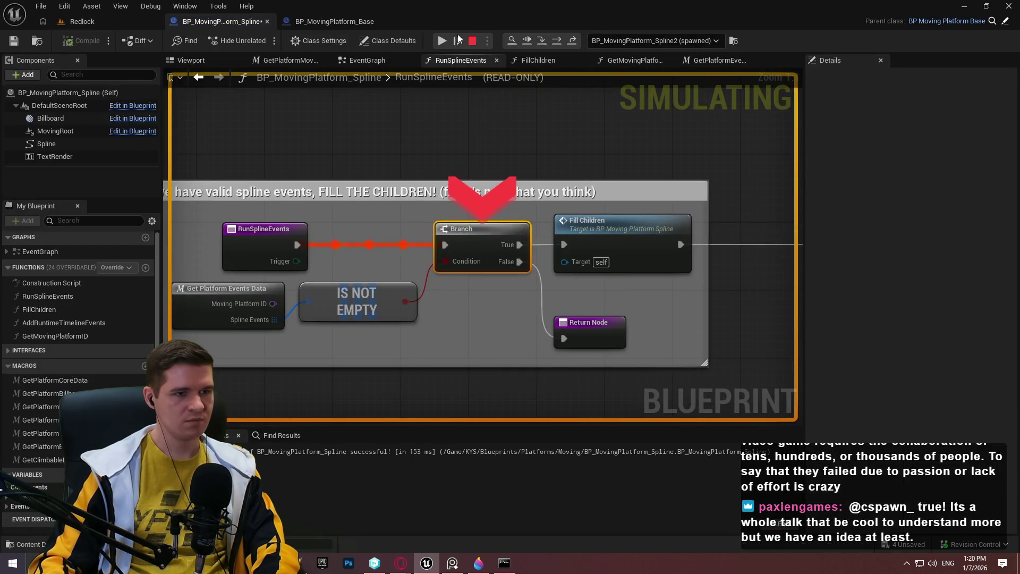
{"action": "left_click", "coordinate": [441, 41]}
{"action": "right_click", "coordinate": [489, 251]}
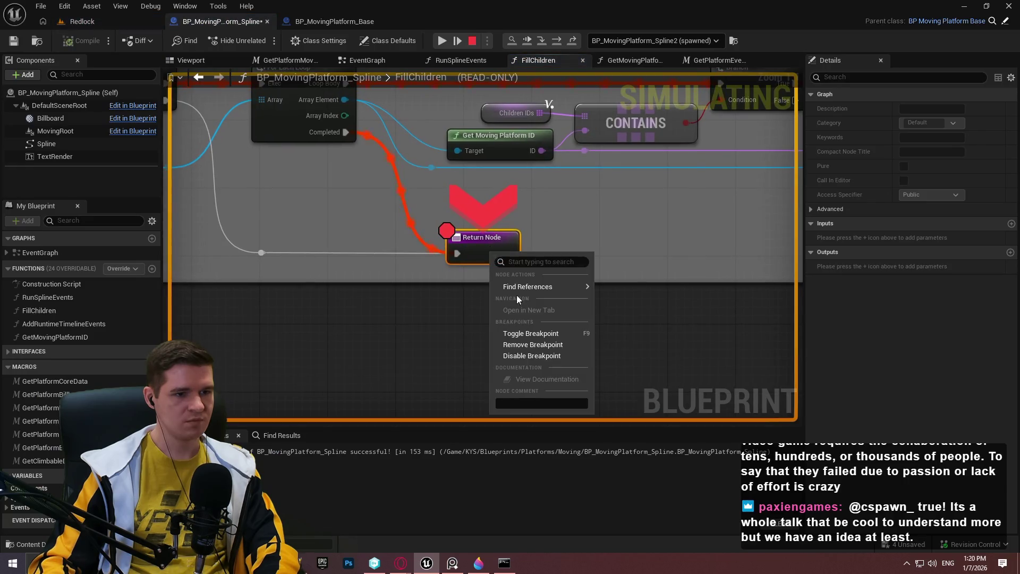
{"action": "left_click", "coordinate": [518, 343]}
{"action": "left_click", "coordinate": [442, 41]}
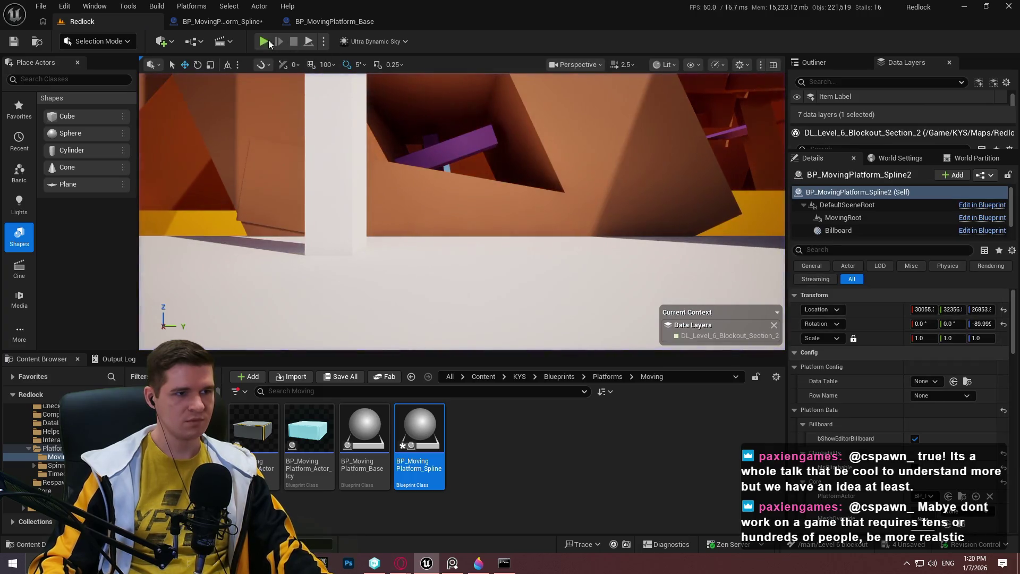
Simulate the level from the Play options to watch the spline platform, then stop it
{"action": "left_click", "coordinate": [247, 23]}
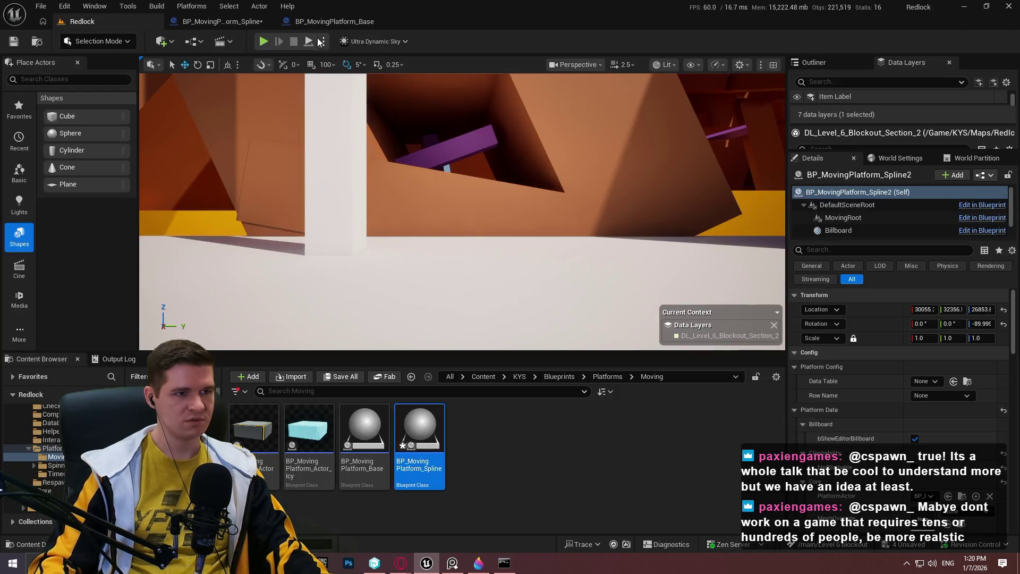
{"action": "left_click", "coordinate": [322, 40]}
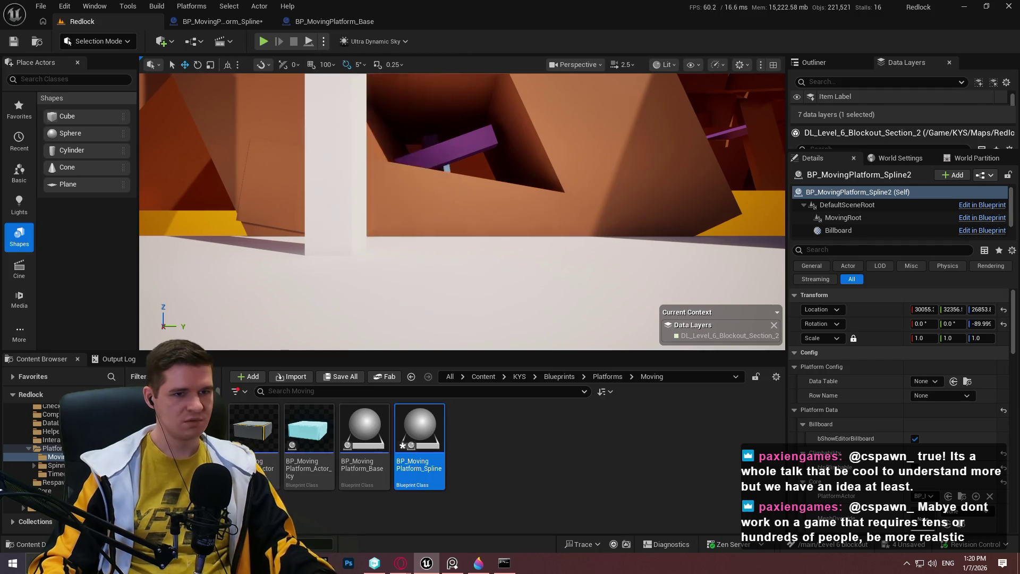
{"action": "scroll", "coordinate": [462, 212], "scroll_direction": "up", "scroll_amount": 2}
{"action": "scroll", "coordinate": [463, 213], "scroll_direction": "up", "scroll_amount": 5}
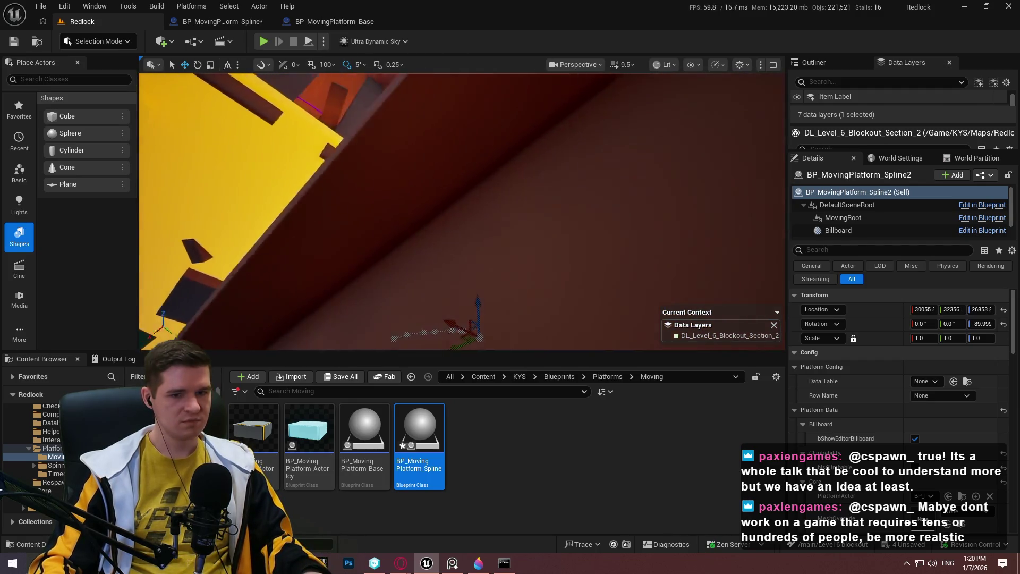
{"action": "scroll", "coordinate": [462, 212], "scroll_direction": "down", "scroll_amount": 2}
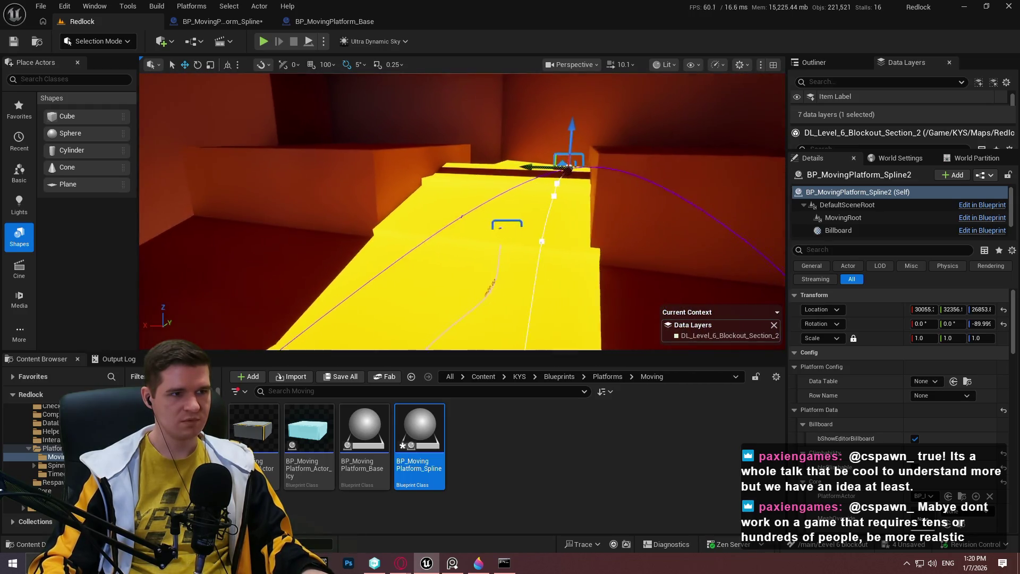
{"action": "left_click", "coordinate": [323, 41]}
{"action": "left_click", "coordinate": [363, 151]}
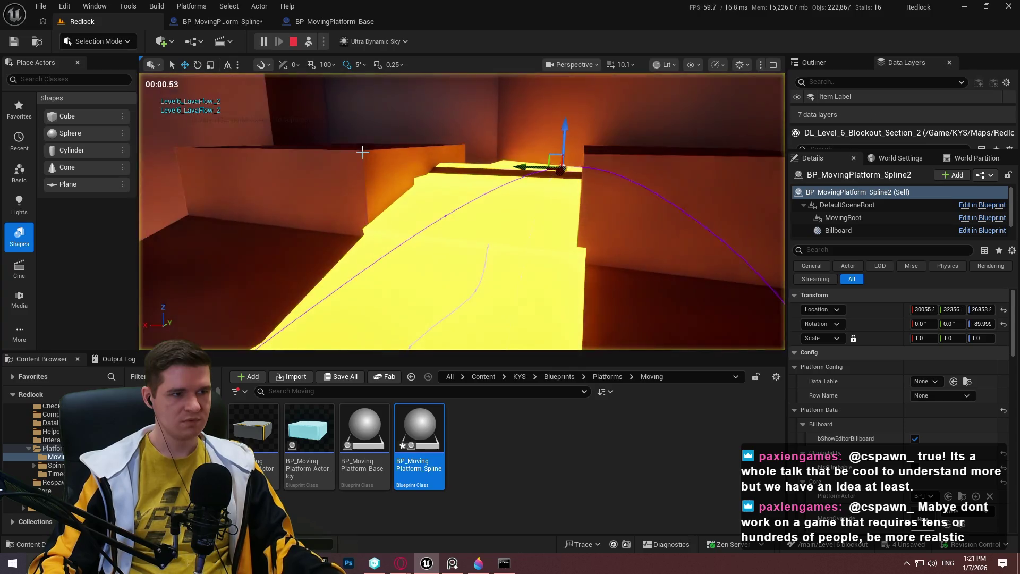
{"action": "key", "text": "Escape"}
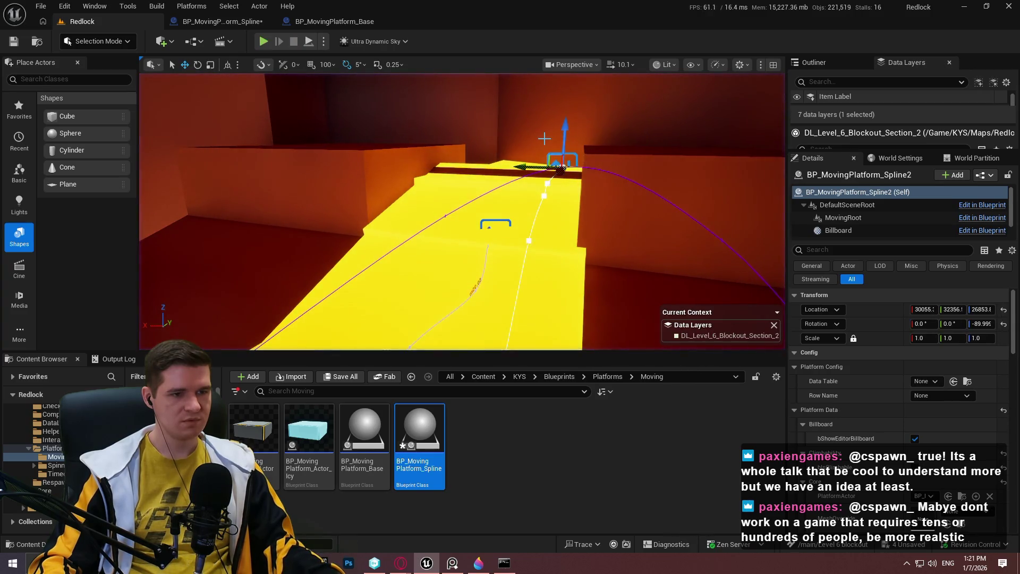
{"action": "left_click", "coordinate": [340, 22]}
Review the spline platform blueprint's RunSplineEvents function graph and its EventGraph
{"action": "scroll", "coordinate": [336, 145], "scroll_direction": "down", "scroll_amount": 5}
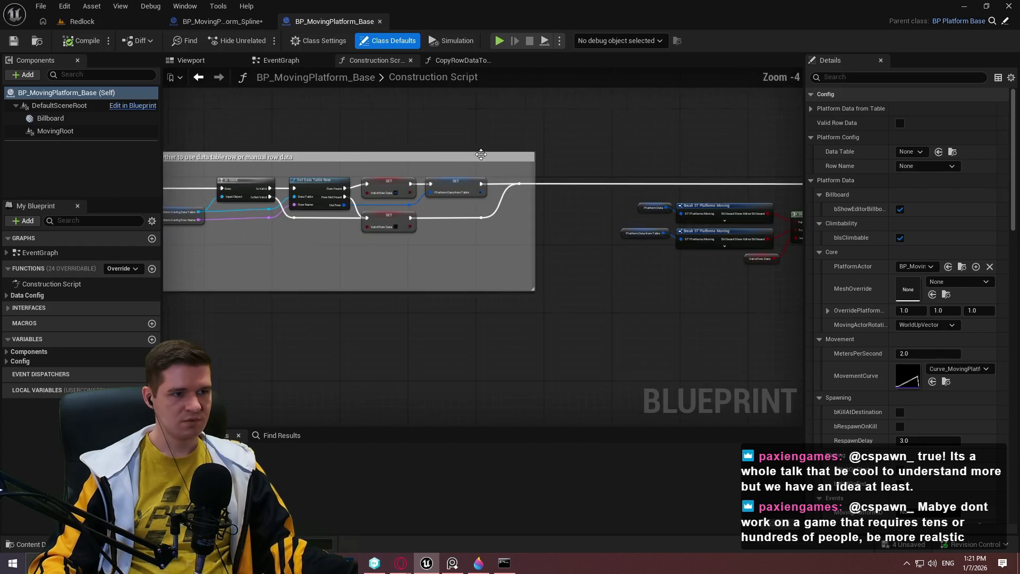
{"action": "left_click", "coordinate": [245, 24]}
{"action": "scroll", "coordinate": [532, 156], "scroll_direction": "down", "scroll_amount": 2}
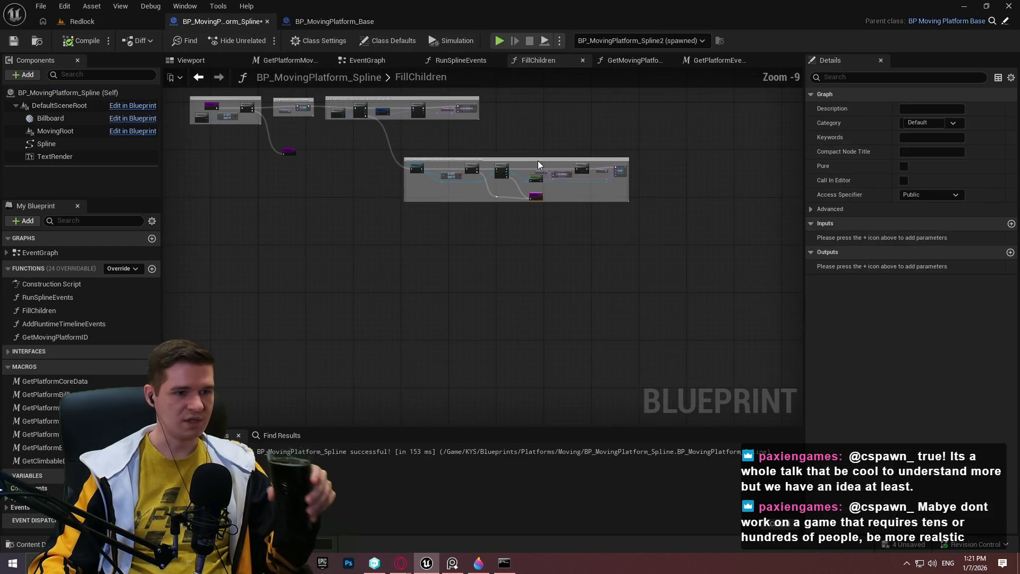
{"action": "left_click", "coordinate": [460, 60]}
{"action": "scroll", "coordinate": [548, 148], "scroll_direction": "down", "scroll_amount": 2}
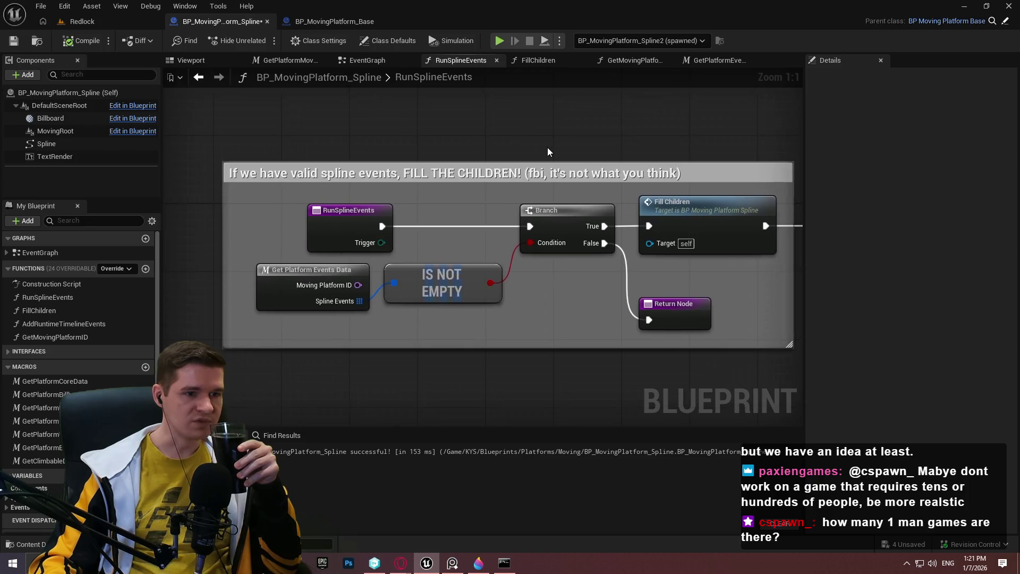
{"action": "left_click", "coordinate": [369, 59]}
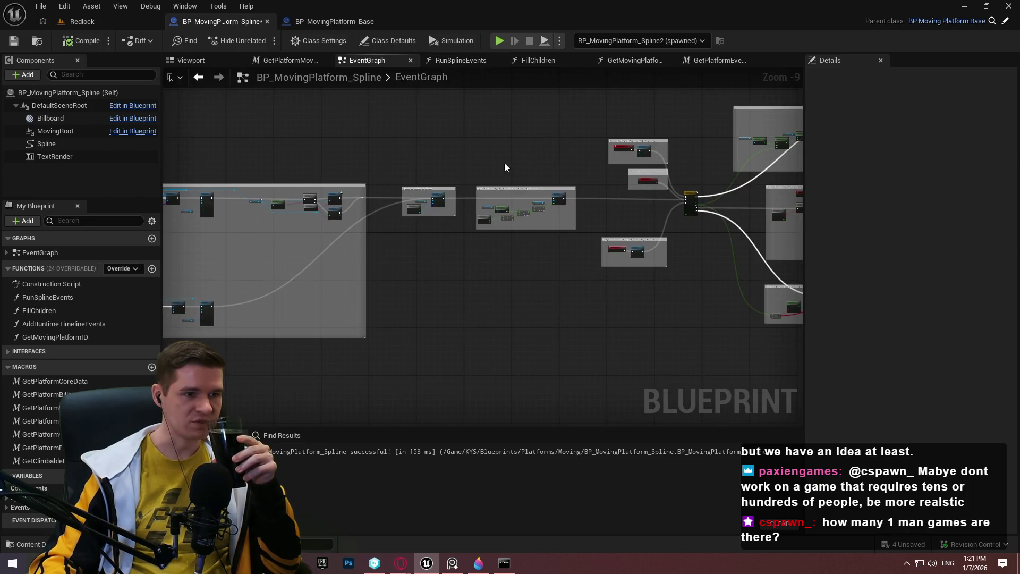
{"action": "left_click", "coordinate": [436, 60]}
From RunSplineEvents, open GetMovingPlatformID and then the AddRuntimeTimelineEvents function graph
{"action": "mouse_move", "coordinate": [630, 160]}
{"action": "left_mouse_down"}
{"action": "mouse_move", "coordinate": [480, 165]}
{"action": "mouse_move", "coordinate": [228, 228]}
{"action": "mouse_move", "coordinate": [78, 329]}
{"action": "left_mouse_up"}
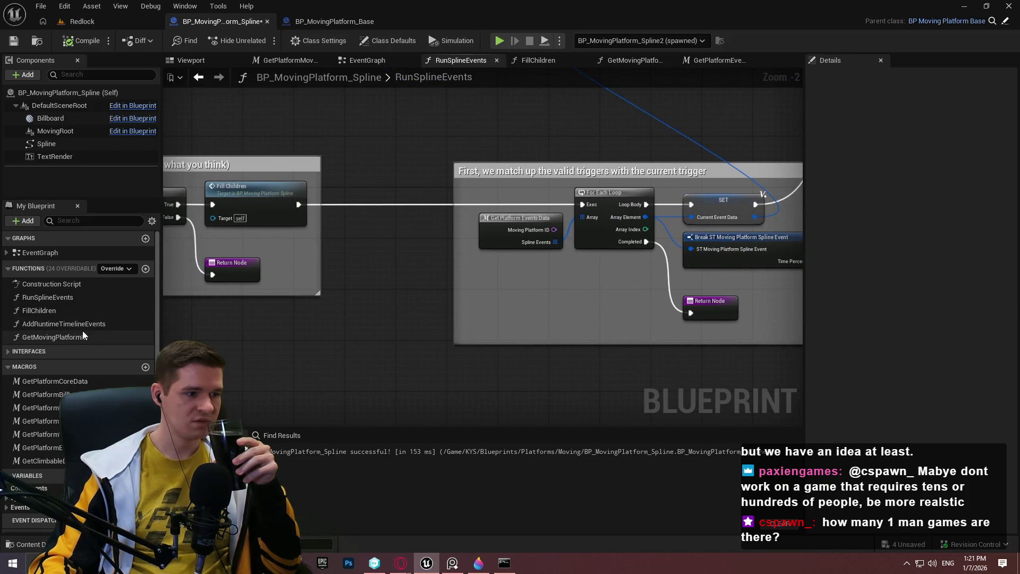
{"action": "double_click", "coordinate": [82, 335]}
{"action": "double_click", "coordinate": [84, 325]}
{"action": "scroll", "coordinate": [491, 251], "scroll_direction": "up", "scroll_amount": 3}
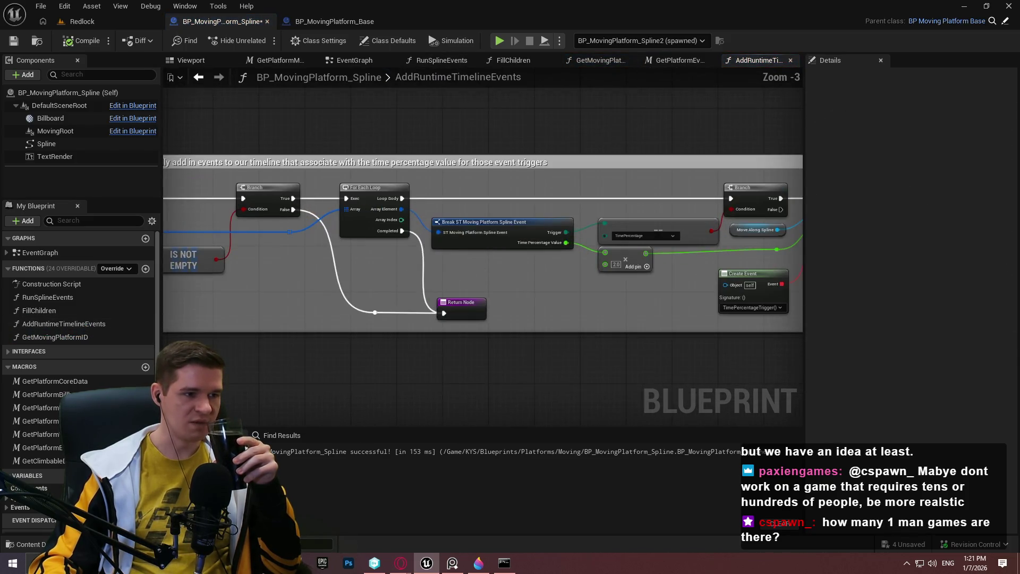
{"action": "left_click_drag", "start_coordinate": [466, 269], "coordinate": [590, 275]}
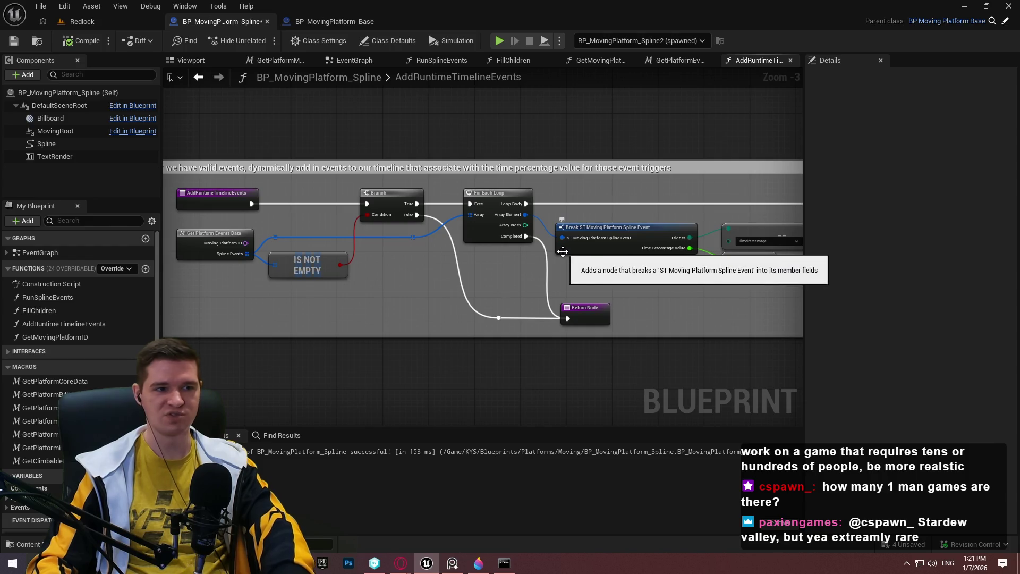
Pan the AddRuntimeTimelineEvents graph and drag the Details splitter right to reveal Add Event
{"action": "right_click", "coordinate": [698, 291]}
{"action": "mouse_move", "coordinate": [697, 291]}
{"action": "left_mouse_down"}
{"action": "mouse_move", "coordinate": [654, 264]}
{"action": "mouse_move", "coordinate": [659, 280]}
{"action": "left_mouse_up"}
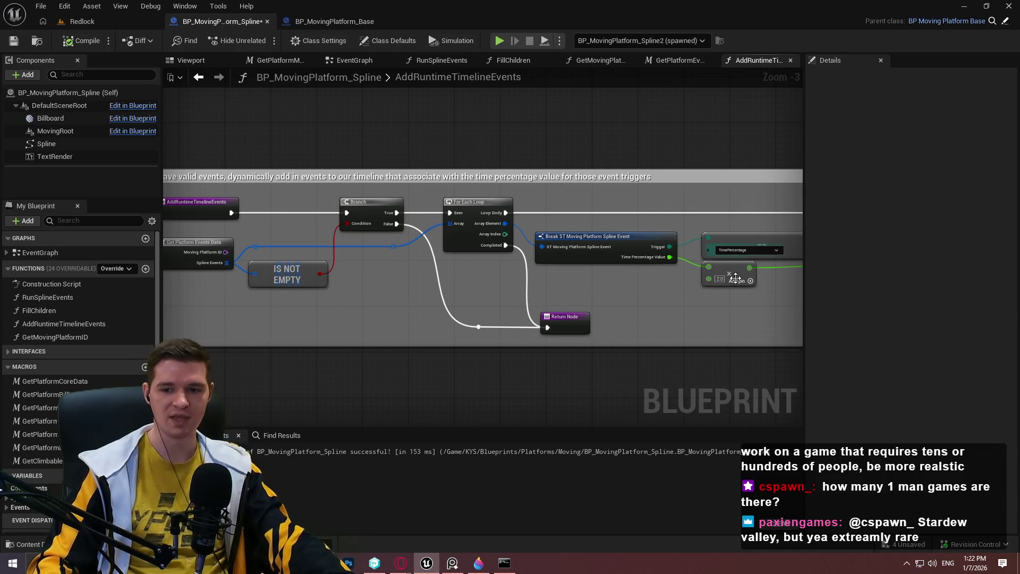
{"action": "mouse_move", "coordinate": [655, 327]}
{"action": "left_mouse_down"}
{"action": "mouse_move", "coordinate": [667, 311]}
{"action": "mouse_move", "coordinate": [658, 288]}
{"action": "left_mouse_up"}
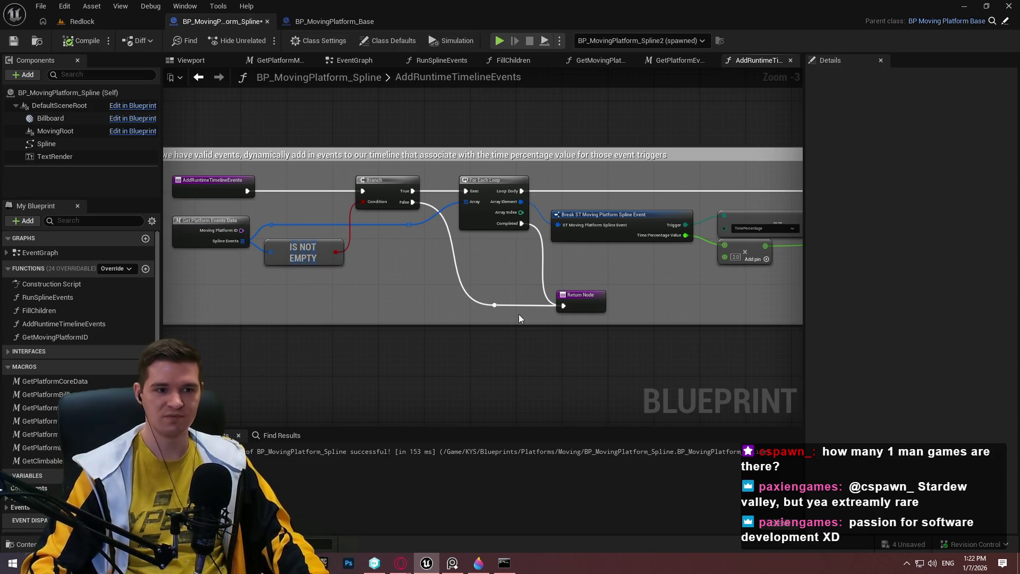
{"action": "scroll", "coordinate": [574, 348], "scroll_direction": "down", "scroll_amount": 2}
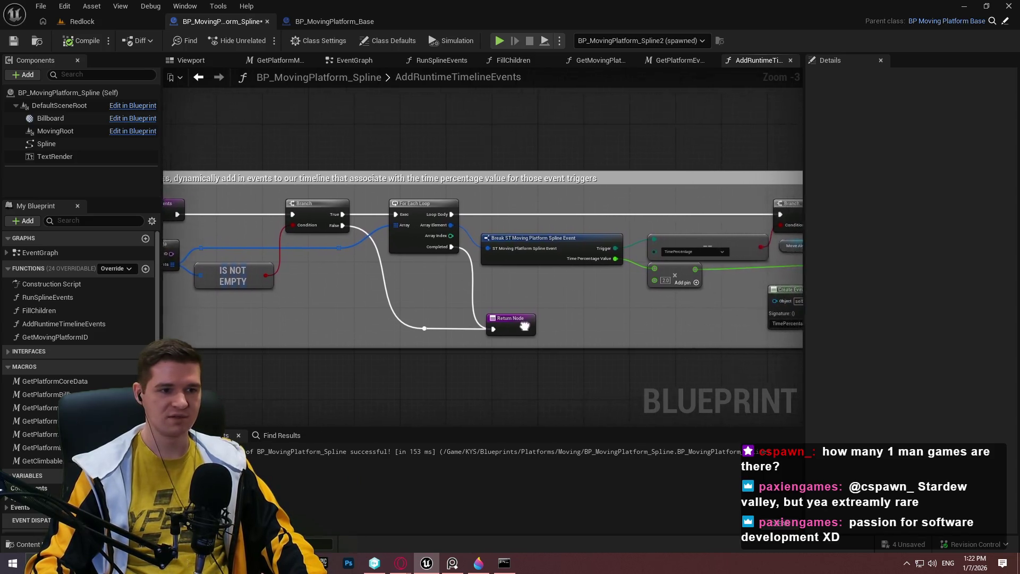
{"action": "scroll", "coordinate": [643, 312], "scroll_direction": "up", "scroll_amount": 2}
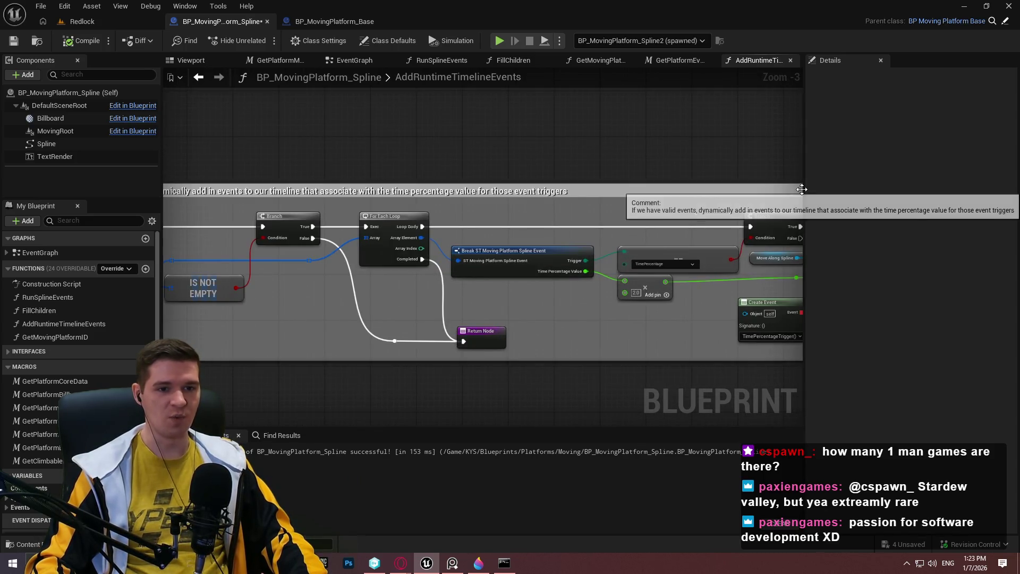
{"action": "mouse_move", "coordinate": [804, 186]}
{"action": "left_mouse_down"}
{"action": "mouse_move", "coordinate": [951, 186]}
{"action": "mouse_move", "coordinate": [892, 186]}
{"action": "mouse_move", "coordinate": [902, 186]}
{"action": "left_mouse_up"}
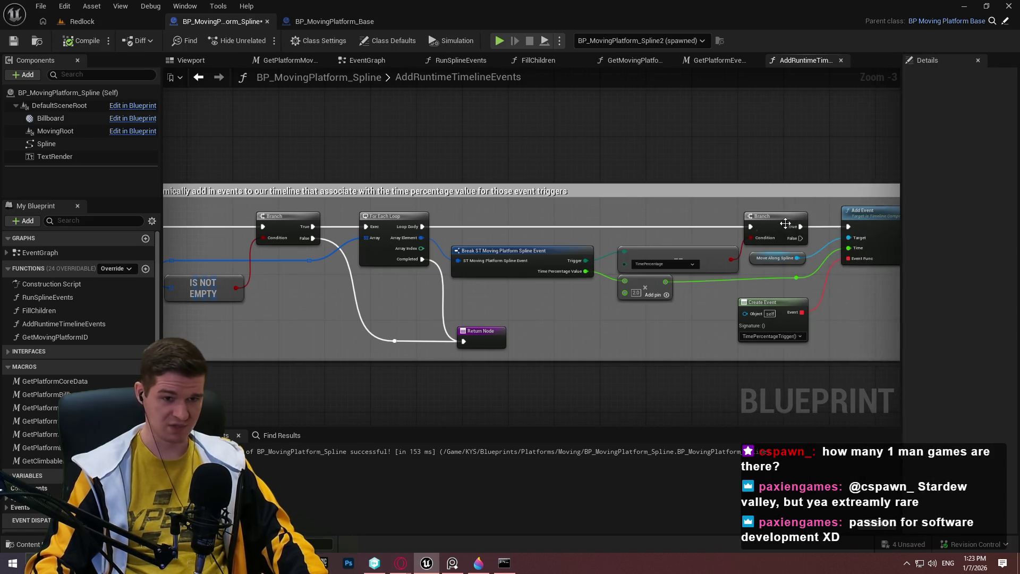
Add a breakpoint on AddRuntimeTimelineEvents' For Each Loop node and start Simulate to hit it
{"action": "scroll", "coordinate": [607, 243], "scroll_direction": "up", "scroll_amount": 1}
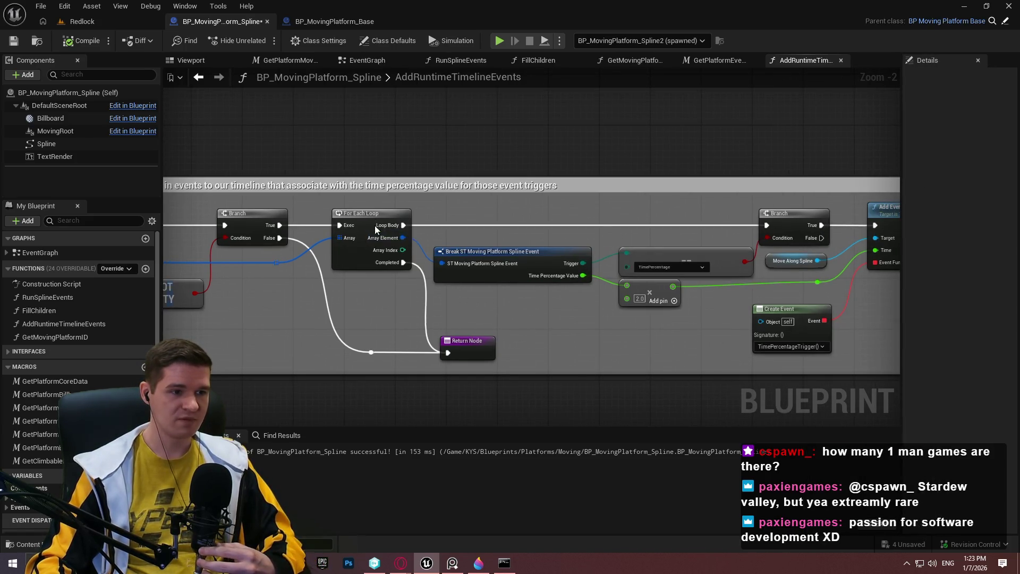
{"action": "right_click", "coordinate": [375, 223]}
{"action": "left_click", "coordinate": [412, 470]}
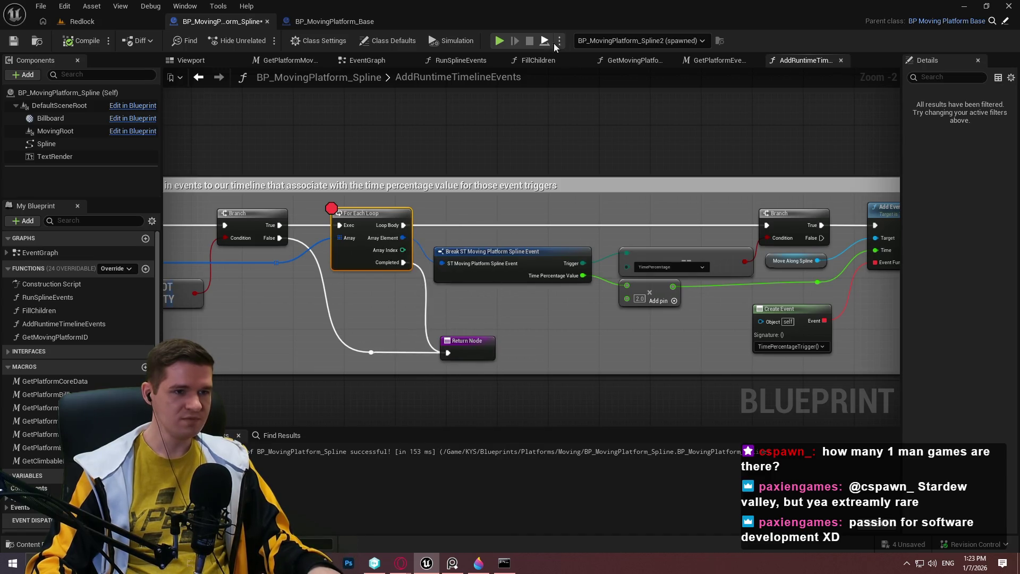
{"action": "left_click", "coordinate": [500, 41]}
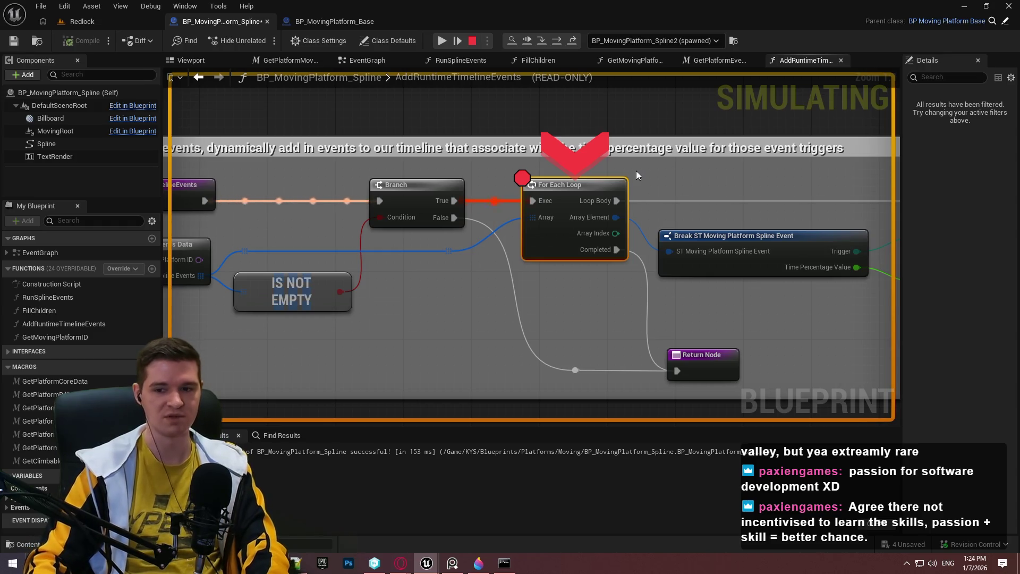
Step with F11 through the For Each Loop and AddRuntimeTimelineEvents out to the EventGraph
{"action": "key", "text": "F11"}
{"action": "key", "text": "F11"}
{"action": "key", "text": "F11"}
{"action": "key", "text": "F11"}
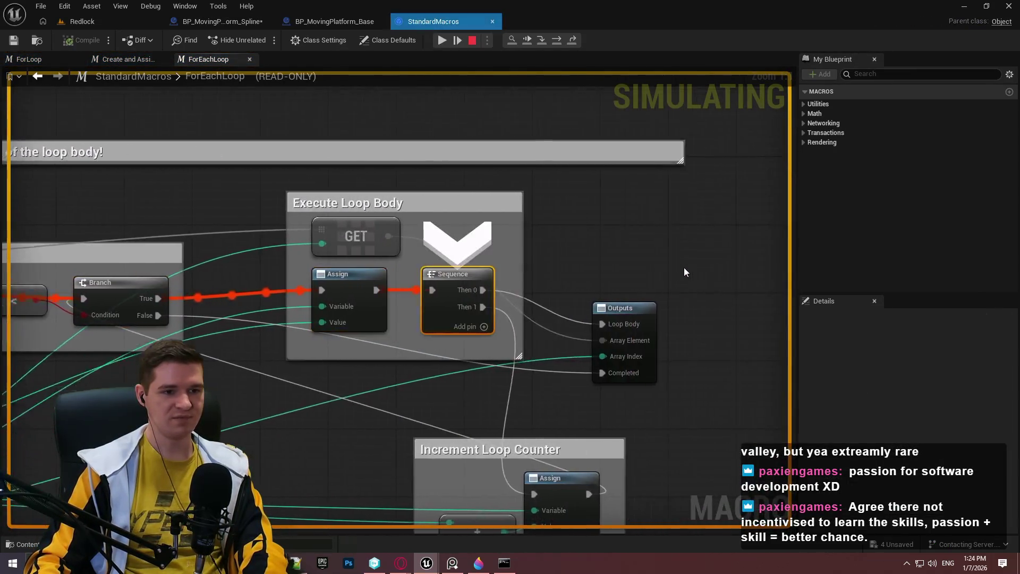
{"action": "key", "text": "F11"}
{"action": "key", "text": "F11"}
{"action": "key", "text": "F11"}
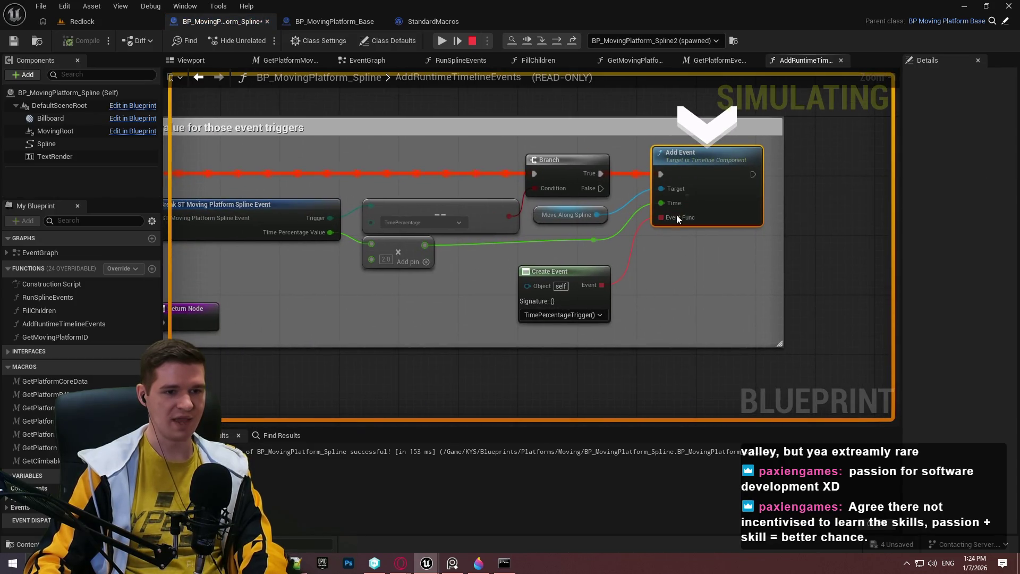
{"action": "key", "text": "F11"}
{"action": "key", "text": "F11"}
{"action": "key", "text": "F11"}
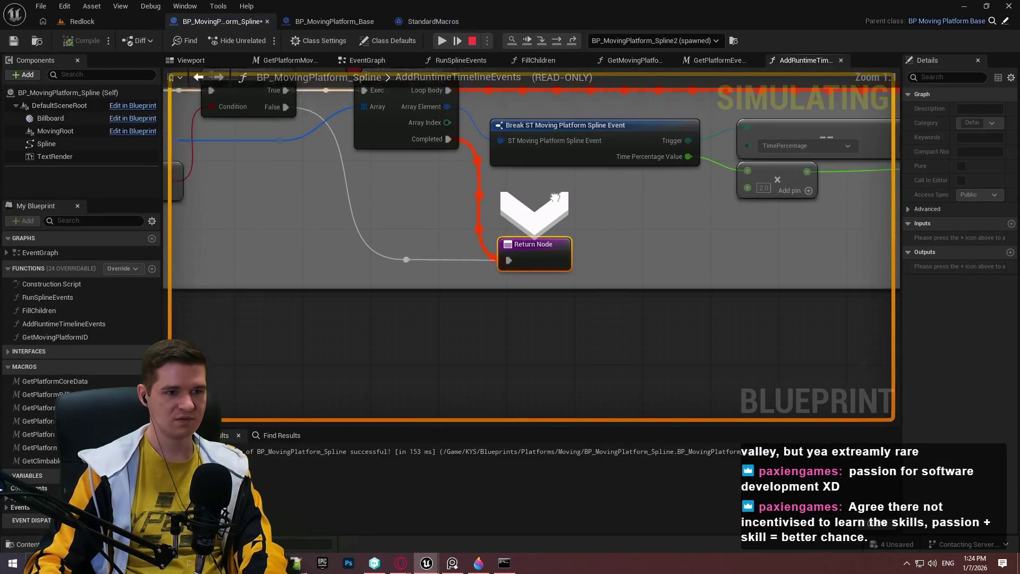
{"action": "mouse_move", "coordinate": [460, 210]}
{"action": "left_mouse_down"}
{"action": "mouse_move", "coordinate": [531, 253]}
{"action": "mouse_move", "coordinate": [792, 267]}
{"action": "mouse_move", "coordinate": [776, 274]}
{"action": "left_mouse_up"}
{"action": "key", "text": "F11"}
{"action": "key", "text": "F11"}
{"action": "key", "text": "F11"}
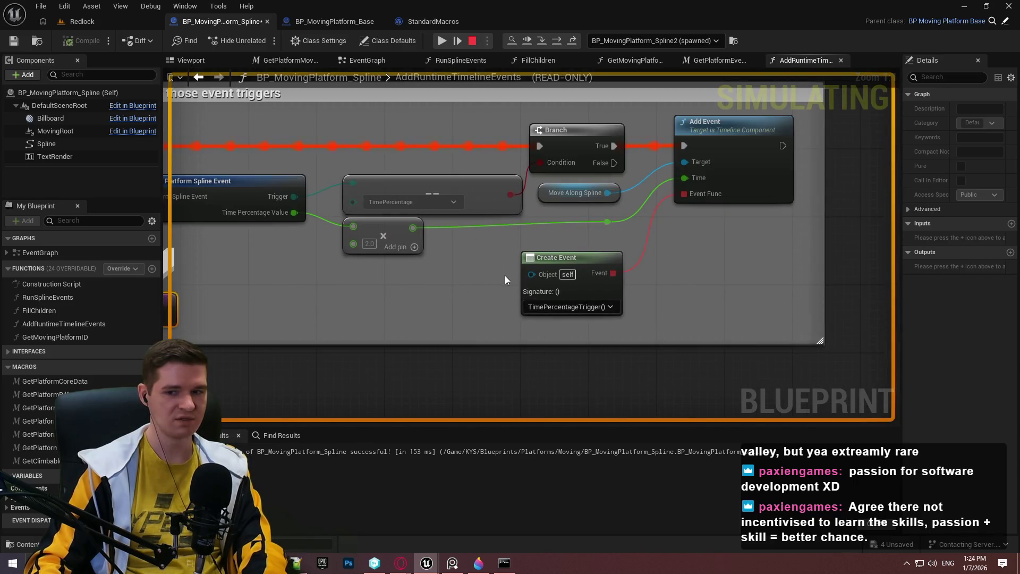
{"action": "key", "text": "F11"}
In the EventGraph, jump to the MoveAlongSpline timeline and follow its Movement Track wire
{"action": "scroll", "coordinate": [572, 265], "scroll_direction": "up", "scroll_amount": 4}
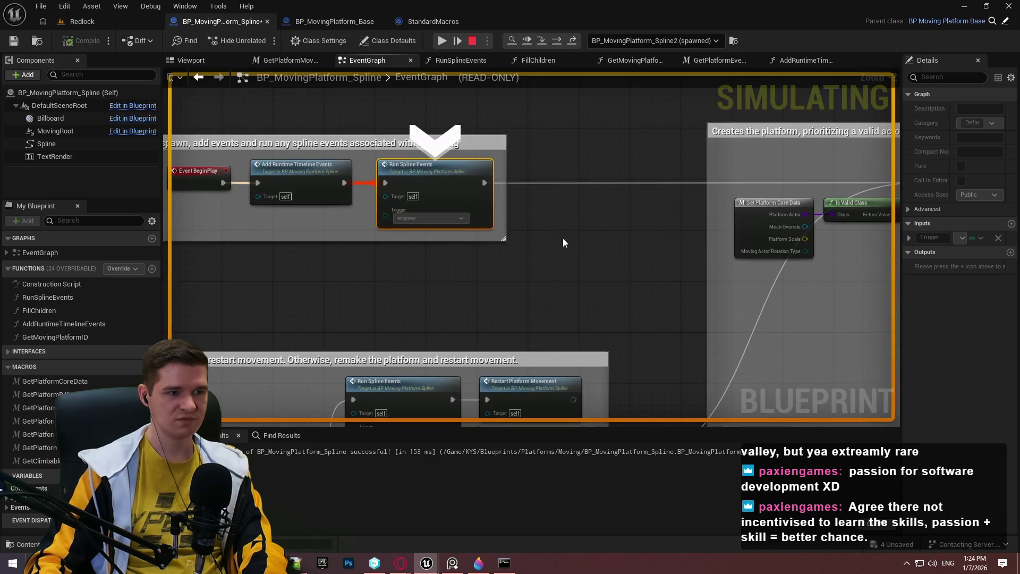
{"action": "scroll", "coordinate": [564, 243], "scroll_direction": "down", "scroll_amount": 5}
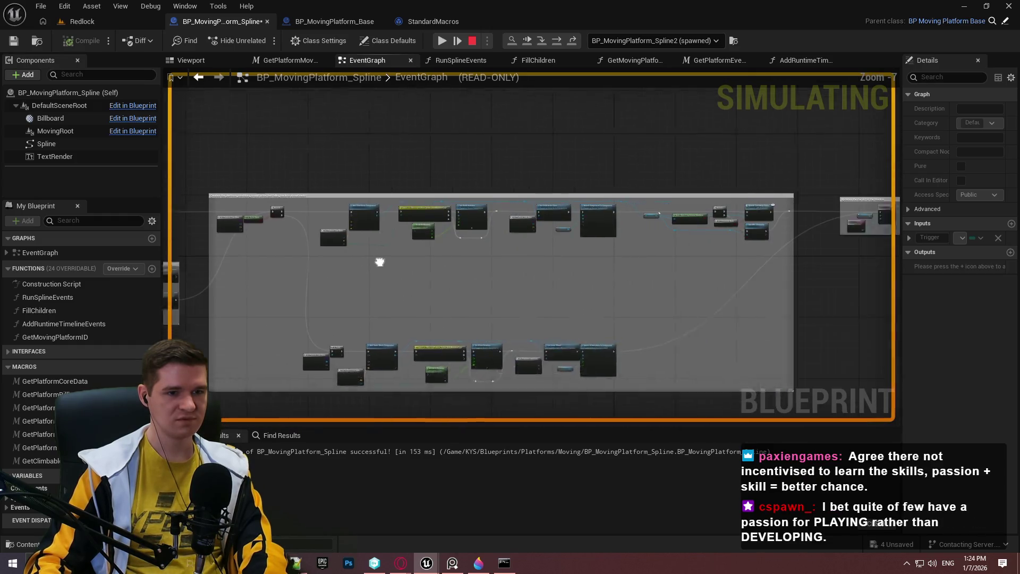
{"action": "scroll", "coordinate": [574, 238], "scroll_direction": "up", "scroll_amount": 2}
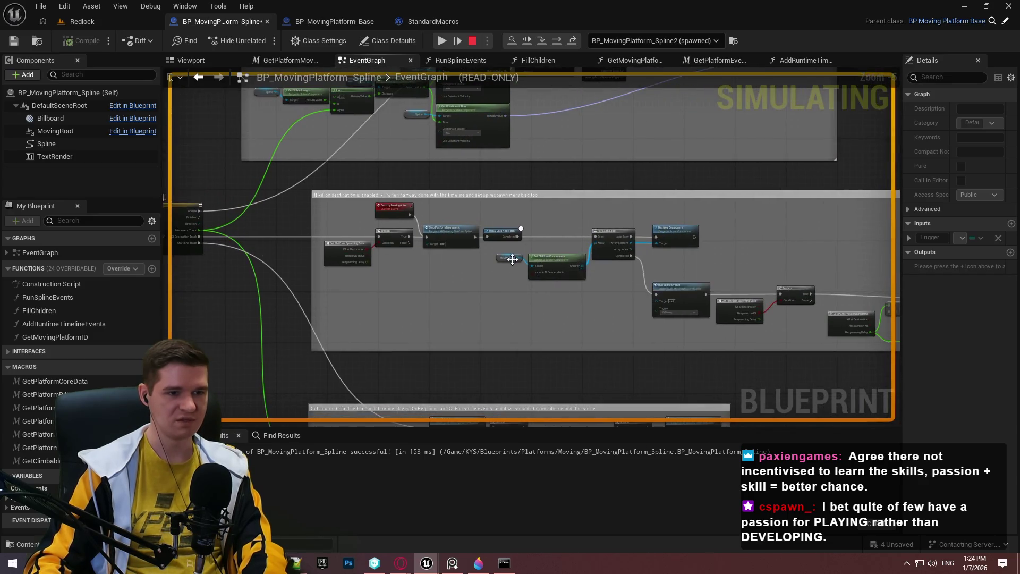
{"action": "double_click", "coordinate": [512, 259]}
{"action": "scroll", "coordinate": [515, 264], "scroll_direction": "up", "scroll_amount": 1}
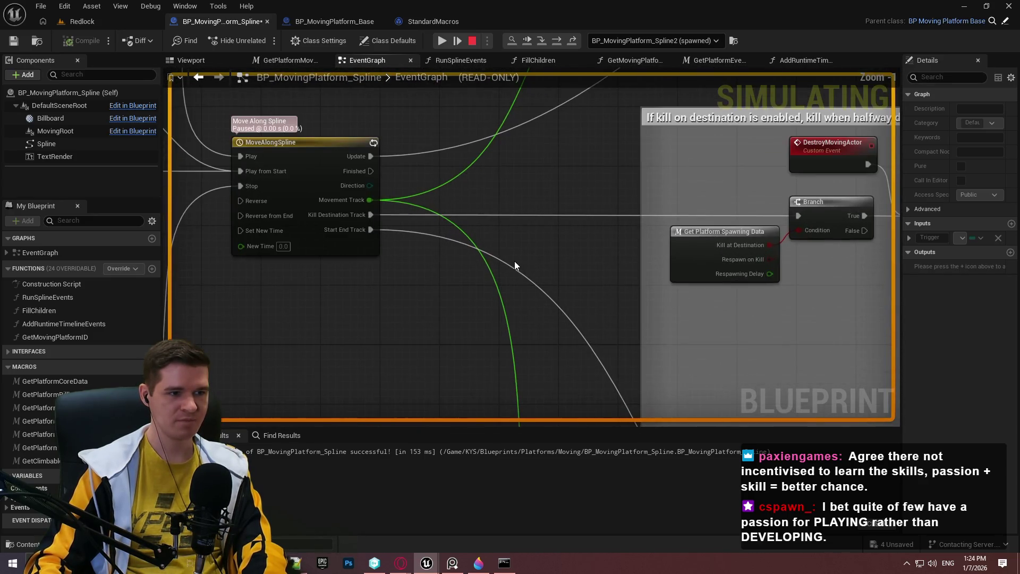
{"action": "double_click", "coordinate": [387, 202]}
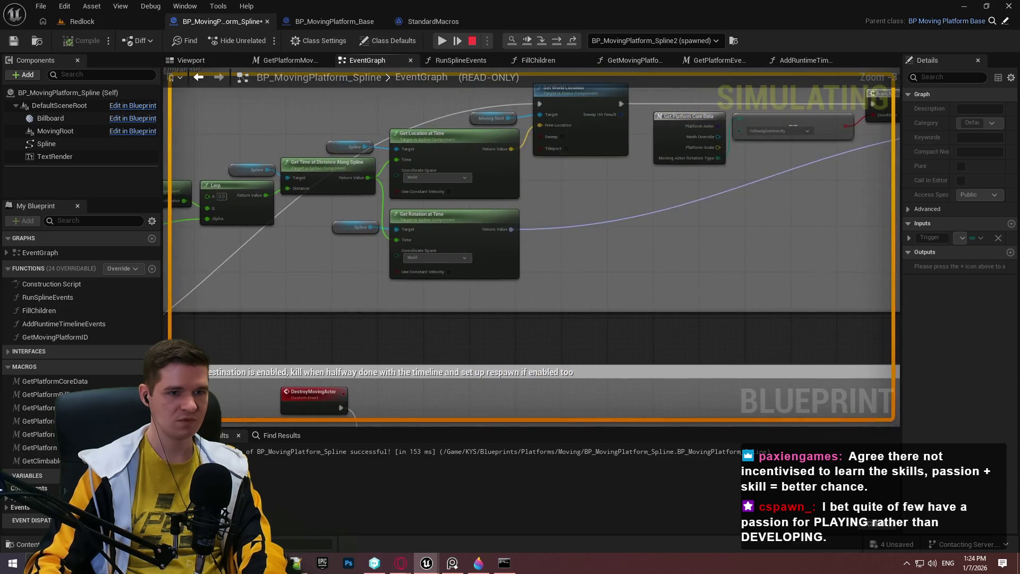
Inspect the Branch and rotation nodes, then return to MoveAlongSpline and its kill-on-destination nodes
{"action": "left_click_drag", "start_coordinate": [623, 226], "coordinate": [181, 317]}
{"action": "double_click", "coordinate": [235, 304]}
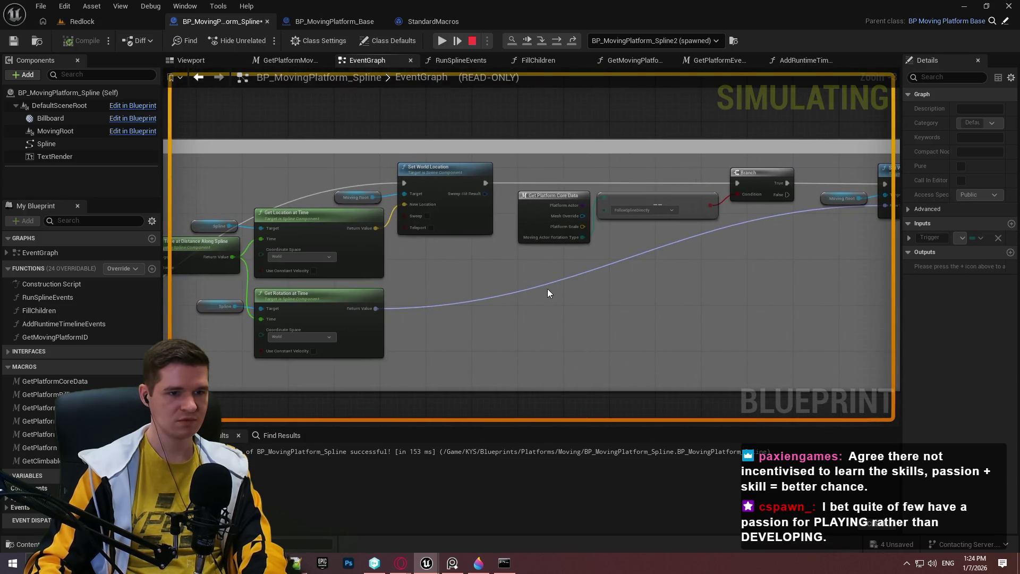
{"action": "double_click", "coordinate": [289, 369]}
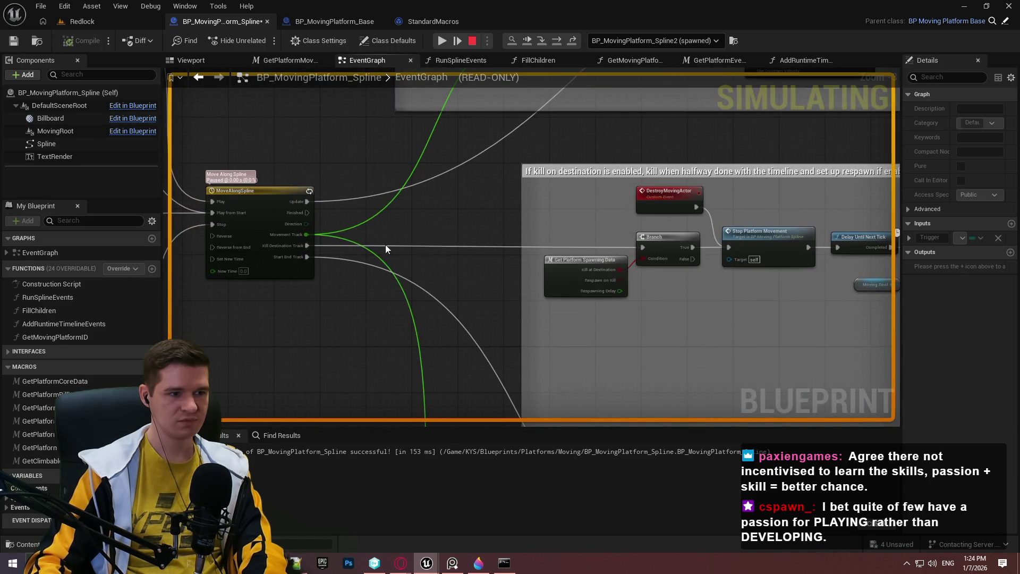
{"action": "scroll", "coordinate": [361, 239], "scroll_direction": "up", "scroll_amount": 3}
{"action": "left_click_drag", "start_coordinate": [353, 287], "coordinate": [647, 265]}
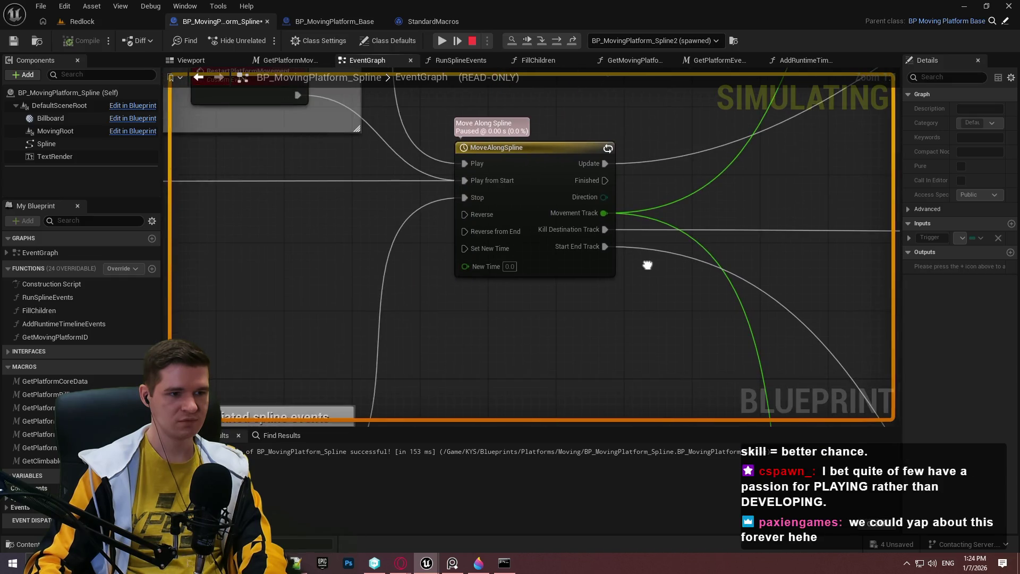
{"action": "scroll", "coordinate": [647, 265], "scroll_direction": "down", "scroll_amount": 6}
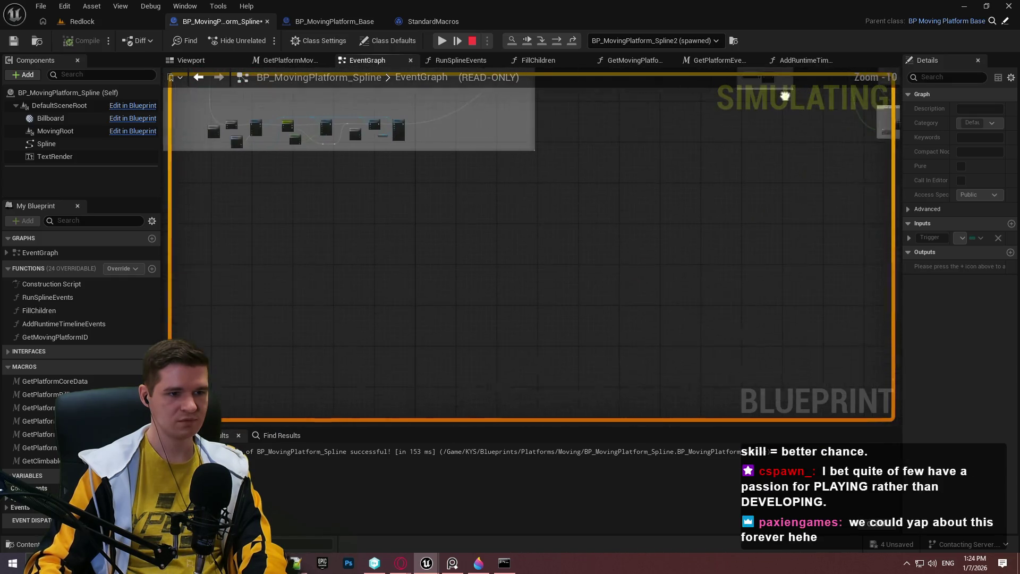
{"action": "scroll", "coordinate": [889, 304], "scroll_direction": "up", "scroll_amount": 2}
{"action": "scroll", "coordinate": [582, 330], "scroll_direction": "up", "scroll_amount": 5}
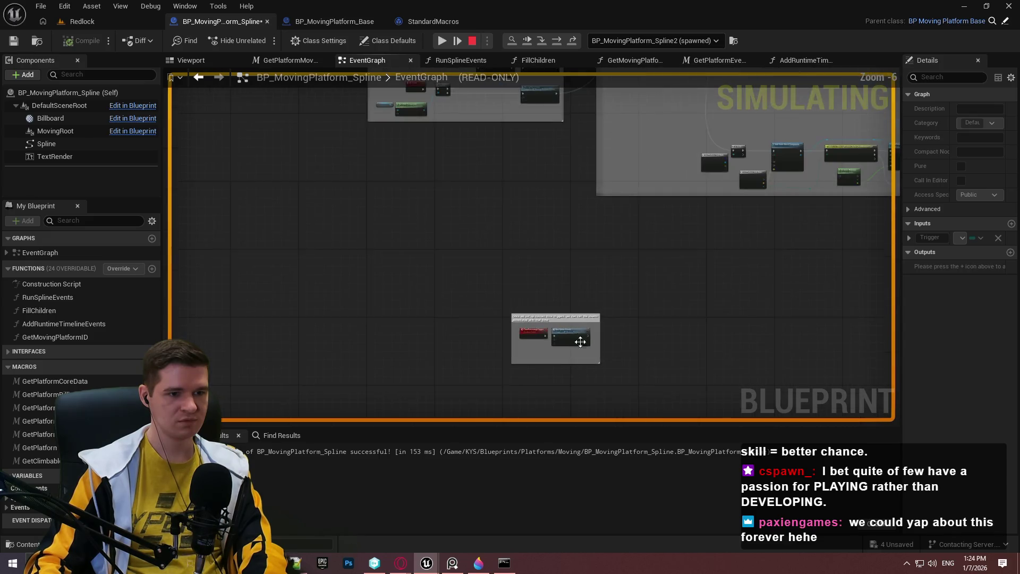
{"action": "scroll", "coordinate": [560, 356], "scroll_direction": "up", "scroll_amount": 1}
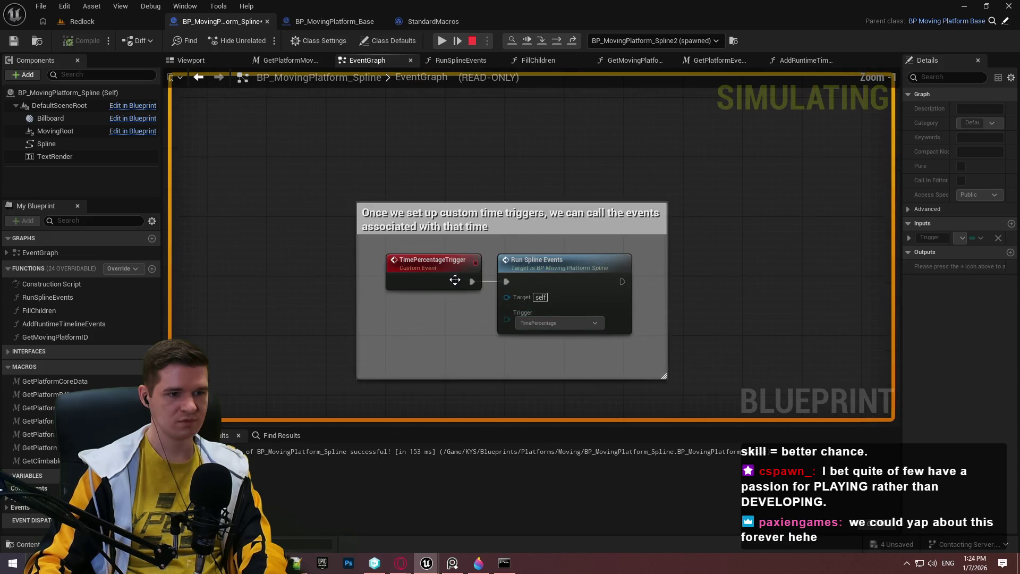
Add a breakpoint to the TimePercentageTrigger event, resume the simulation, then press Esc to close the preview
{"action": "right_click", "coordinate": [445, 284]}
{"action": "left_click", "coordinate": [470, 376]}
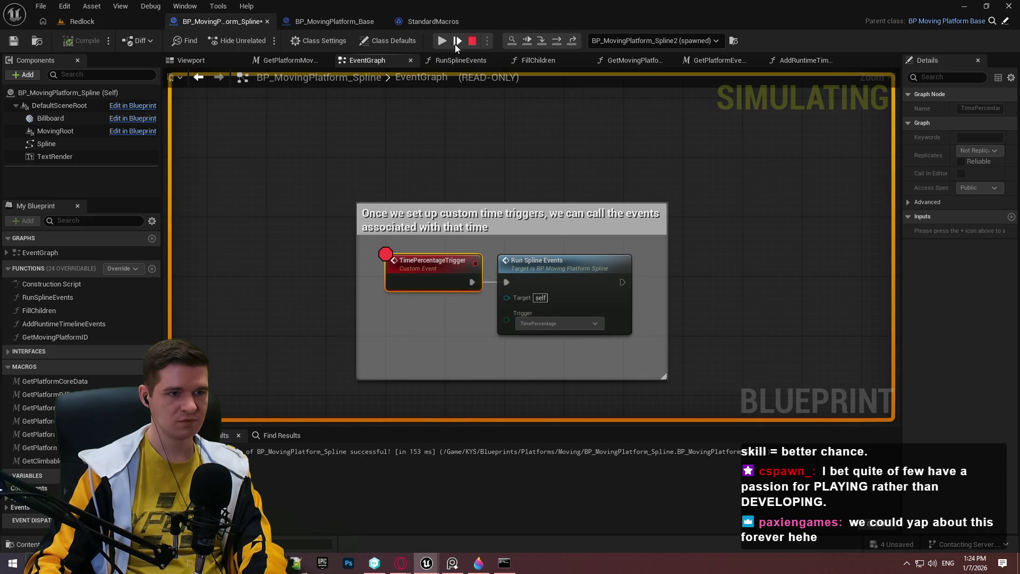
{"action": "left_click", "coordinate": [455, 42]}
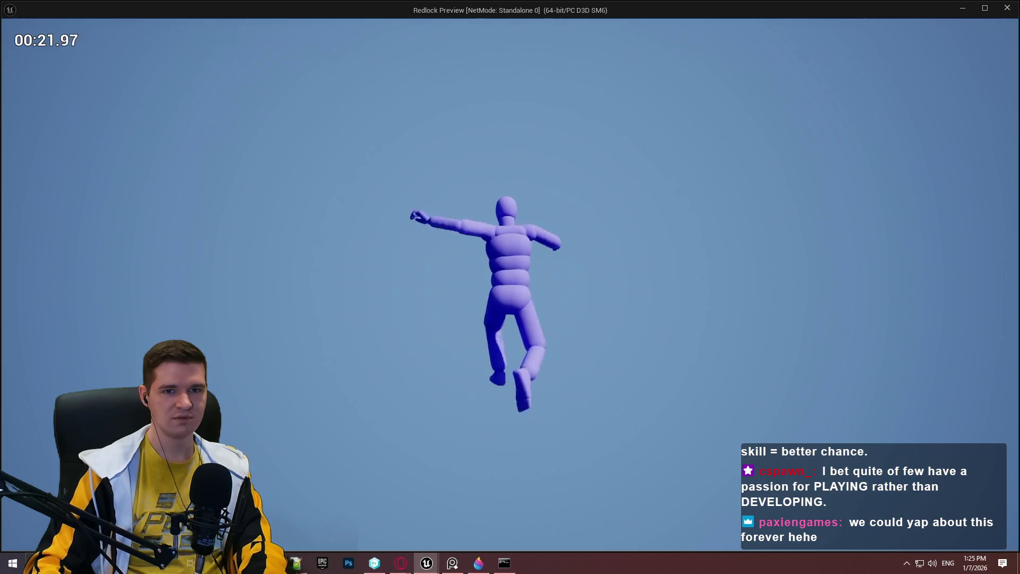
{"action": "key", "text": "Escape"}
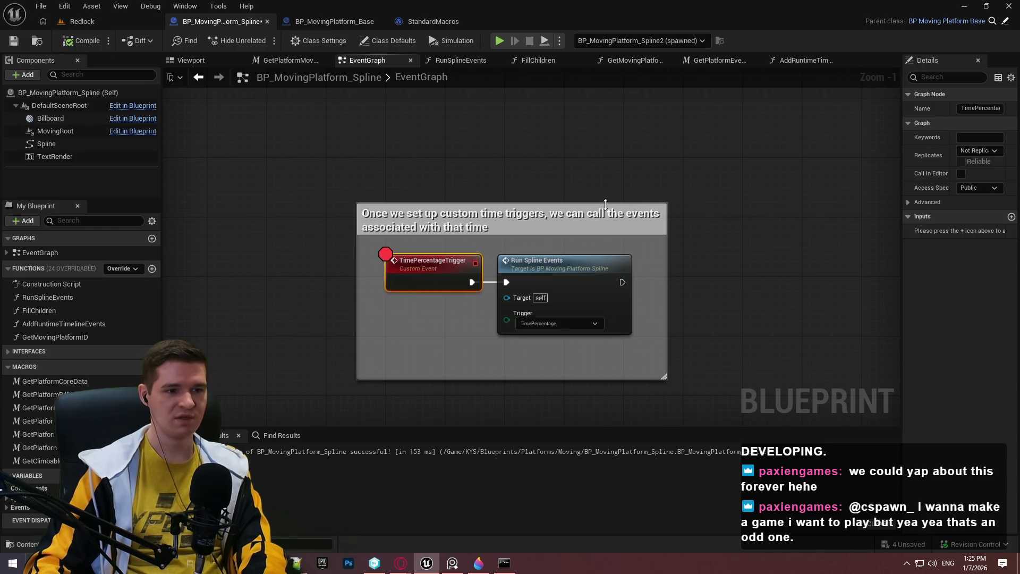
Remove the TimePercentageTrigger breakpoint and switch to the Redlock level tab
{"action": "right_click", "coordinate": [431, 282]}
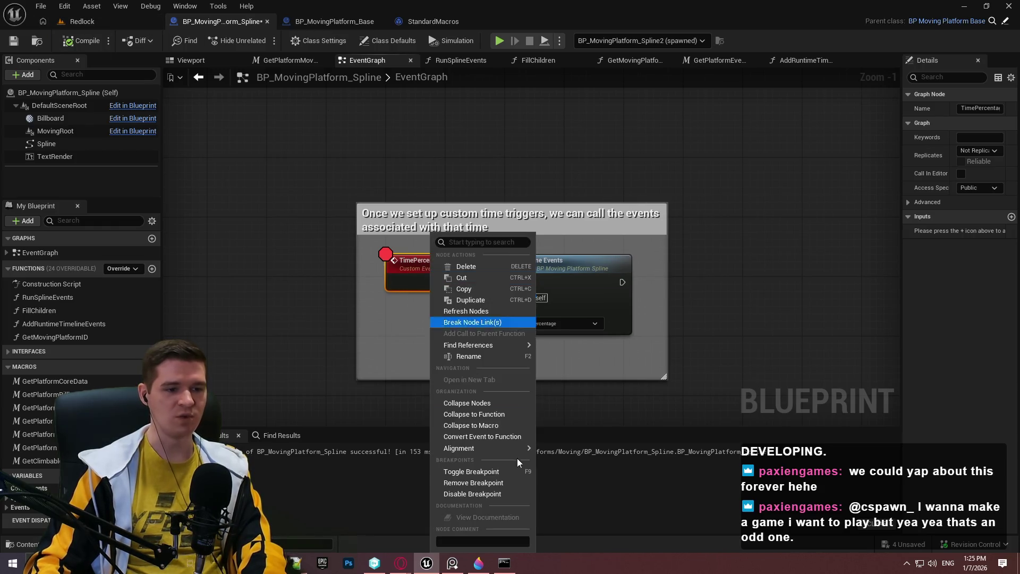
{"action": "left_click", "coordinate": [476, 484]}
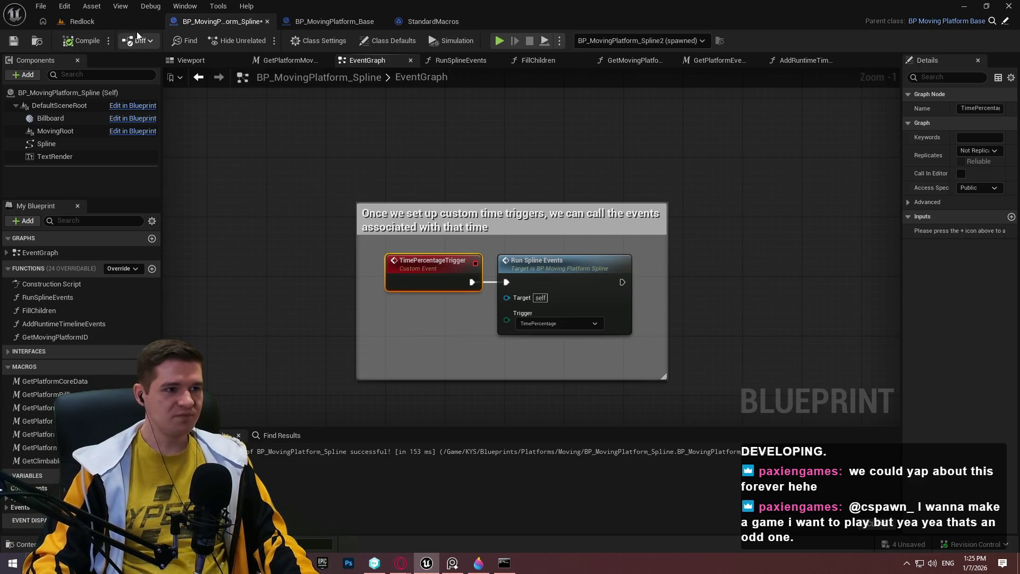
{"action": "left_click", "coordinate": [97, 26]}
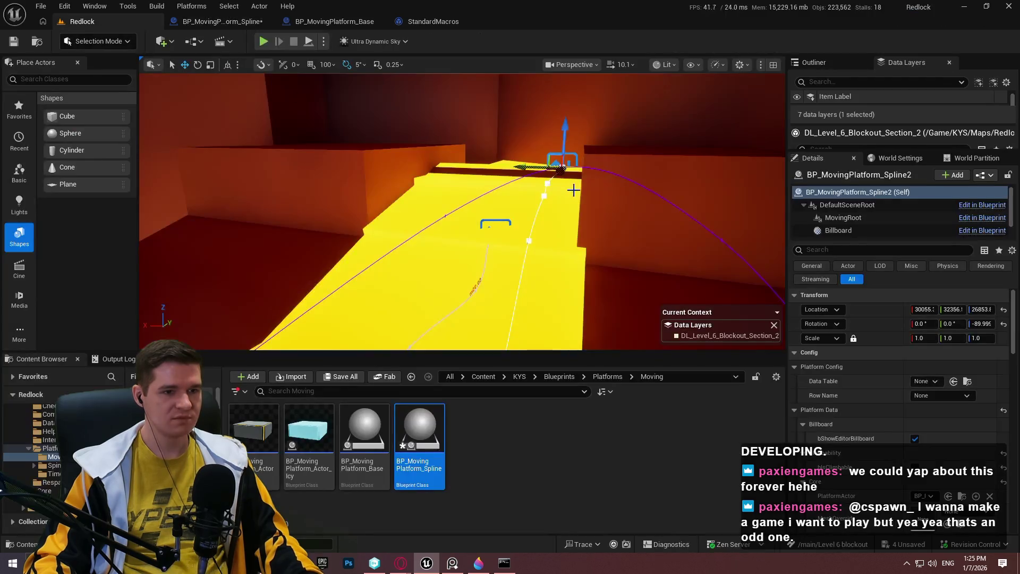
Fly over the yellow ramps, select the slabs and BP_MovingPlatform_Spline3, then return to the Blueprint
{"action": "key", "text": "w"}
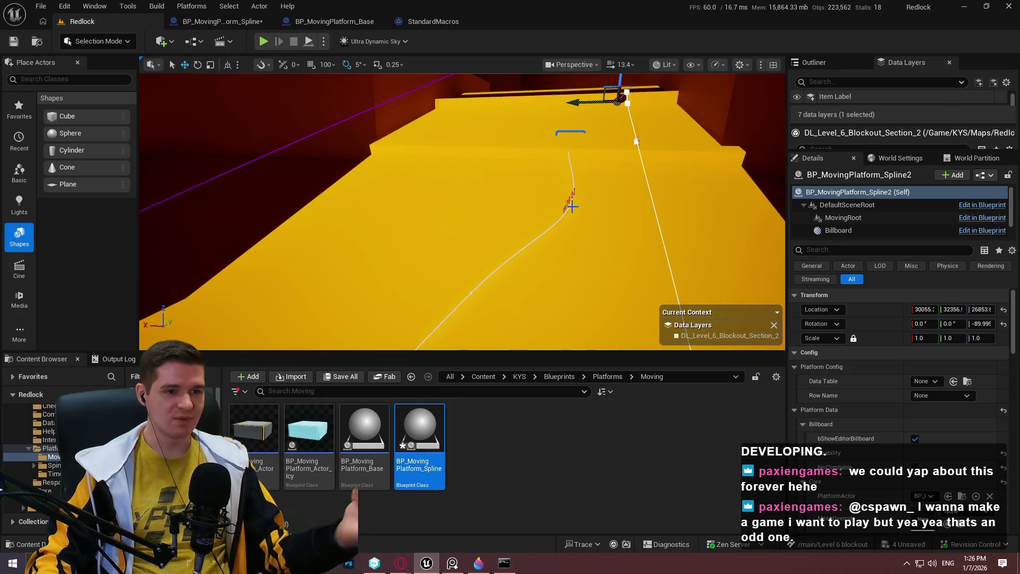
{"action": "left_click", "coordinate": [737, 180]}
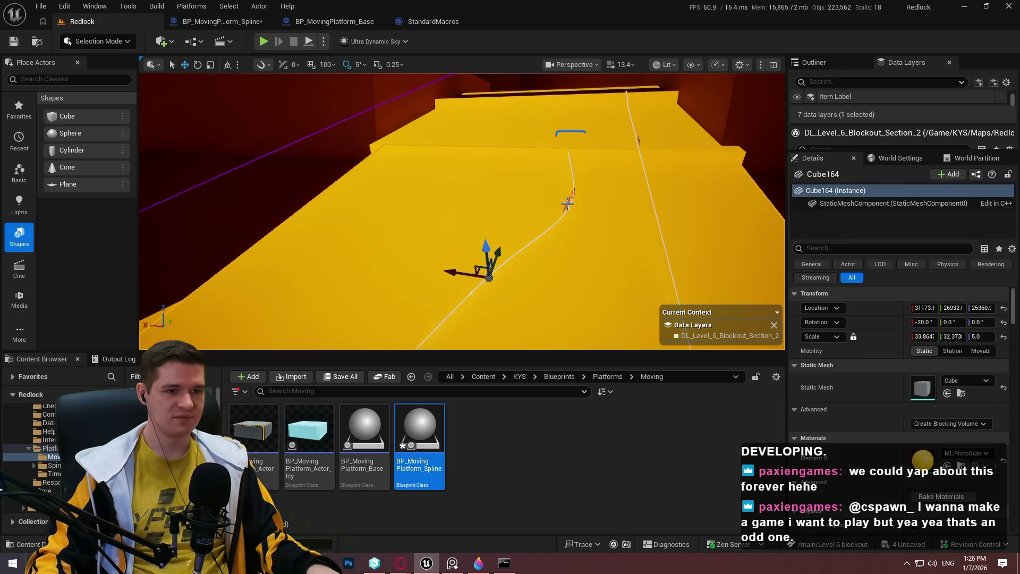
{"action": "left_click", "coordinate": [563, 132]}
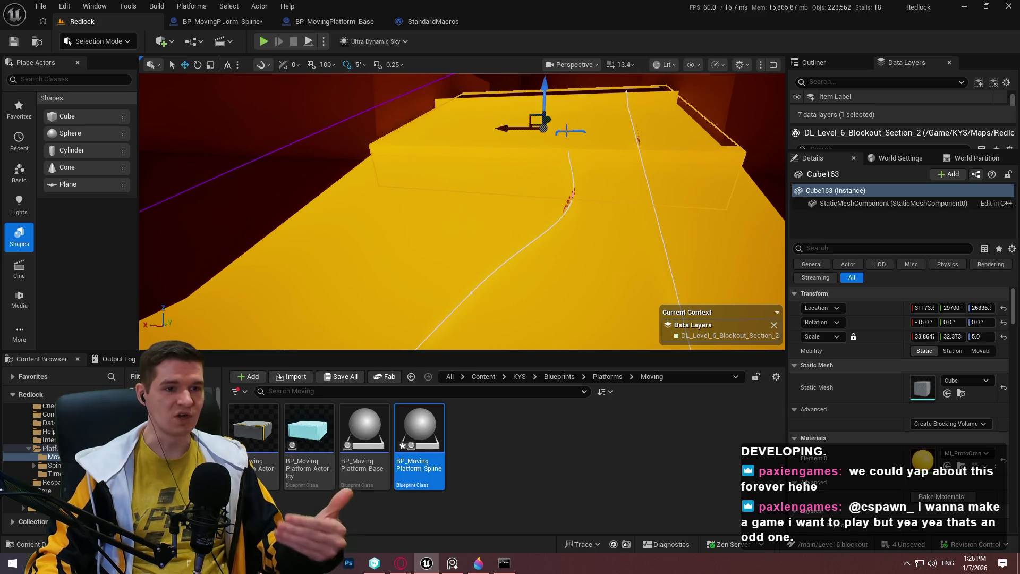
{"action": "left_click", "coordinate": [558, 130]}
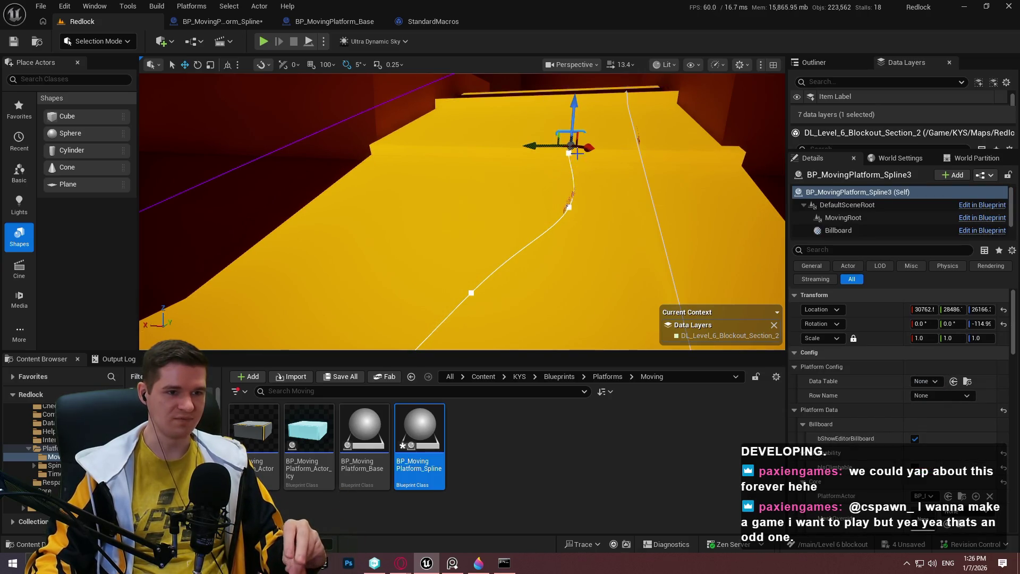
{"action": "left_click", "coordinate": [222, 21]}
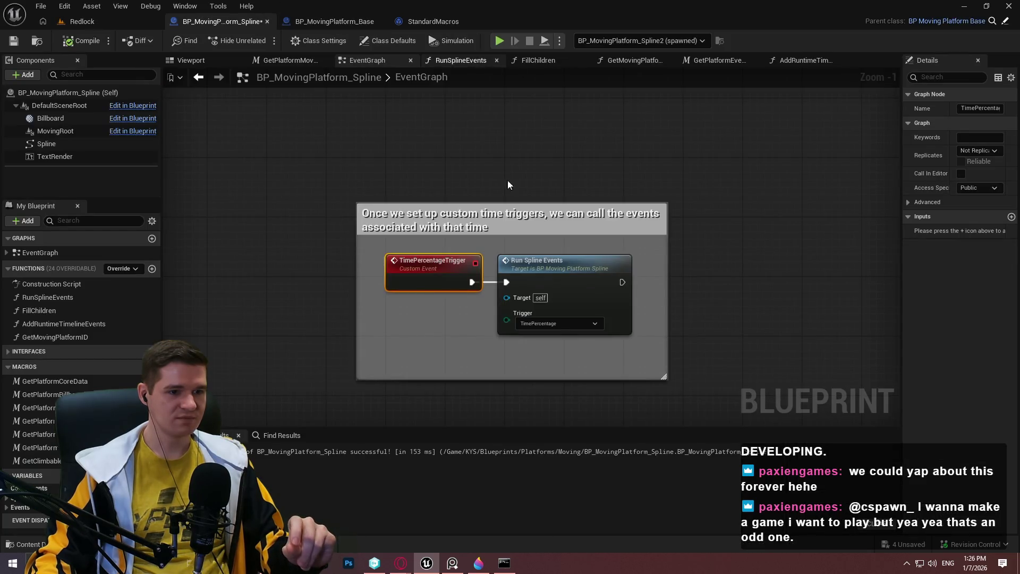
Stop the current session, relaunch the level in Simulate mode, and resume past the For Each Loop breakpoint
{"action": "mouse_move", "coordinate": [799, 168]}
{"action": "left_mouse_down"}
{"action": "mouse_move", "coordinate": [806, 118]}
{"action": "mouse_move", "coordinate": [770, 244]}
{"action": "left_mouse_up"}
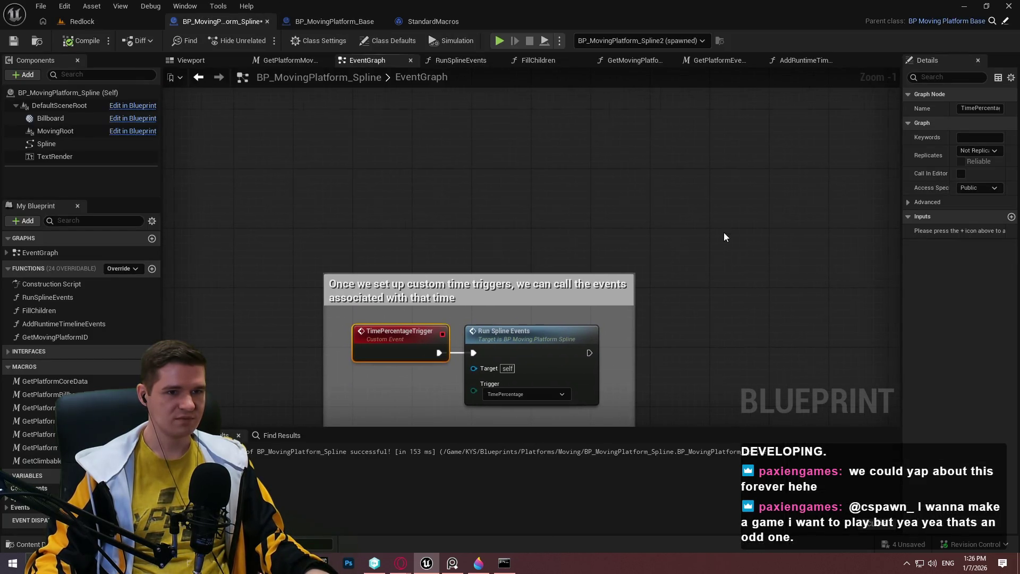
{"action": "scroll", "coordinate": [725, 236], "scroll_direction": "down", "scroll_amount": 4}
{"action": "left_click", "coordinate": [451, 40]}
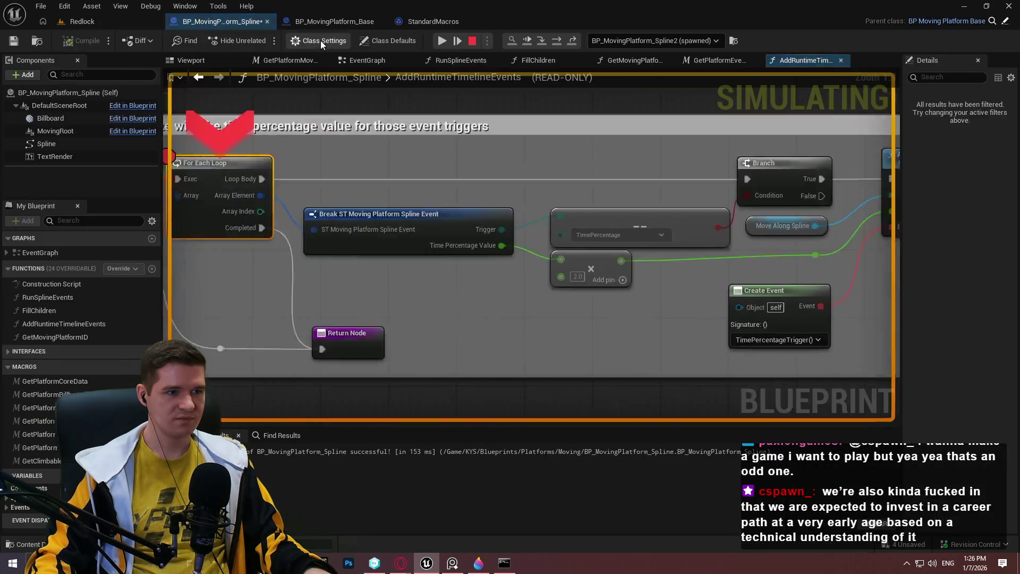
{"action": "left_click", "coordinate": [320, 40]}
{"action": "left_click", "coordinate": [473, 41]}
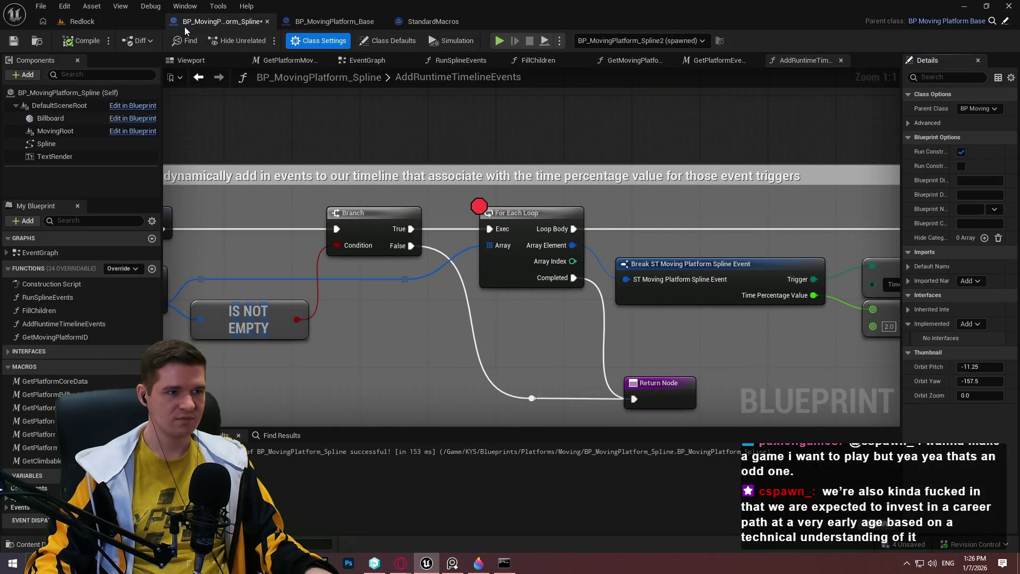
{"action": "left_click", "coordinate": [323, 42]}
{"action": "left_click", "coordinate": [366, 150]}
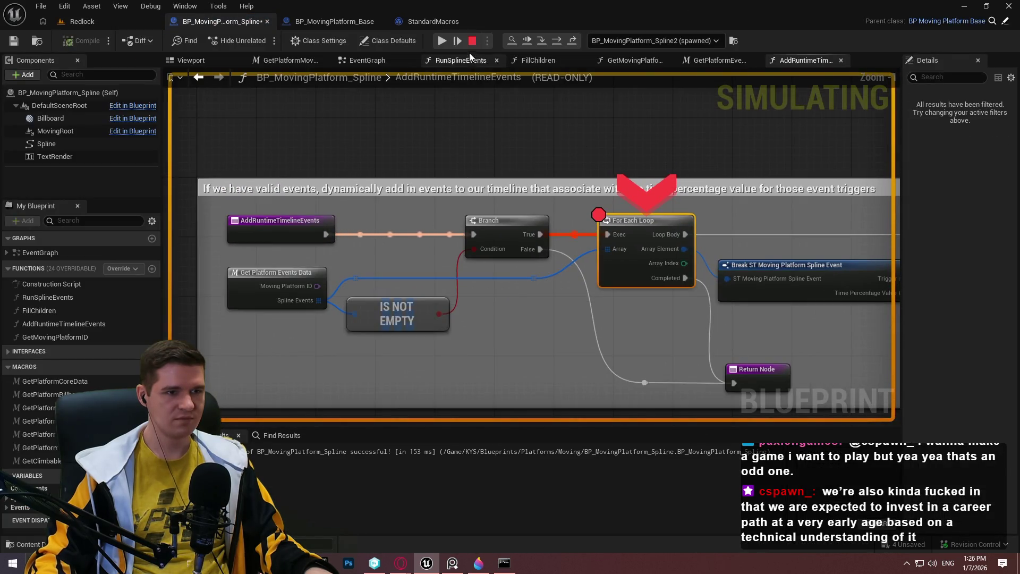
{"action": "left_click", "coordinate": [443, 42]}
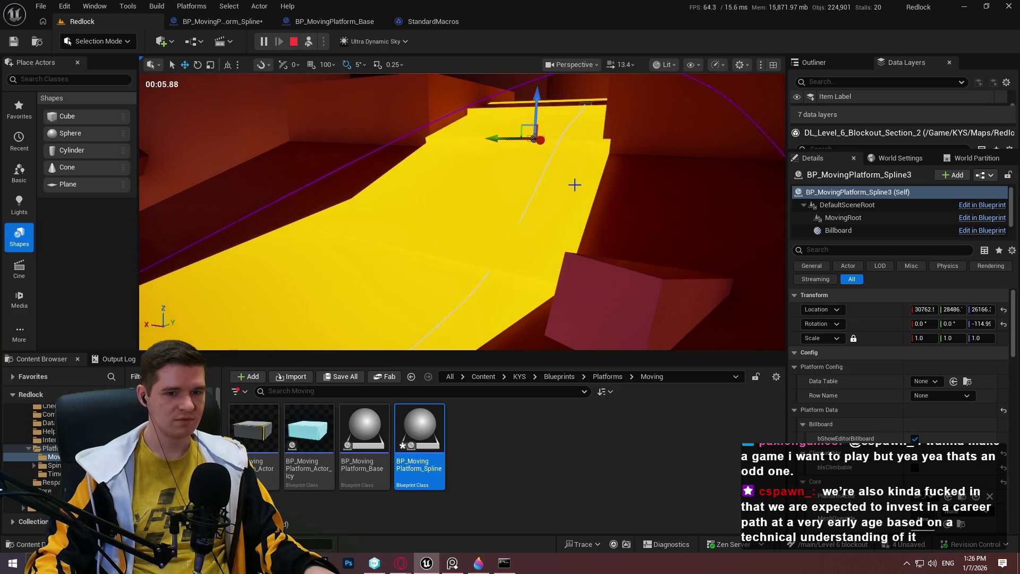
Select BP_MovingPlatform_Spline2, review its Movement and Events details as it travels, then stop simulating
{"action": "scroll", "coordinate": [844, 357], "scroll_direction": "down", "scroll_amount": 5}
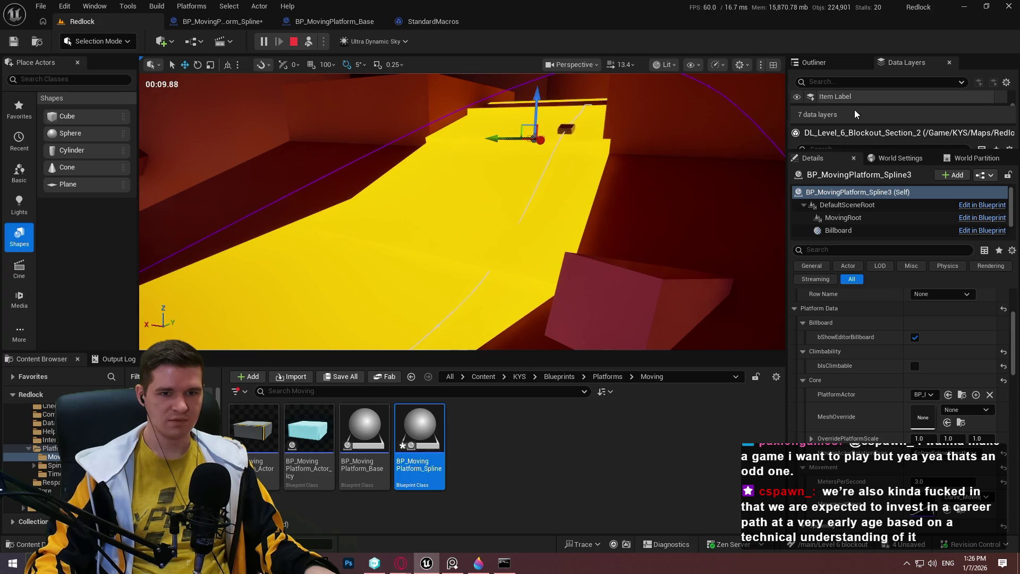
{"action": "left_click", "coordinate": [823, 63]}
{"action": "left_click", "coordinate": [909, 121]}
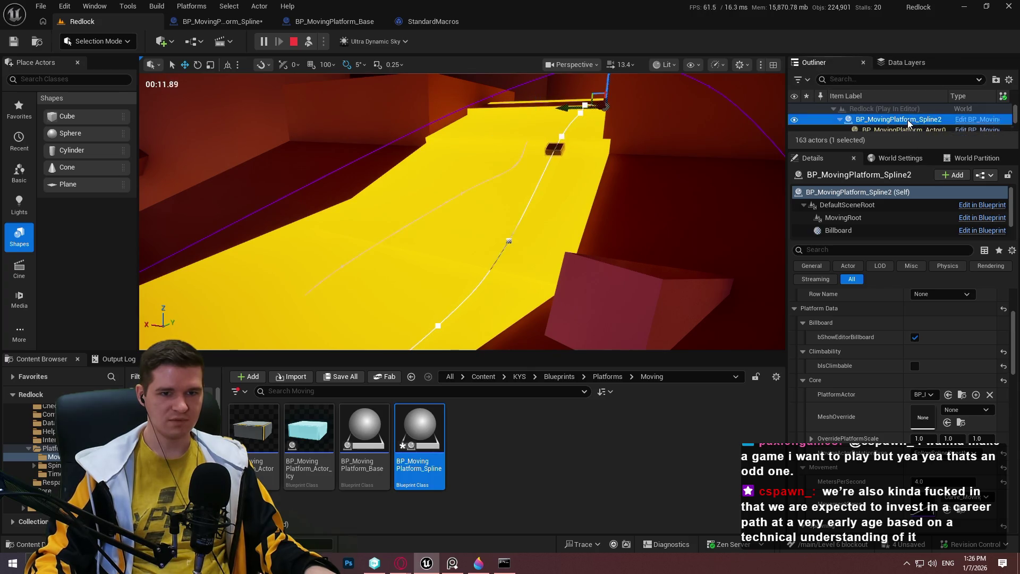
{"action": "left_click", "coordinate": [904, 65]}
{"action": "scroll", "coordinate": [885, 311], "scroll_direction": "down", "scroll_amount": 7}
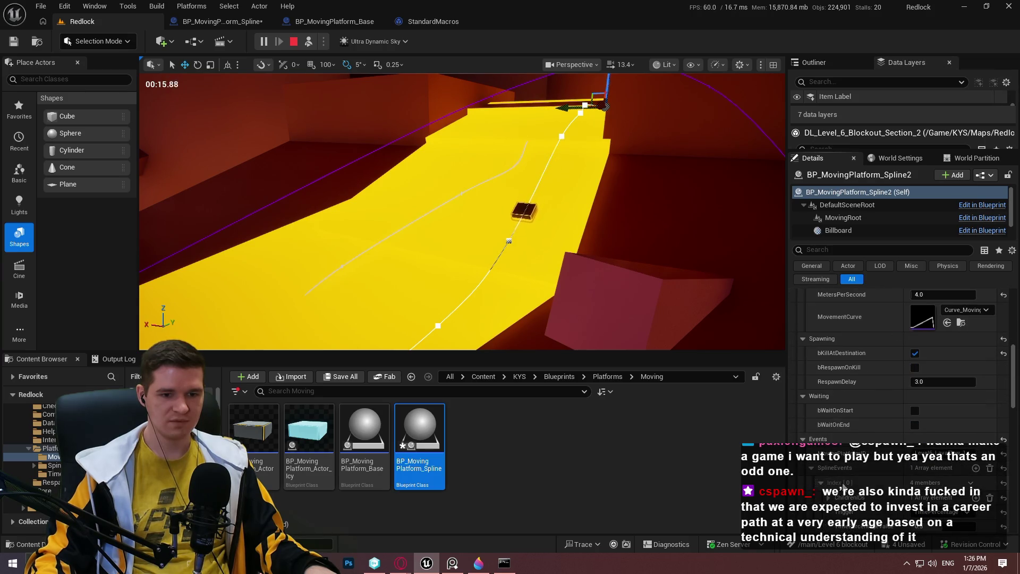
{"action": "scroll", "coordinate": [889, 458], "scroll_direction": "down", "scroll_amount": 3}
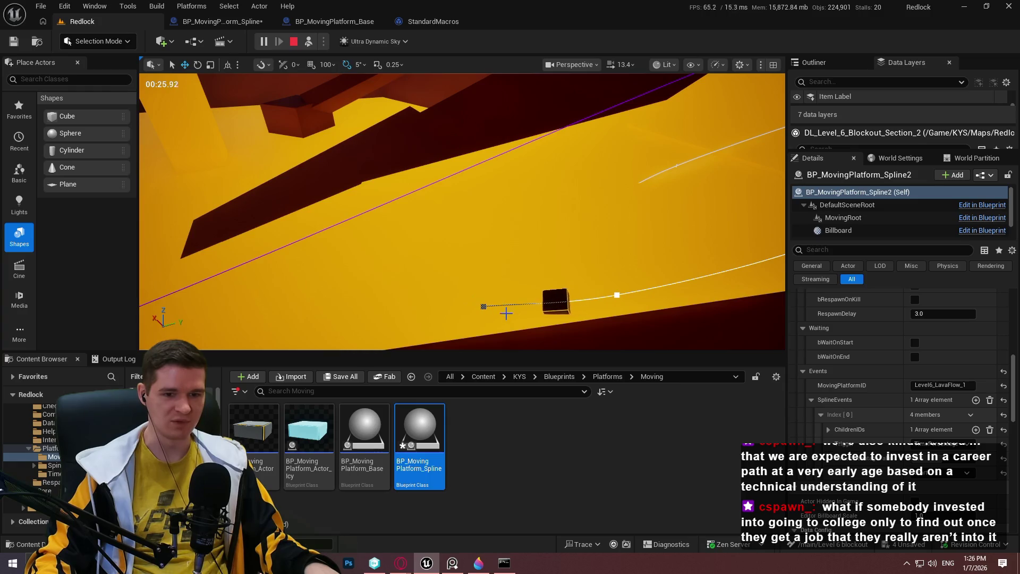
{"action": "left_click", "coordinate": [668, 296]}
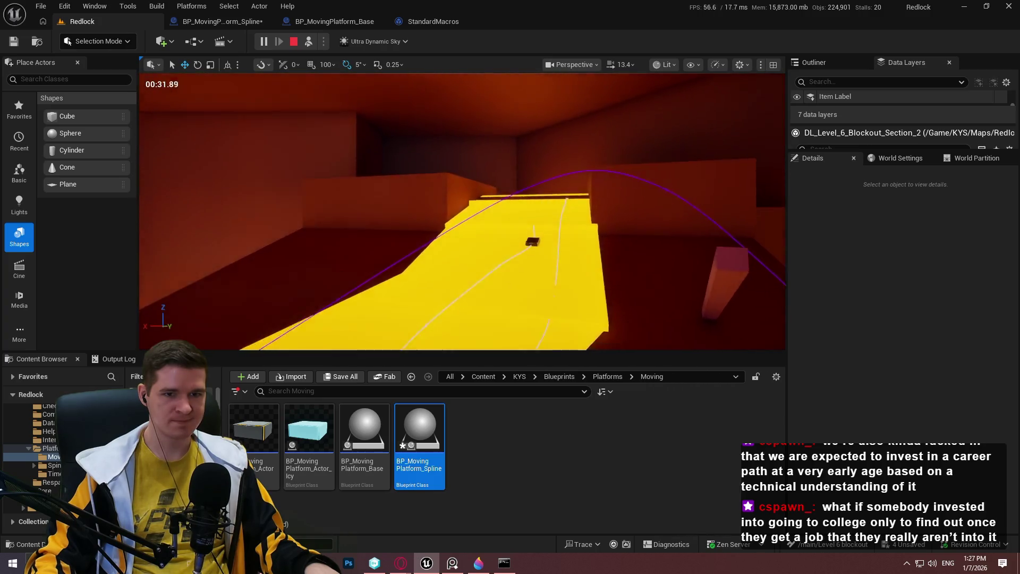
{"action": "left_click", "coordinate": [294, 42]}
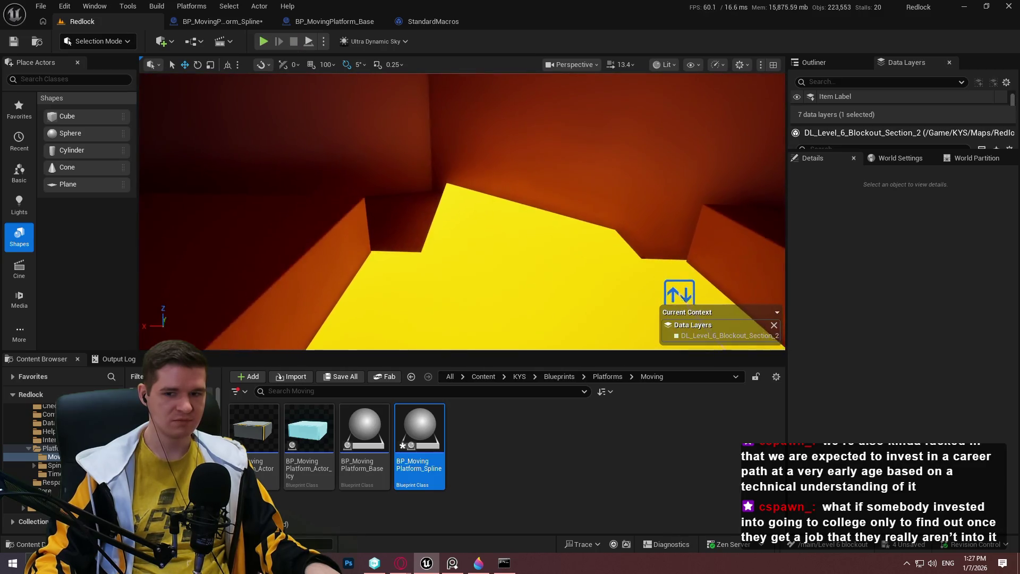
{"action": "scroll", "coordinate": [462, 213], "scroll_direction": "down", "scroll_amount": 5}
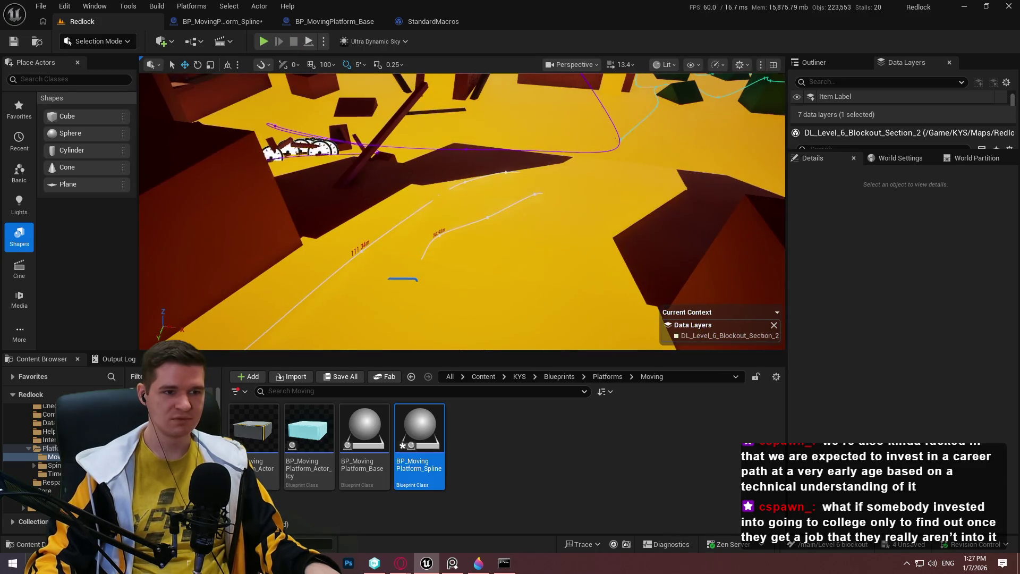
{"action": "scroll", "coordinate": [419, 158], "scroll_direction": "up", "scroll_amount": 5}
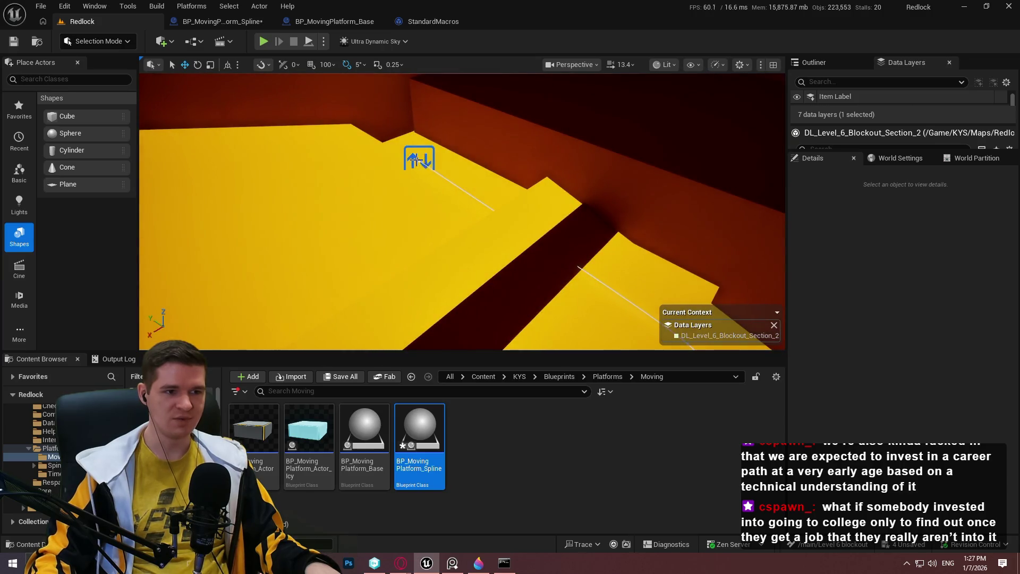
Set BP_MovingPlatform_Spline2's SplineEvents Index 0 TimePercentageValue to 0.25 and restart the simulation
{"action": "left_click", "coordinate": [420, 162]}
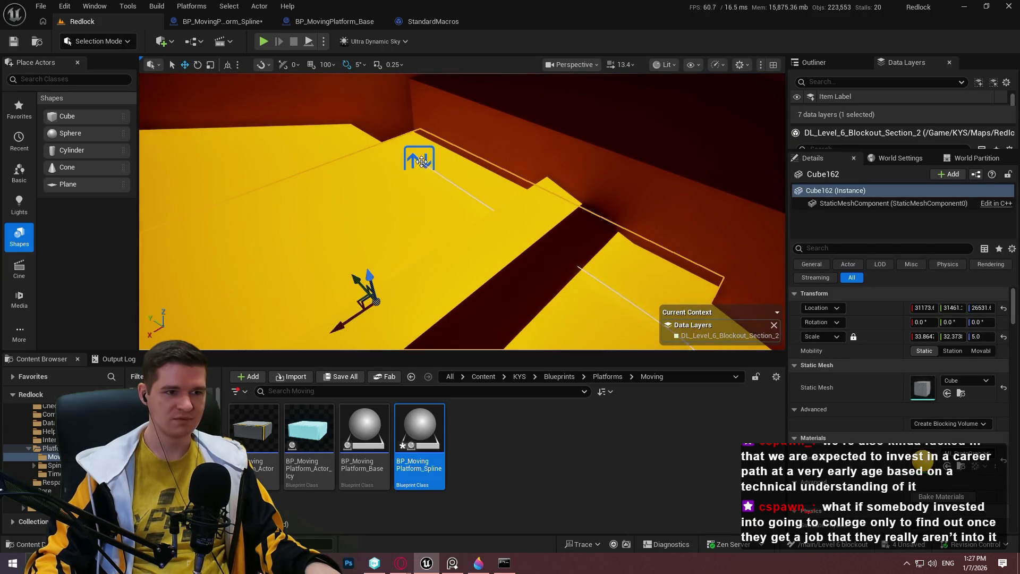
{"action": "left_click", "coordinate": [422, 161]}
{"action": "scroll", "coordinate": [869, 456], "scroll_direction": "down", "scroll_amount": 10}
{"action": "left_click", "coordinate": [951, 407]}
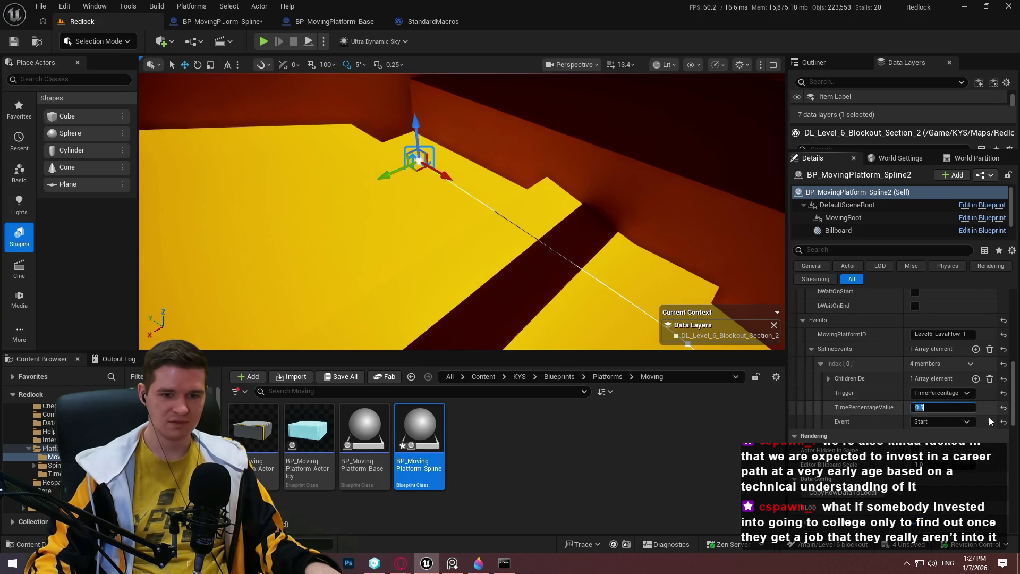
{"action": "type", "text": "0.25"}
{"action": "key", "text": "Return"}
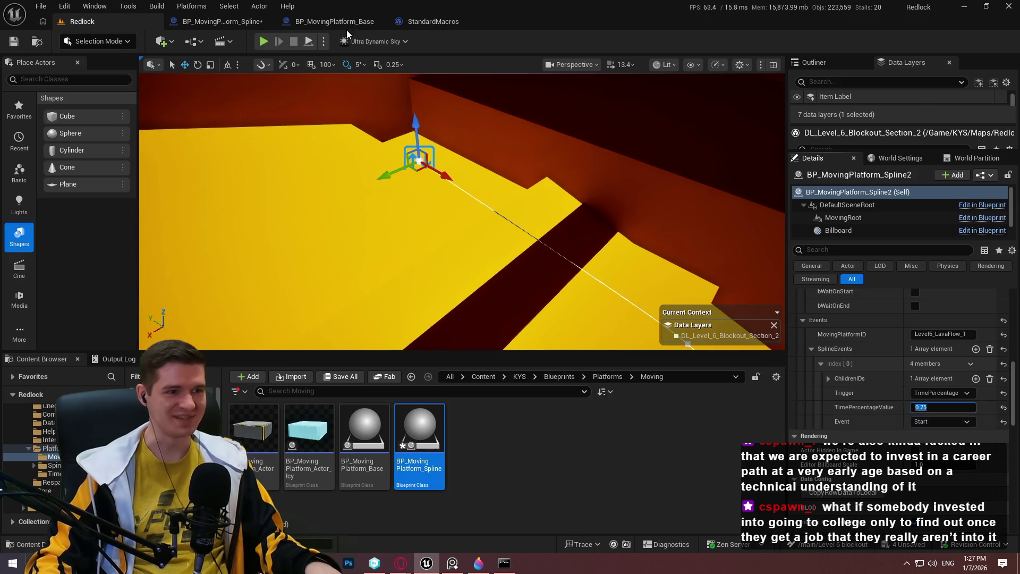
{"action": "key", "text": "alt+p"}
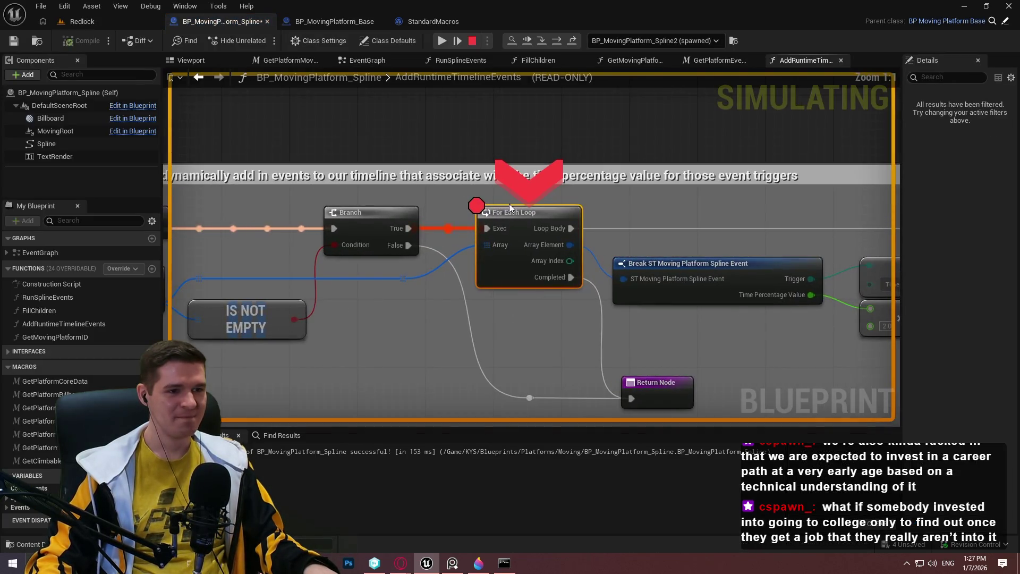
Remove the breakpoint from the For Each Loop node
{"action": "right_click", "coordinate": [520, 212]}
{"action": "scroll", "coordinate": [626, 305], "scroll_direction": "down", "scroll_amount": 2}
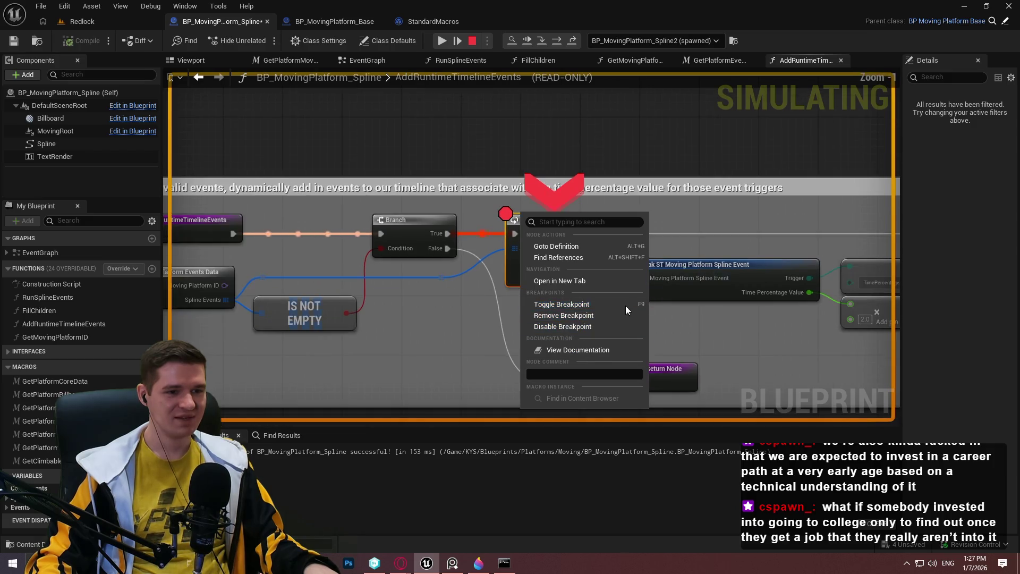
{"action": "left_click", "coordinate": [626, 305]}
{"action": "scroll", "coordinate": [618, 311], "scroll_direction": "down", "scroll_amount": 2}
Resume the paused simulation in fullscreen, then return to the RunSplineEvents graph
{"action": "left_click", "coordinate": [442, 40]}
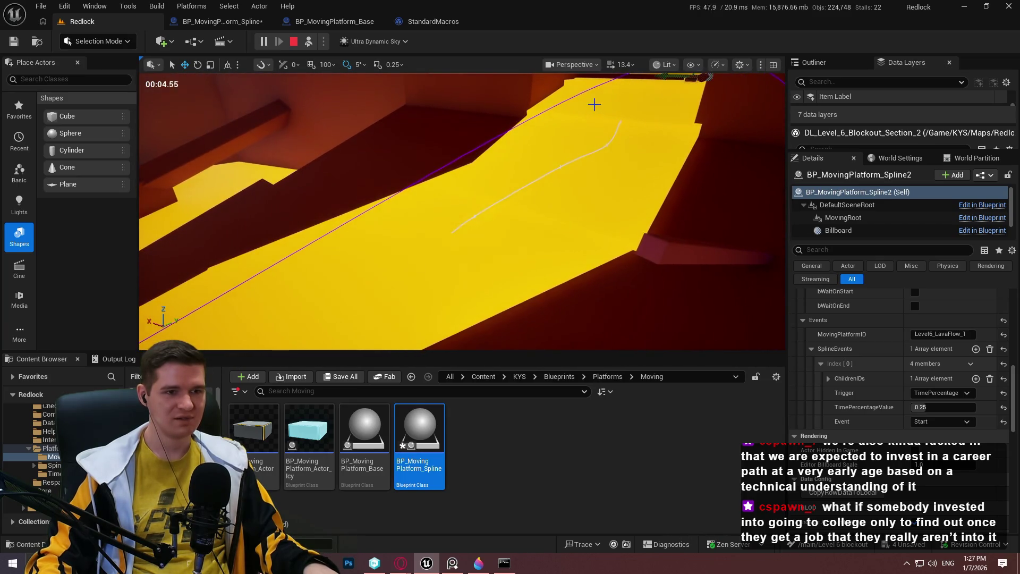
{"action": "key", "text": "F11"}
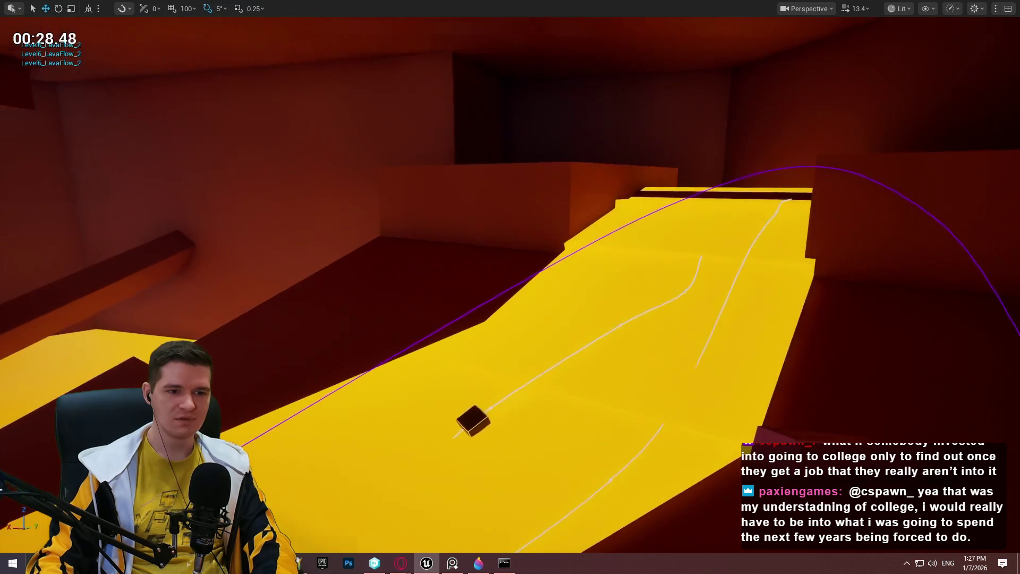
{"action": "key", "text": "alt+Tab"}
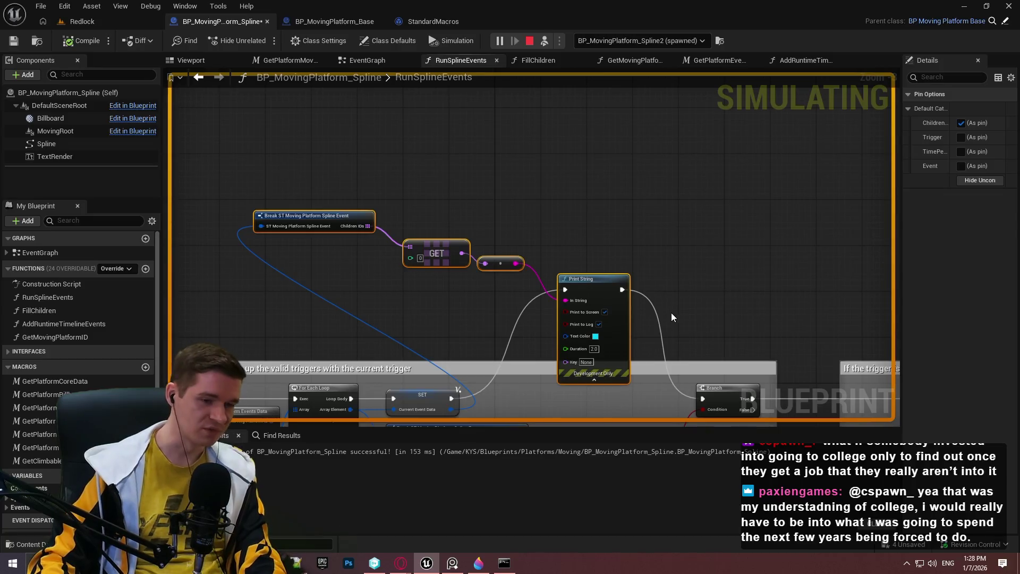
Compile BP_MovingPlatform_Spline from its EventGraph, then stop the simulation in the Redlock level
{"action": "left_click_drag", "start_coordinate": [454, 376], "coordinate": [847, 246]}
{"action": "left_click", "coordinate": [362, 60]}
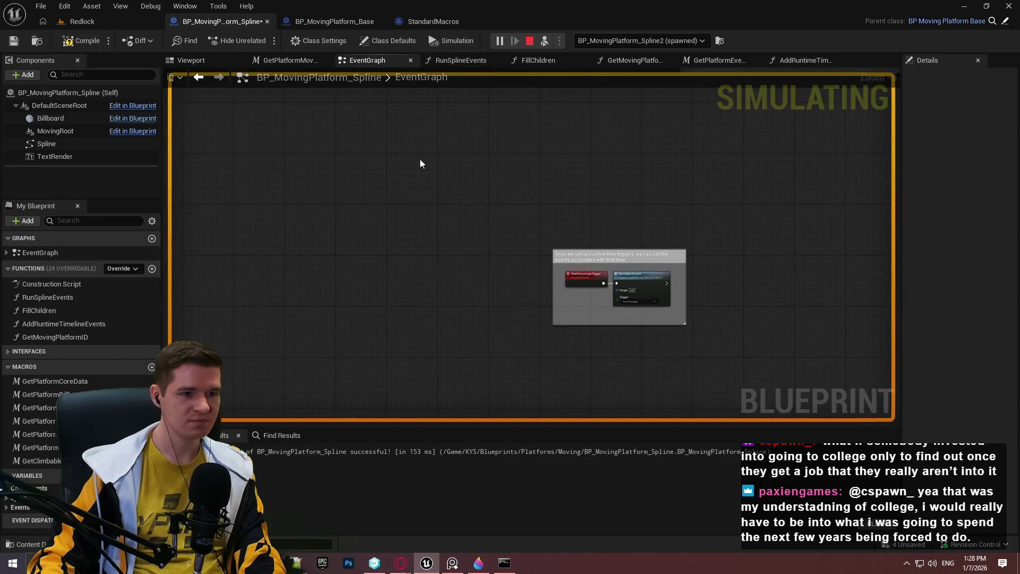
{"action": "scroll", "coordinate": [419, 160], "scroll_direction": "down", "scroll_amount": 2}
{"action": "scroll", "coordinate": [586, 157], "scroll_direction": "up", "scroll_amount": 5}
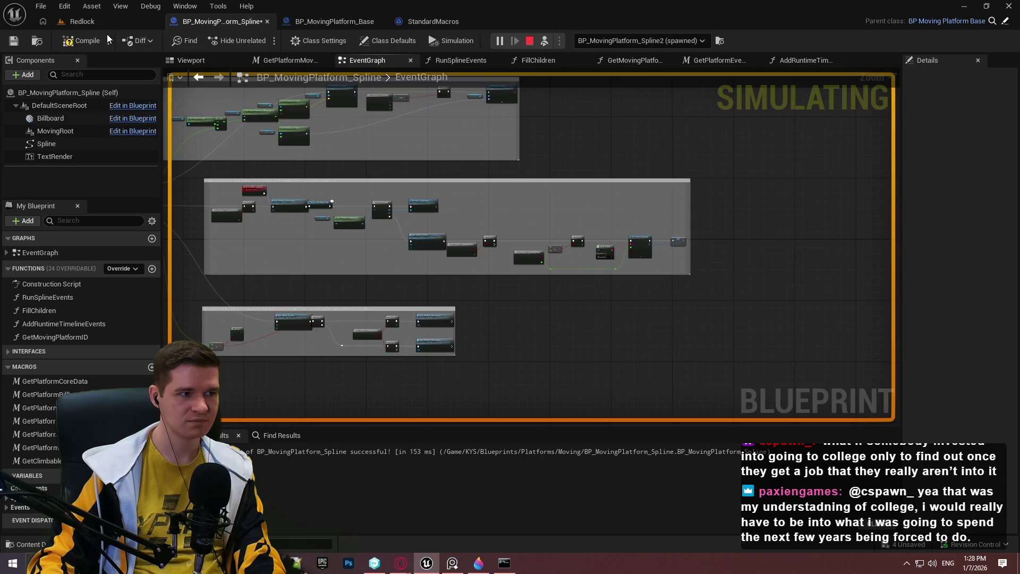
{"action": "left_click", "coordinate": [86, 42]}
{"action": "left_click", "coordinate": [79, 21]}
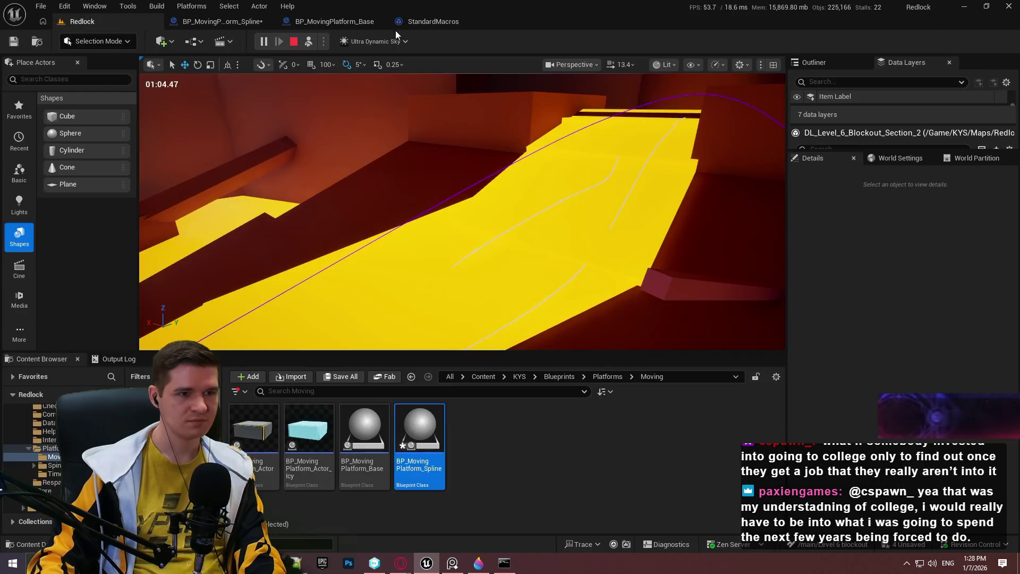
{"action": "left_click", "coordinate": [294, 42]}
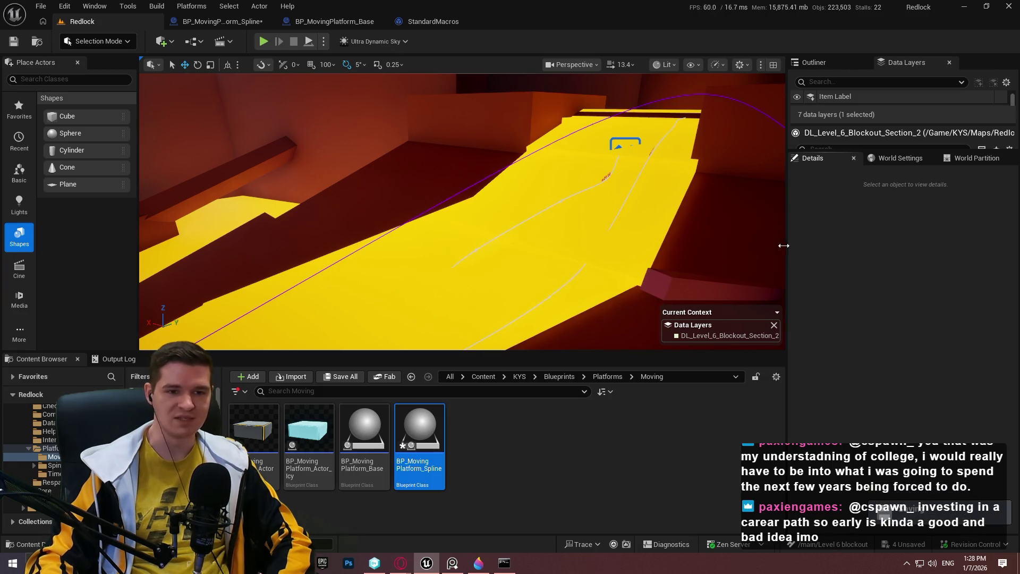
Widen and heighten the viewport, save BP_MovingPlatform_Spline without checking out, and fly toward the yellow ramp
{"action": "mouse_move", "coordinate": [783, 245]}
{"action": "left_mouse_down"}
{"action": "mouse_move", "coordinate": [840, 245]}
{"action": "mouse_move", "coordinate": [811, 245]}
{"action": "left_mouse_up"}
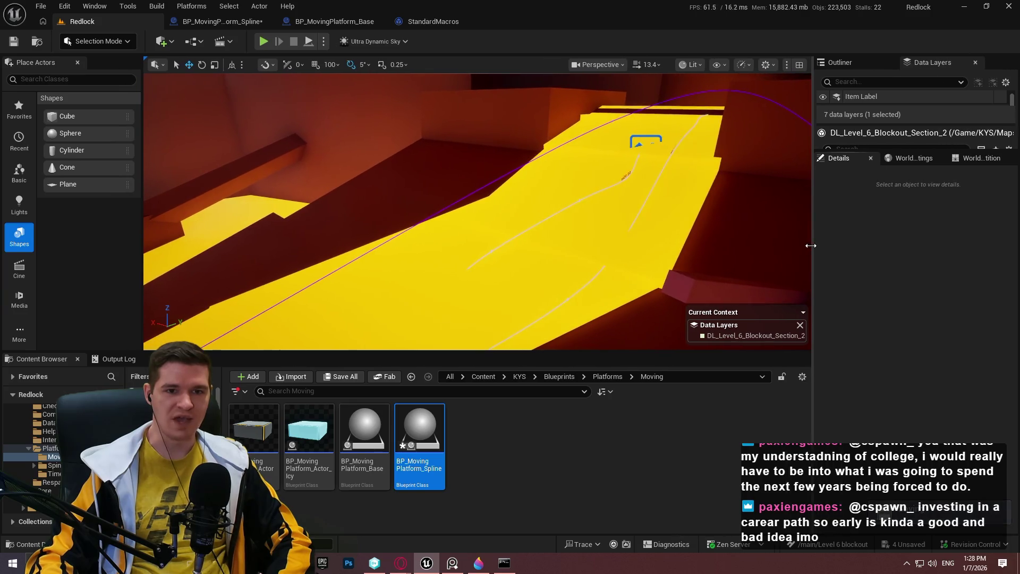
{"action": "left_click_drag", "start_coordinate": [739, 354], "coordinate": [736, 394]}
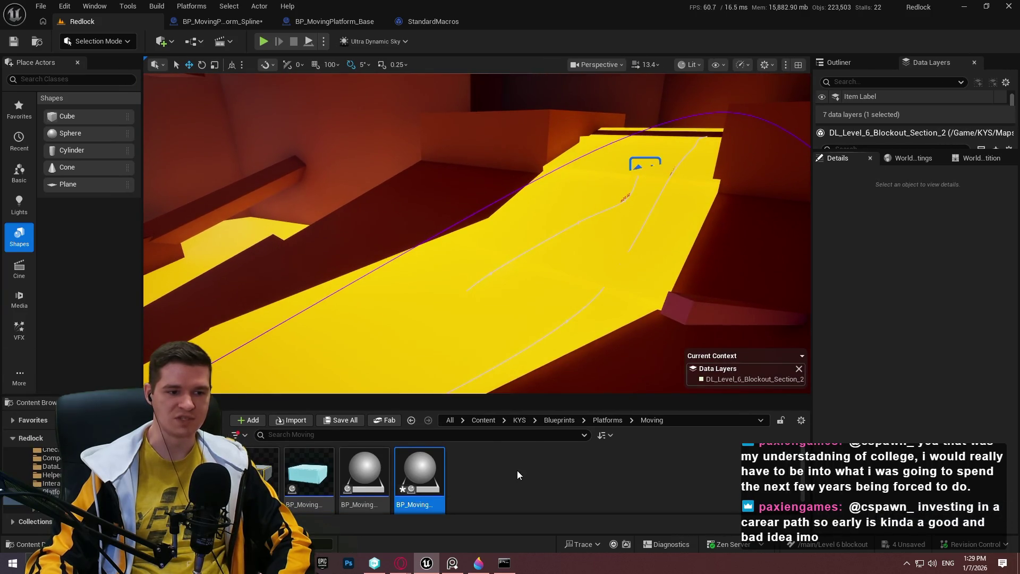
{"action": "left_click", "coordinate": [418, 508]}
{"action": "key", "text": "ctrl+s"}
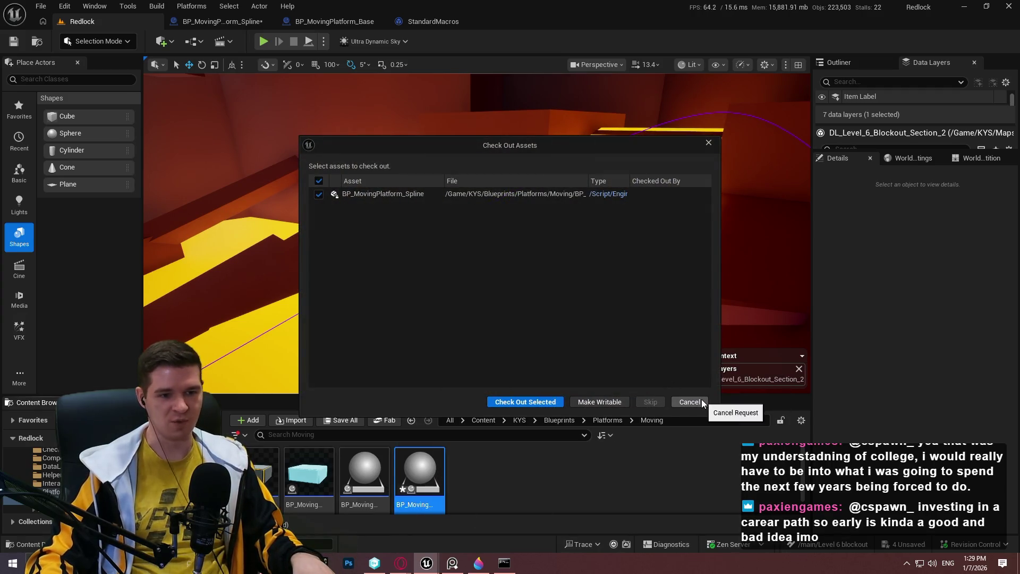
{"action": "left_click", "coordinate": [690, 402]}
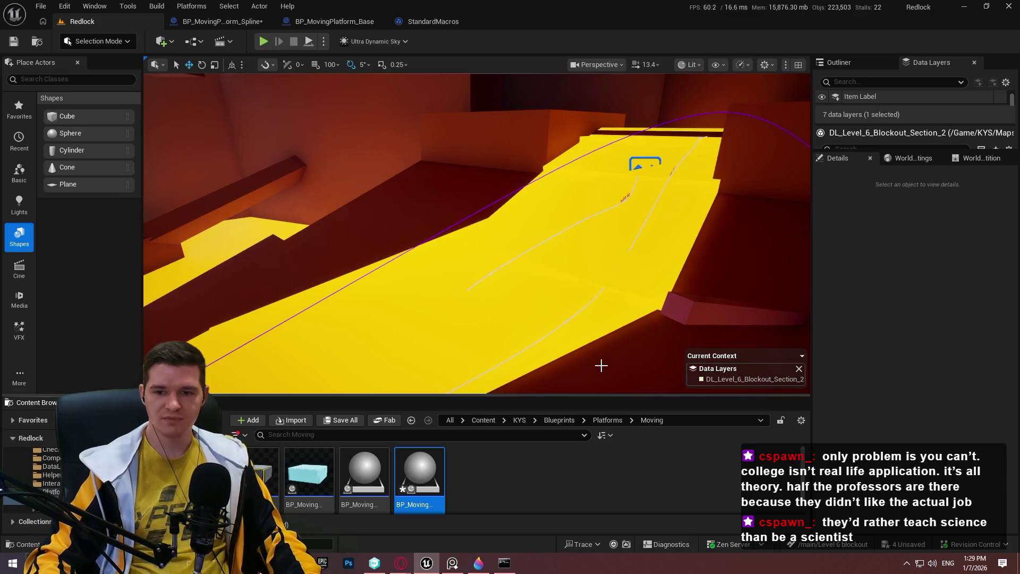
{"action": "left_click_drag", "start_coordinate": [610, 257], "coordinate": [776, 262]}
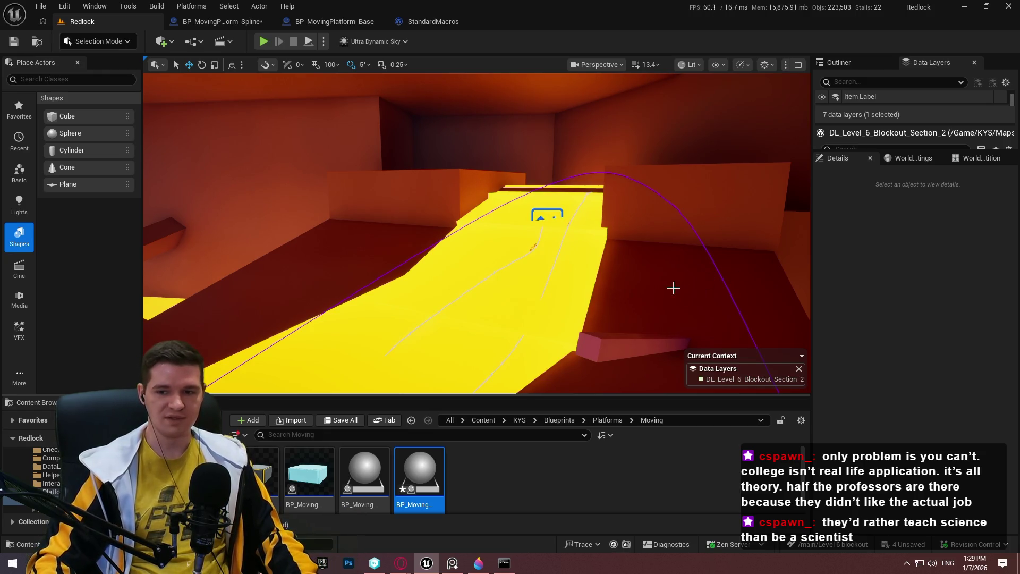
{"action": "mouse_move", "coordinate": [654, 275]}
{"action": "left_mouse_down"}
{"action": "mouse_move", "coordinate": [654, 233]}
{"action": "mouse_move", "coordinate": [630, 261]}
{"action": "left_mouse_up"}
Pan and zoom around the spline Blueprint's EventGraph to inspect its event node groups
{"action": "left_click", "coordinate": [242, 20]}
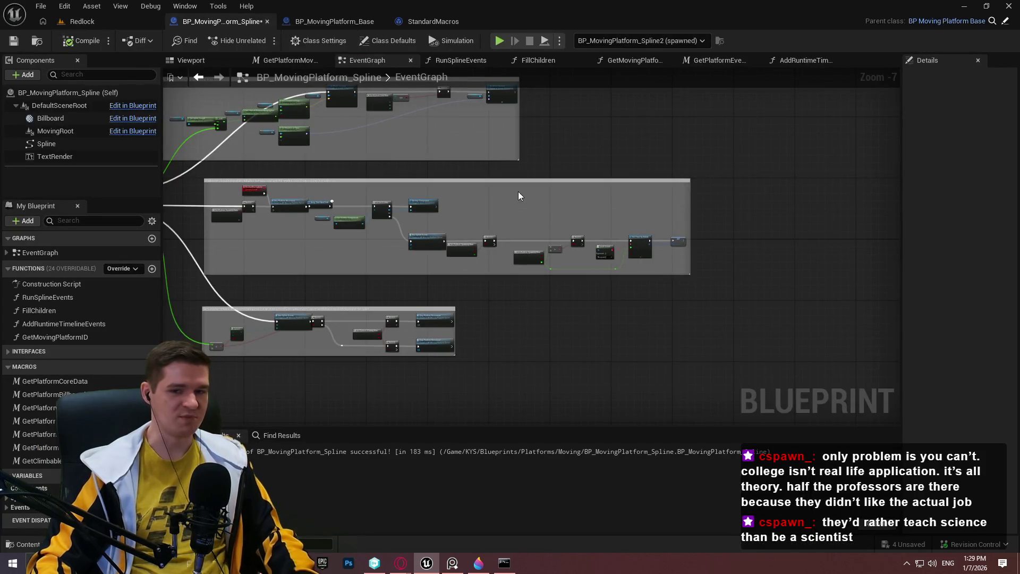
{"action": "left_click_drag", "start_coordinate": [309, 294], "coordinate": [535, 336]}
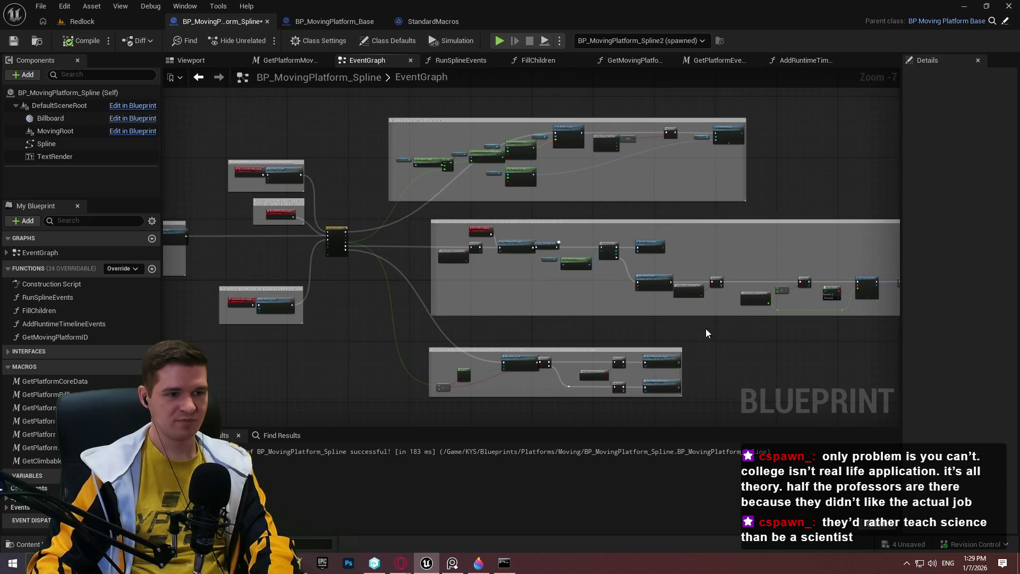
{"action": "left_click_drag", "start_coordinate": [864, 302], "coordinate": [769, 293]}
{"action": "scroll", "coordinate": [629, 293], "scroll_direction": "up", "scroll_amount": 2}
{"action": "scroll", "coordinate": [625, 294], "scroll_direction": "down", "scroll_amount": 1}
{"action": "scroll", "coordinate": [621, 295], "scroll_direction": "up", "scroll_amount": 1}
{"action": "scroll", "coordinate": [752, 330], "scroll_direction": "up", "scroll_amount": 1}
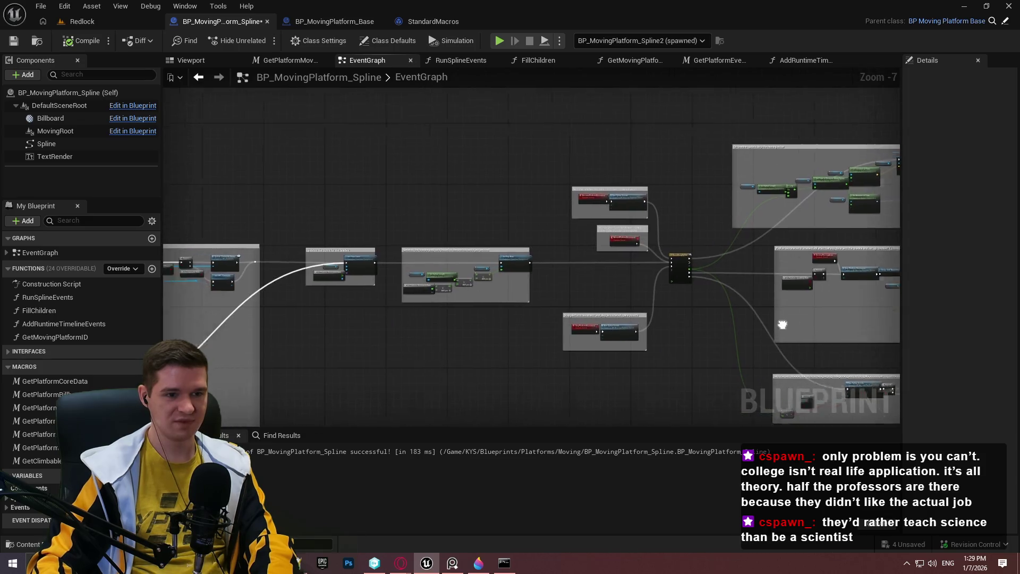
{"action": "scroll", "coordinate": [781, 323], "scroll_direction": "down", "scroll_amount": 3}
{"action": "mouse_move", "coordinate": [531, 292]}
{"action": "left_mouse_down"}
{"action": "mouse_move", "coordinate": [859, 286]}
{"action": "mouse_move", "coordinate": [160, 280]}
{"action": "left_mouse_up"}
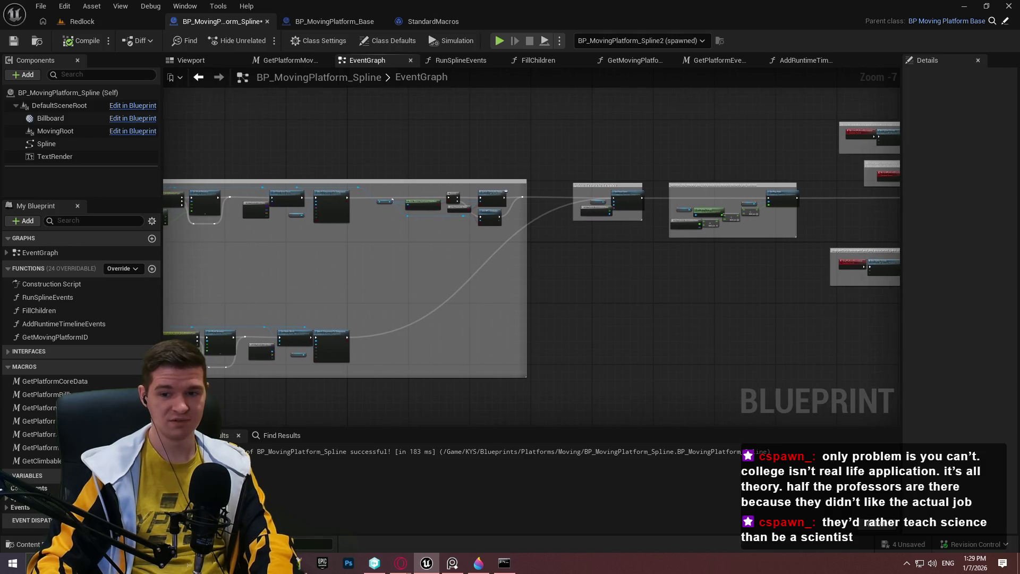
{"action": "mouse_move", "coordinate": [691, 234]}
{"action": "left_mouse_down"}
{"action": "mouse_move", "coordinate": [695, 285]}
{"action": "mouse_move", "coordinate": [541, 73]}
{"action": "left_mouse_up"}
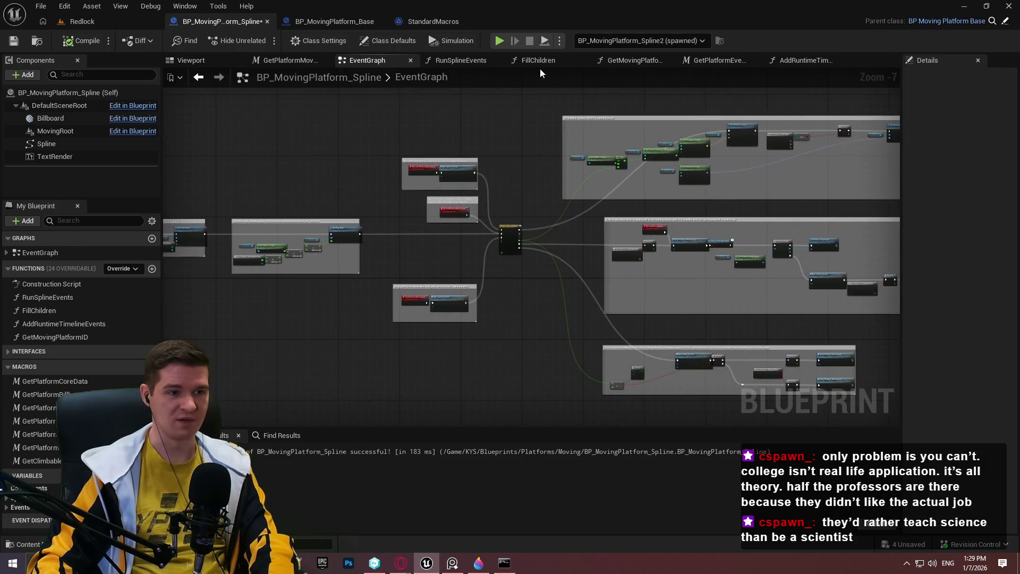
Close the StandardMacros document and go back to the Redlock level
{"action": "left_click", "coordinate": [470, 21]}
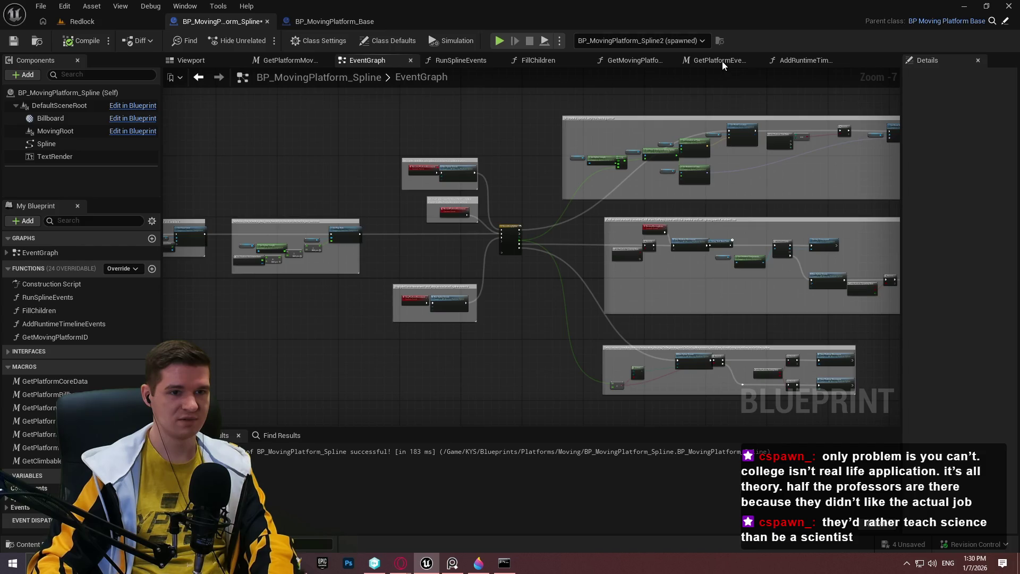
{"action": "left_click", "coordinate": [330, 21]}
{"action": "left_click", "coordinate": [80, 21]}
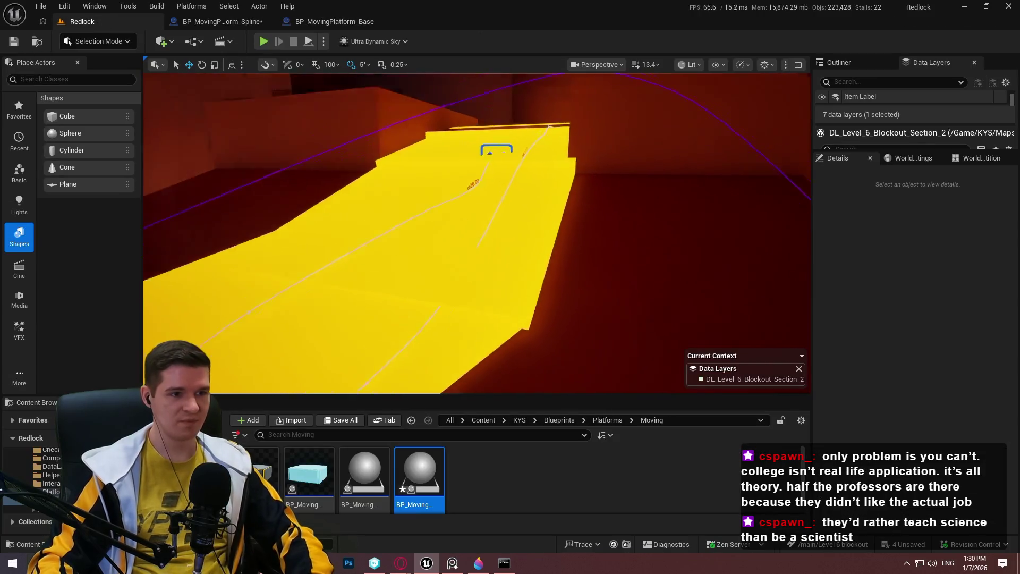
Fly over the yellow platform and select it to review its respawn settings
{"action": "key", "text": "w"}
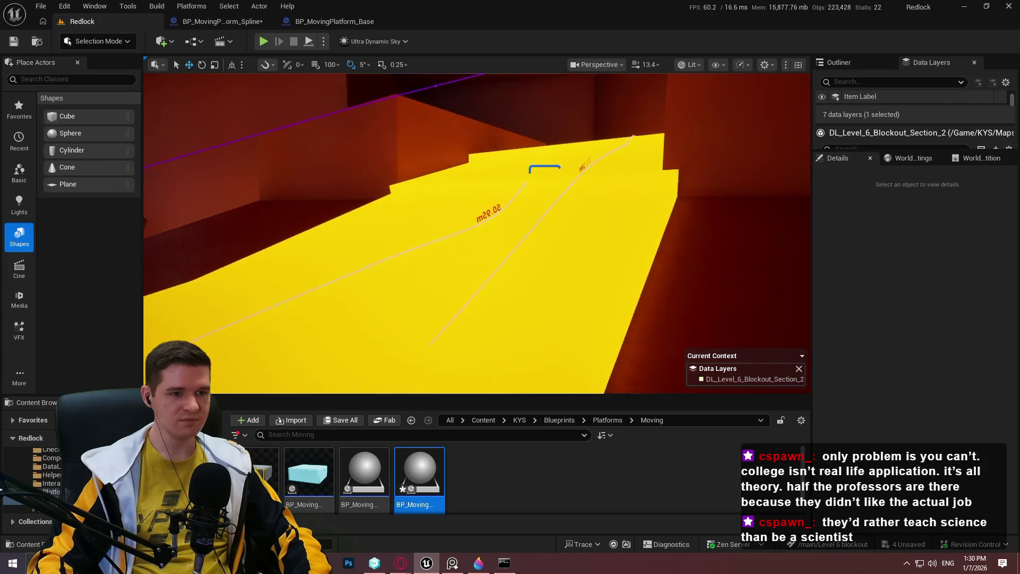
{"action": "key", "text": "w"}
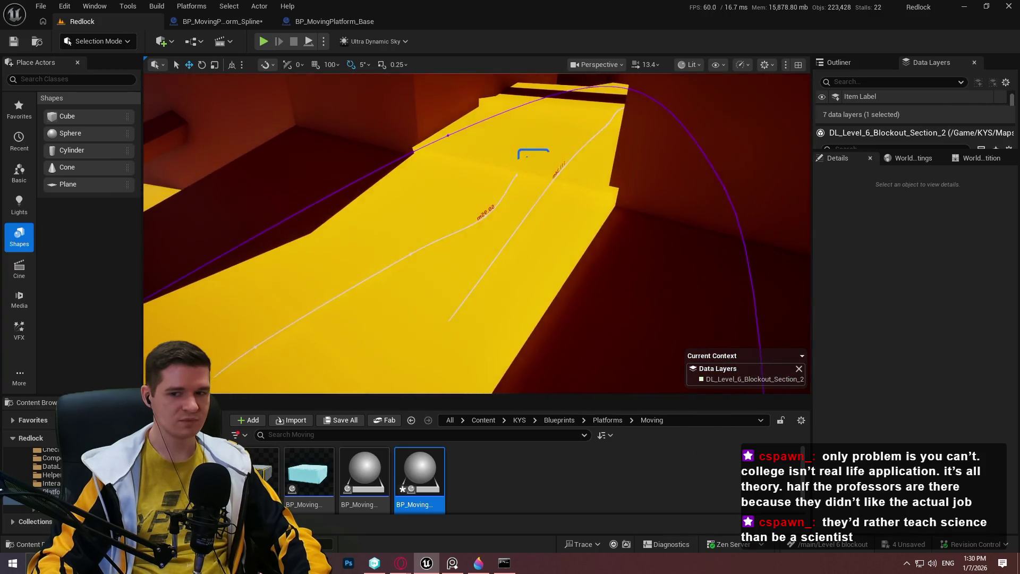
{"action": "key", "text": "w"}
{"action": "key", "text": "w"}
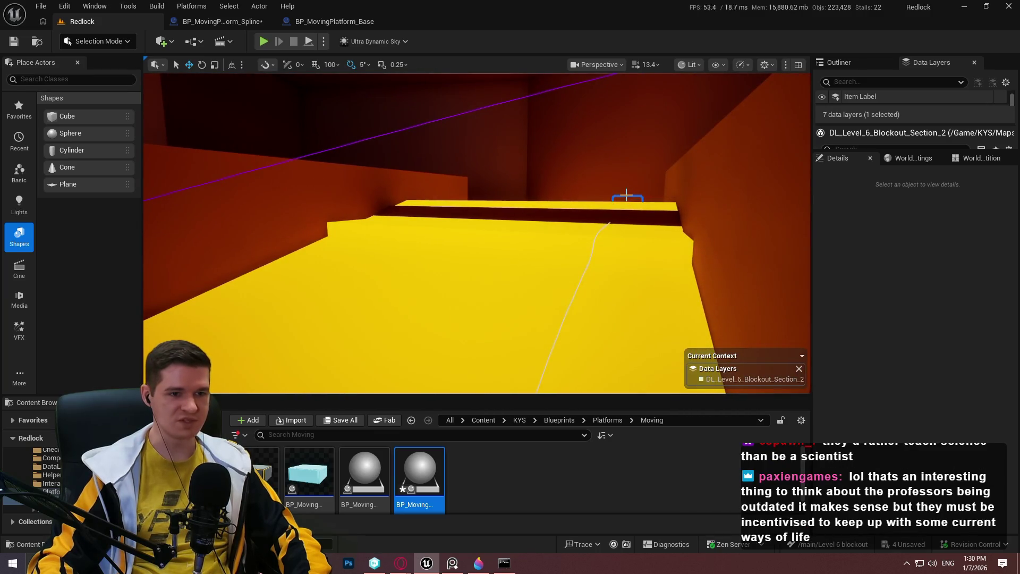
{"action": "left_click", "coordinate": [626, 196]}
{"action": "scroll", "coordinate": [868, 400], "scroll_direction": "down", "scroll_amount": 5}
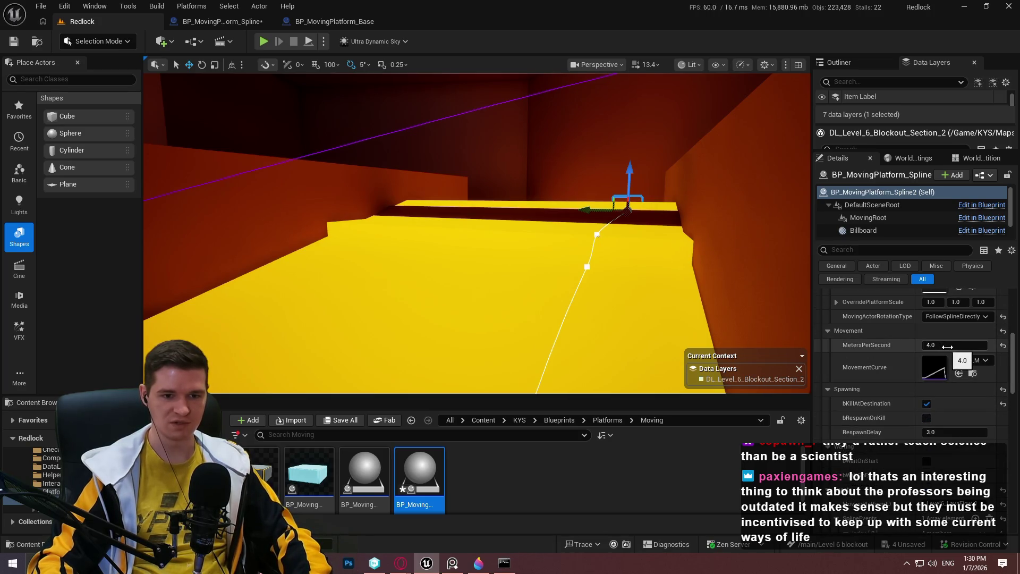
{"action": "scroll", "coordinate": [935, 372], "scroll_direction": "down", "scroll_amount": 2}
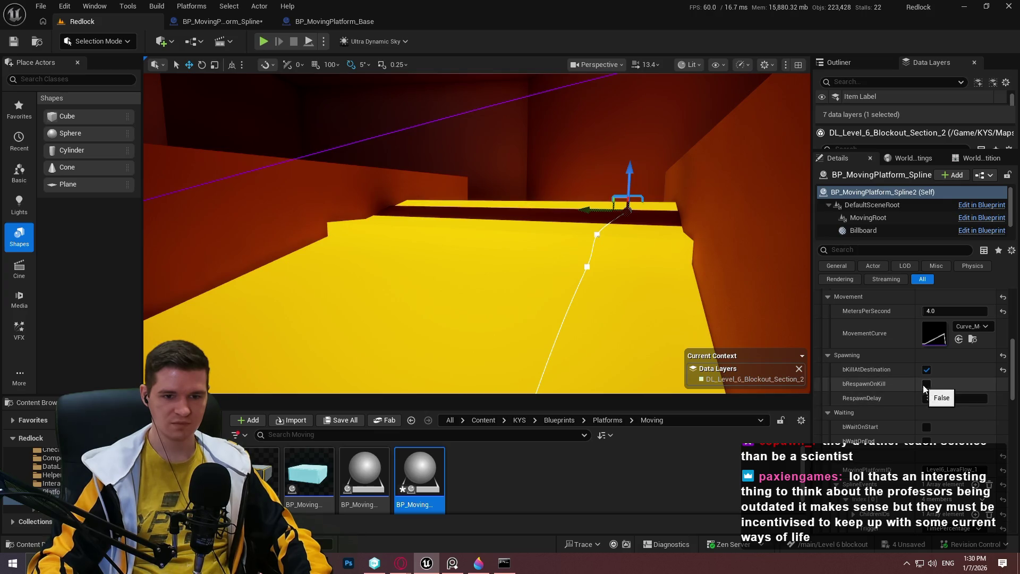
Set BP_MovingPlatform_Spline3's RespawnDelay to 0.25 seconds
{"action": "left_click_drag", "start_coordinate": [731, 288], "coordinate": [730, 288]}
{"action": "left_click_drag", "start_coordinate": [583, 135], "coordinate": [584, 135]}
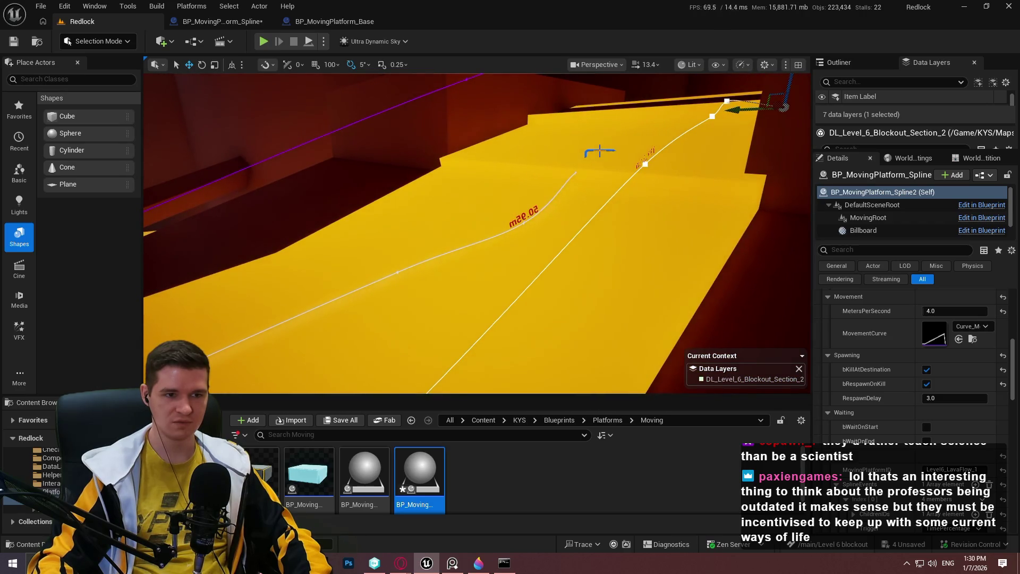
{"action": "left_click", "coordinate": [601, 151]}
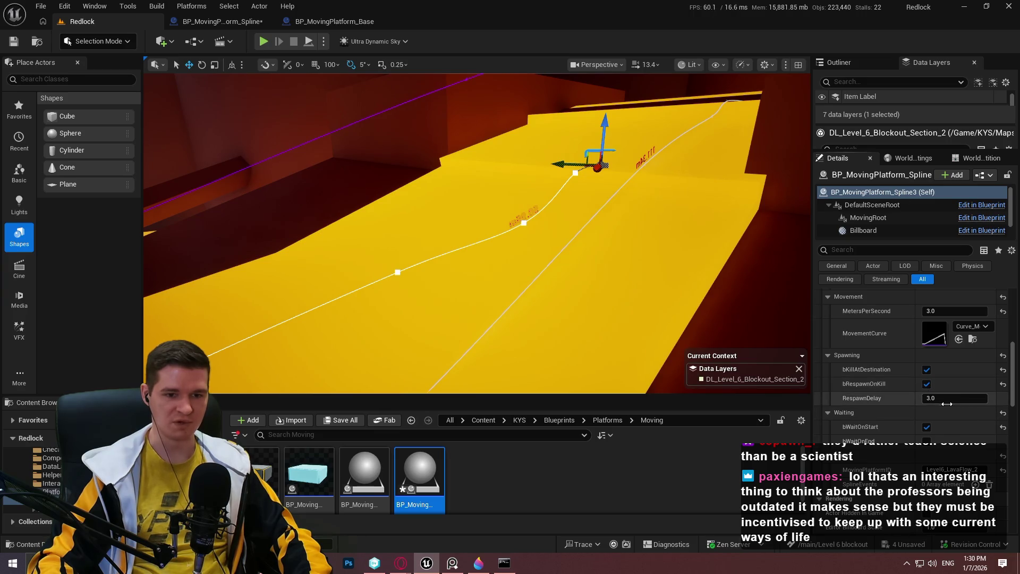
{"action": "left_click", "coordinate": [980, 398]}
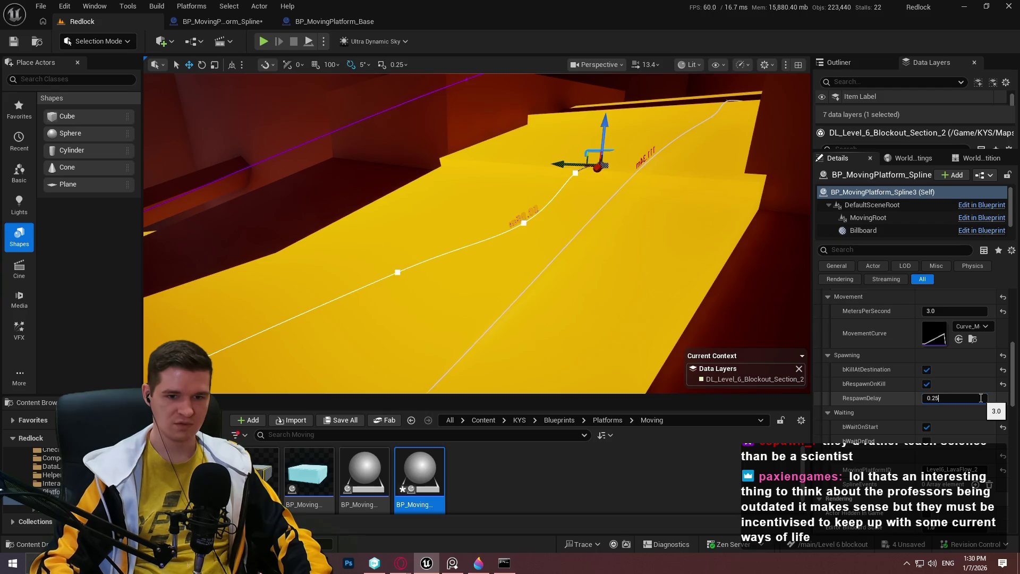
{"action": "key", "text": "Return"}
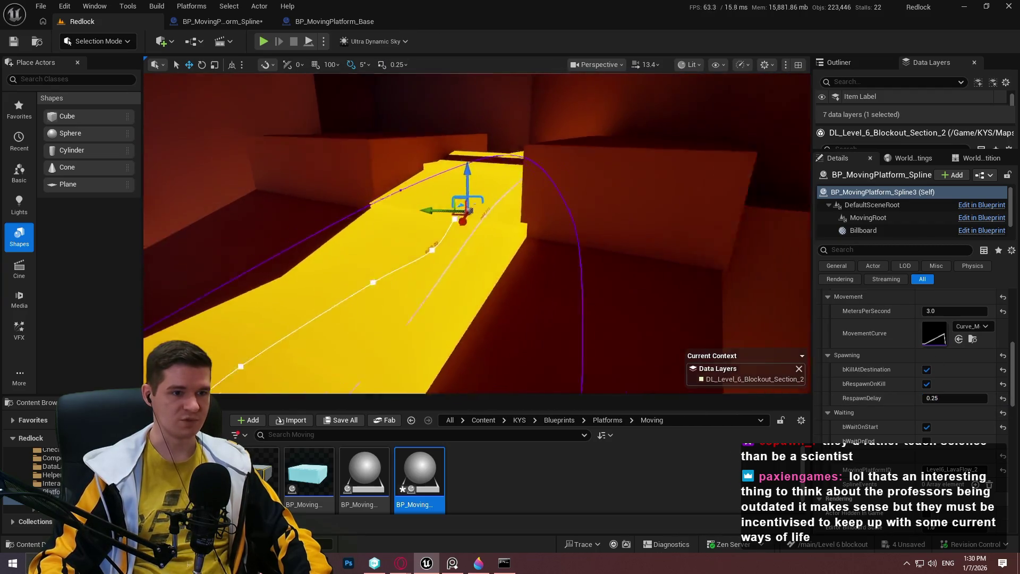
{"action": "left_click", "coordinate": [324, 41]}
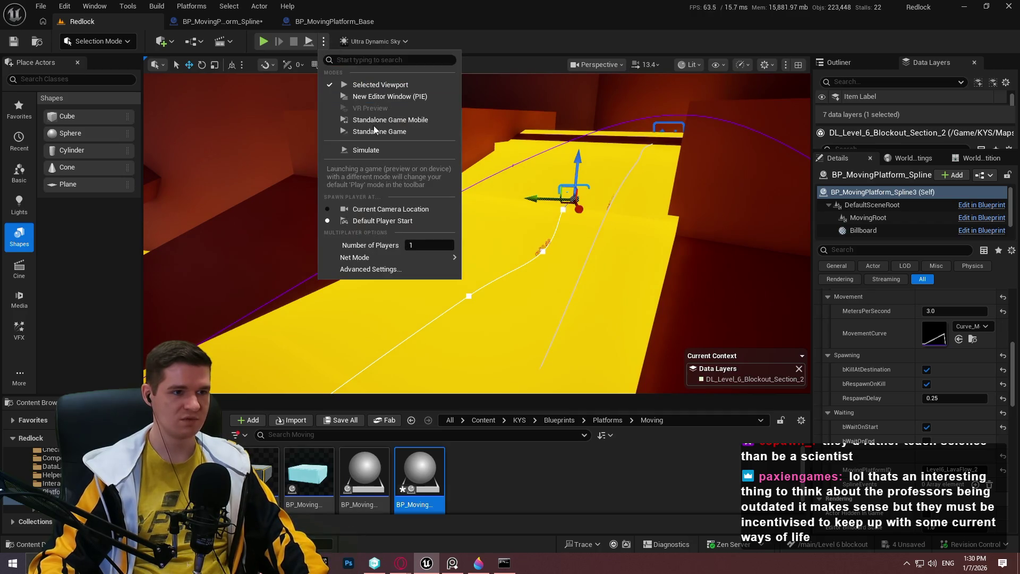
Start Simulate mode for the Redlock level with the viewport in fullscreen (F11)
{"action": "left_click", "coordinate": [374, 150]}
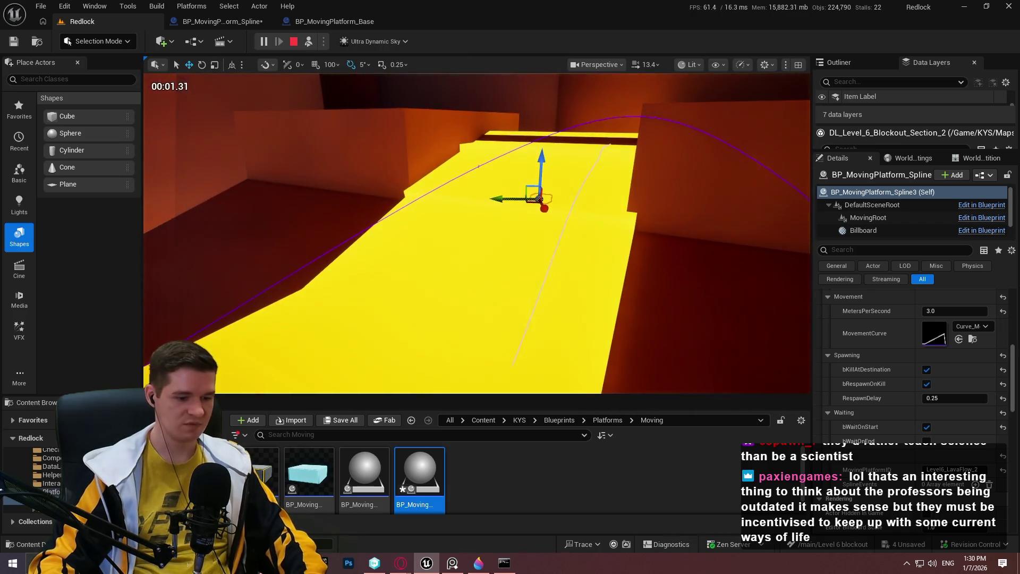
{"action": "key", "text": "F11"}
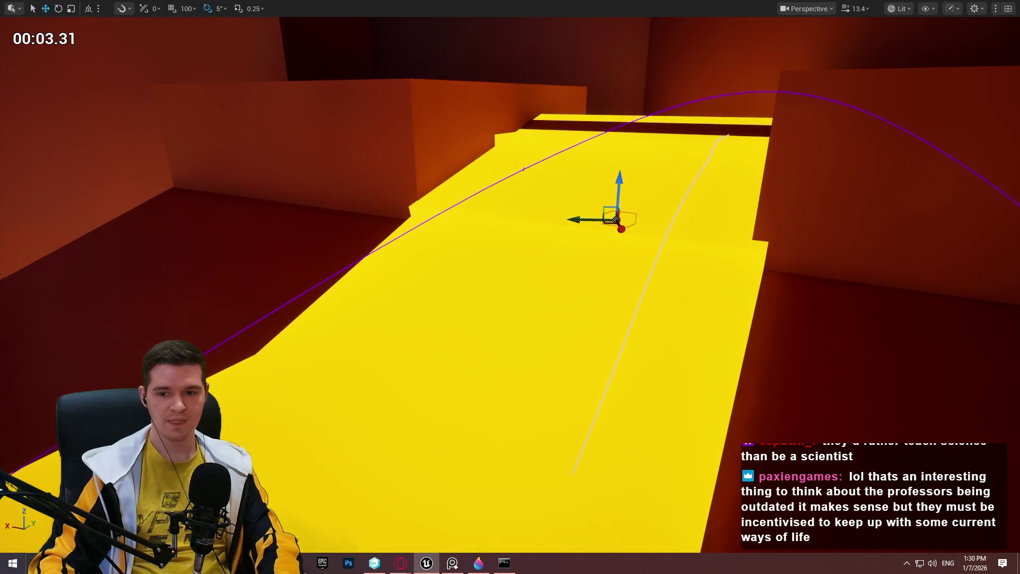
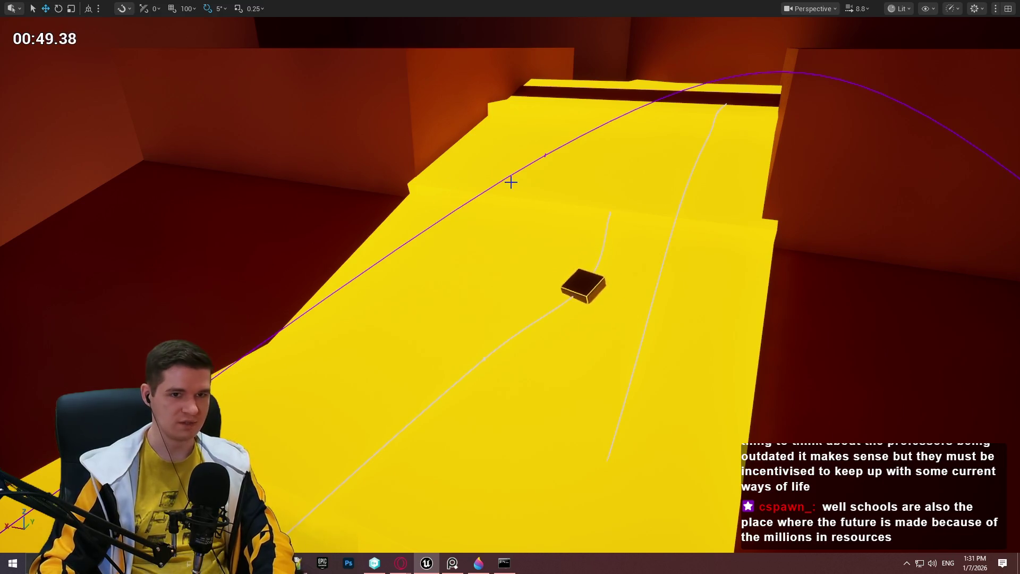
Stop the play session and select BP_MovingPlatform_Spline2 in the editor
{"action": "key", "text": "F11"}
{"action": "left_click", "coordinate": [297, 43]}
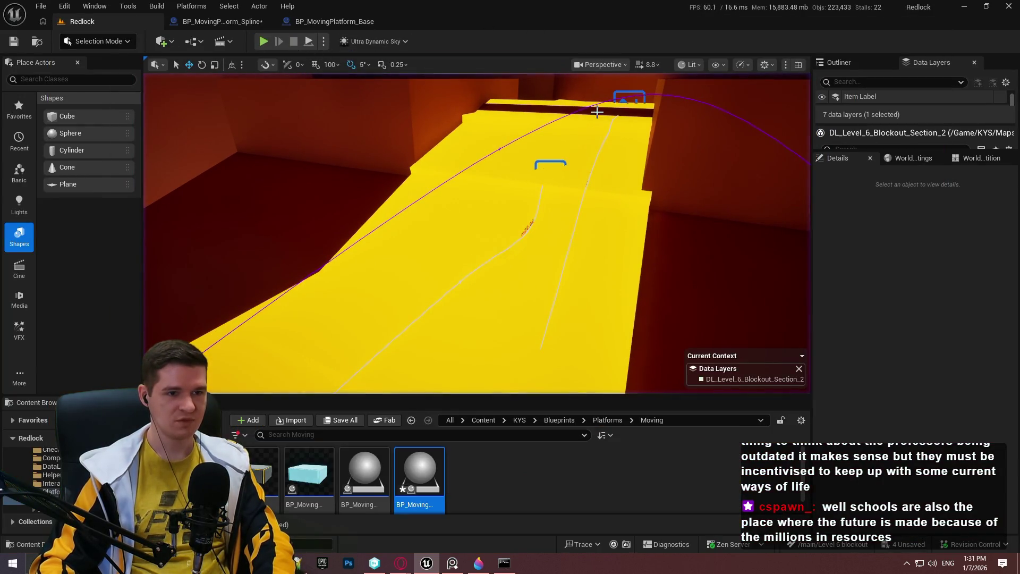
{"action": "left_click", "coordinate": [692, 136]}
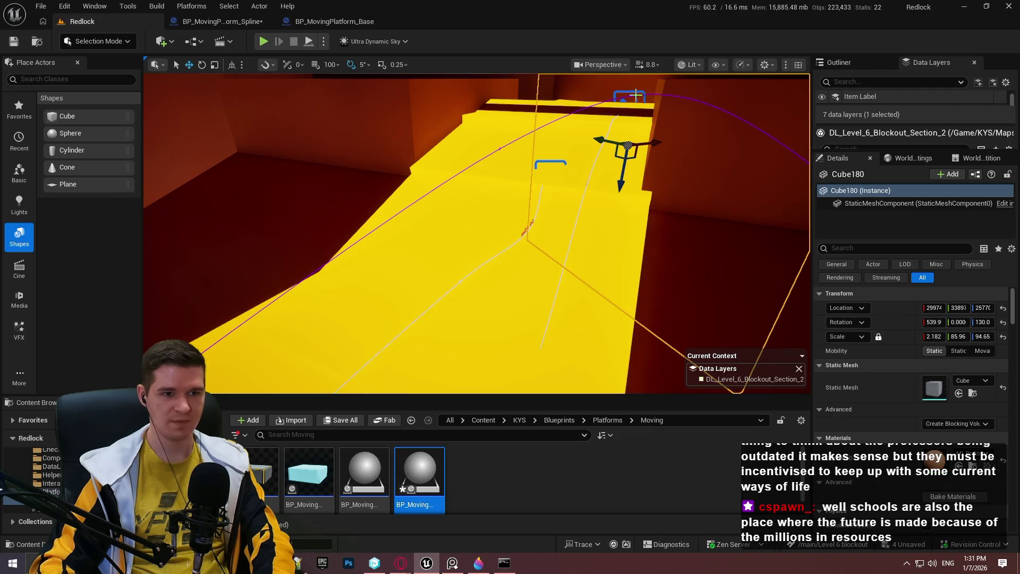
{"action": "left_click", "coordinate": [637, 92]}
{"action": "scroll", "coordinate": [913, 385], "scroll_direction": "down", "scroll_amount": 10}
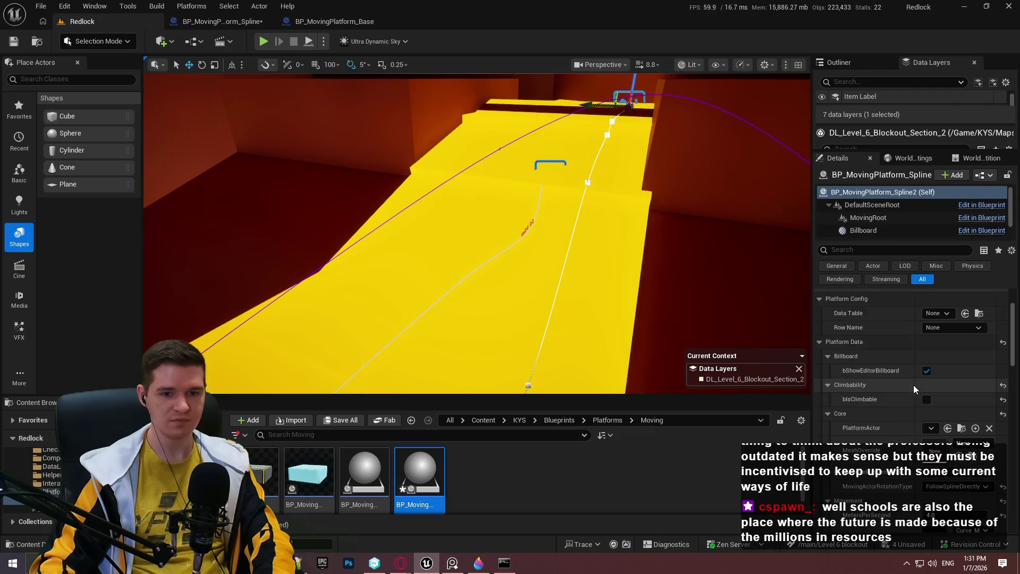
{"action": "scroll", "coordinate": [920, 471], "scroll_direction": "down", "scroll_amount": 6}
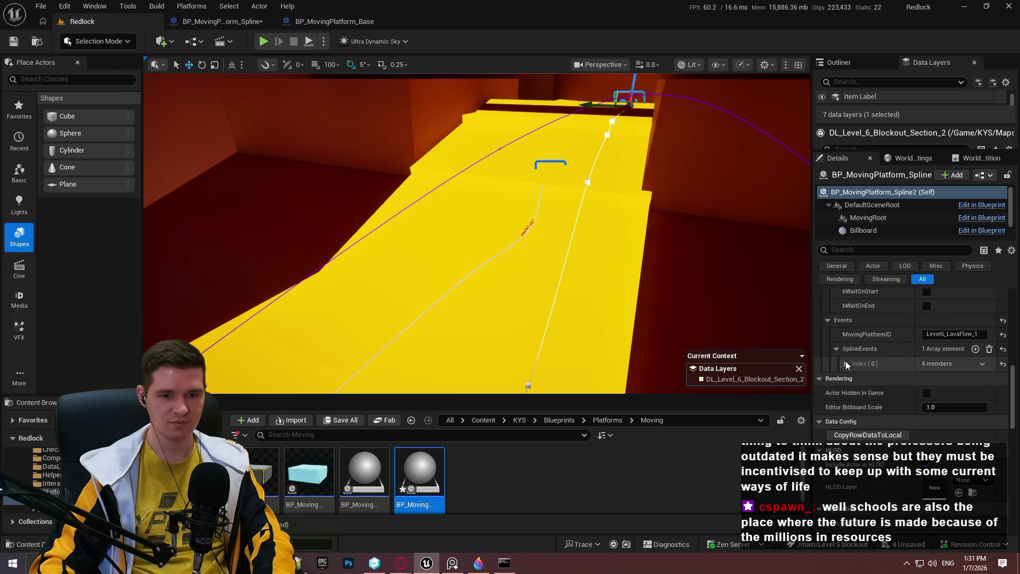
Set SplineEvents Index [0] TimePercentage to 0.15 so Start fires at 15%
{"action": "left_click", "coordinate": [846, 363]}
{"action": "left_click", "coordinate": [964, 406]}
{"action": "type", "text": "1"}
{"action": "key", "text": "Return"}
{"action": "type", "text": "0"}
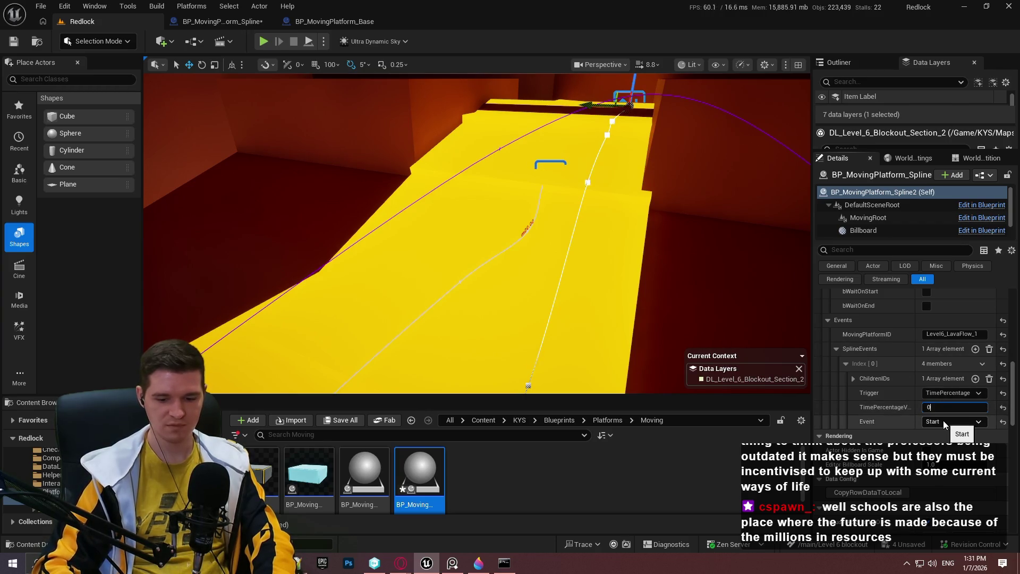
{"action": "key", "text": "Return"}
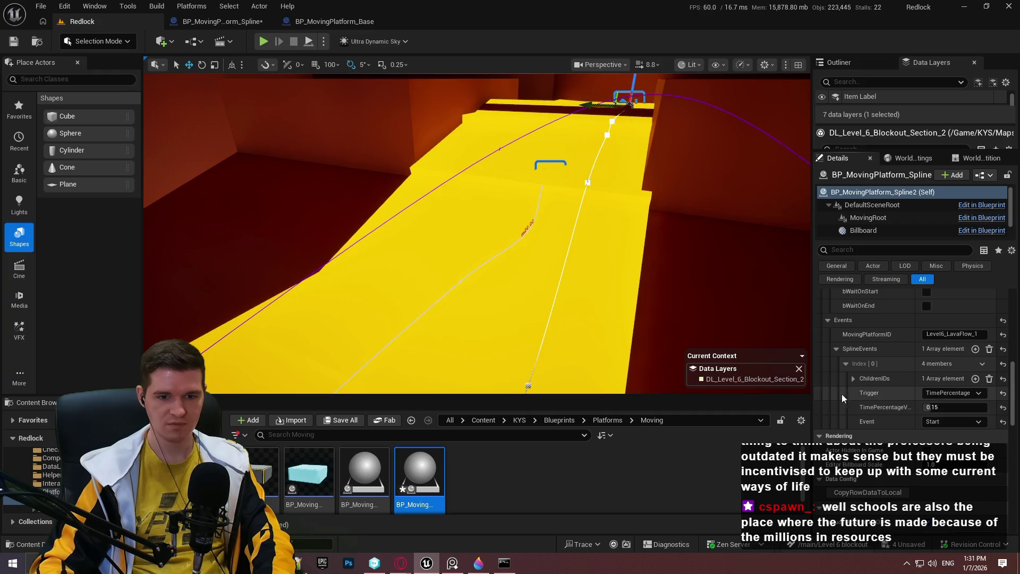
{"action": "left_click", "coordinate": [323, 41]}
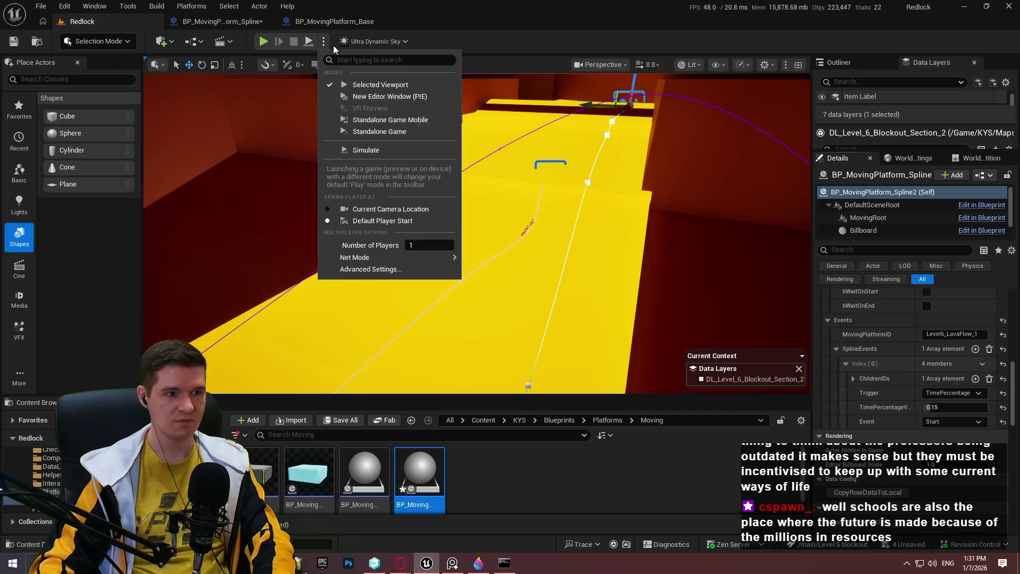
Simulate the level and follow the platforms gliding along their splines over the yellow path
{"action": "left_click", "coordinate": [380, 146]}
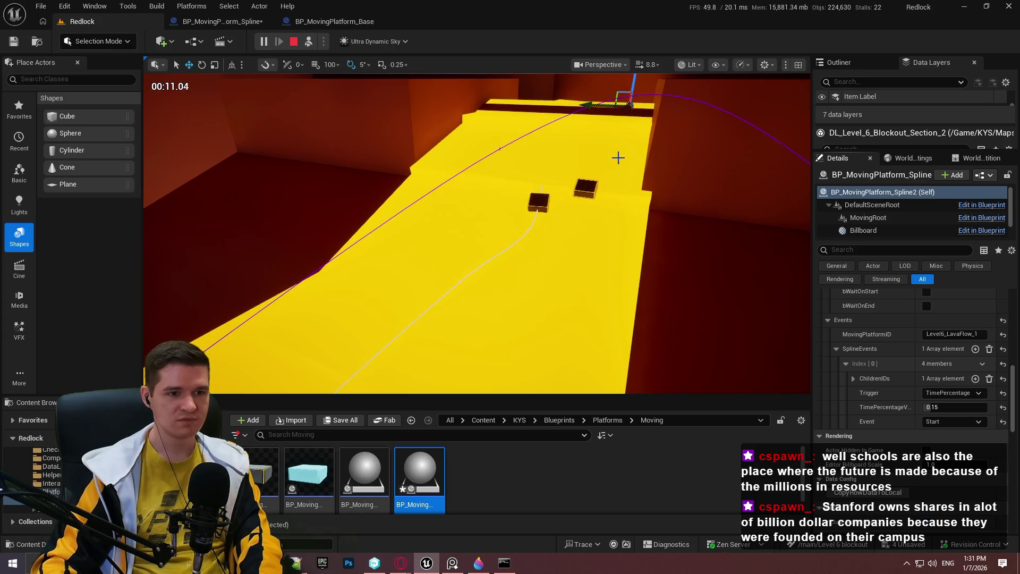
{"action": "left_click_drag", "start_coordinate": [615, 158], "coordinate": [616, 163]}
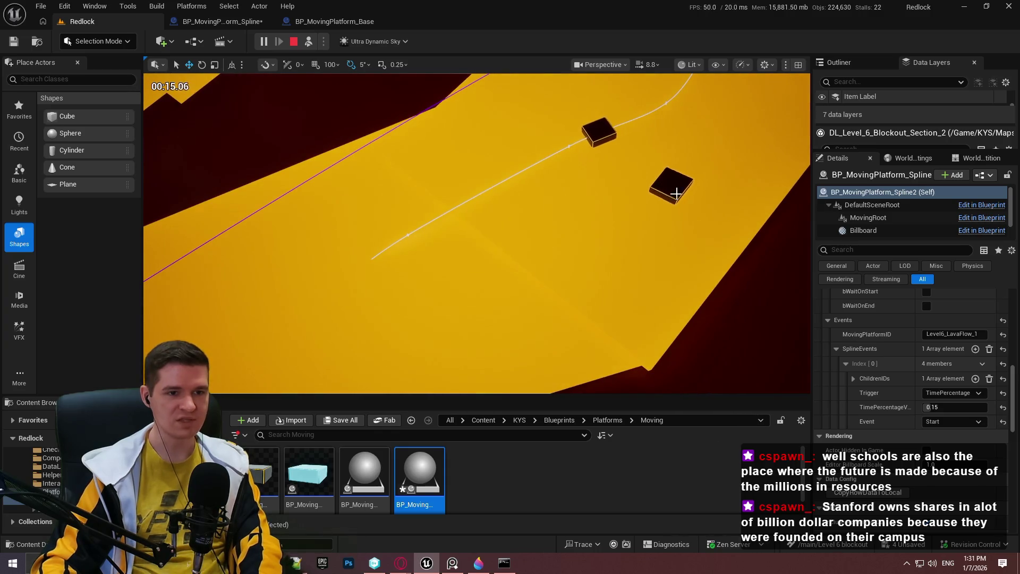
{"action": "mouse_move", "coordinate": [638, 184]}
{"action": "left_mouse_down"}
{"action": "mouse_move", "coordinate": [686, 186]}
{"action": "mouse_move", "coordinate": [724, 209]}
{"action": "left_mouse_up"}
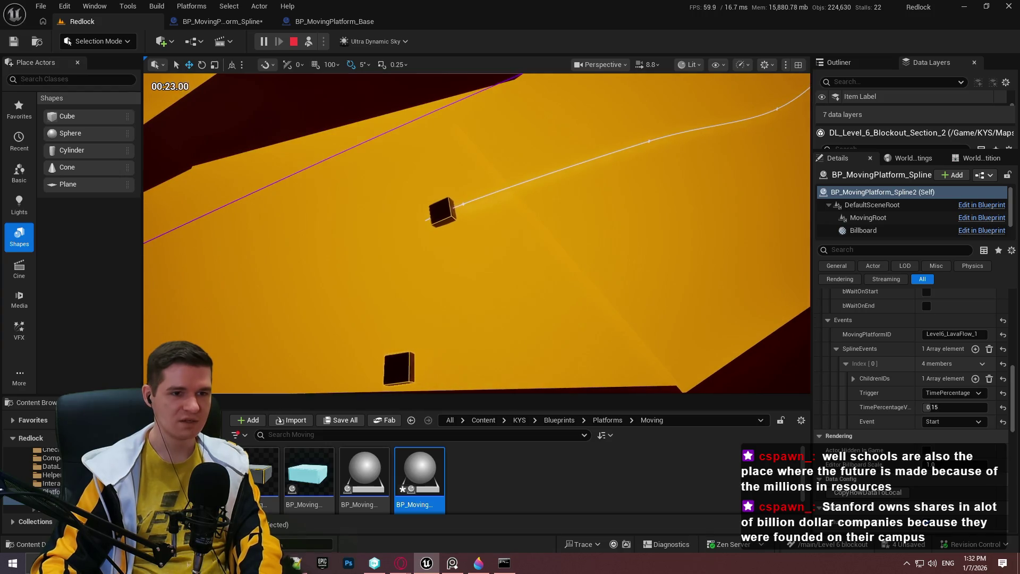
{"action": "key", "text": "F11"}
{"action": "scroll", "coordinate": [510, 287], "scroll_direction": "down", "scroll_amount": 3}
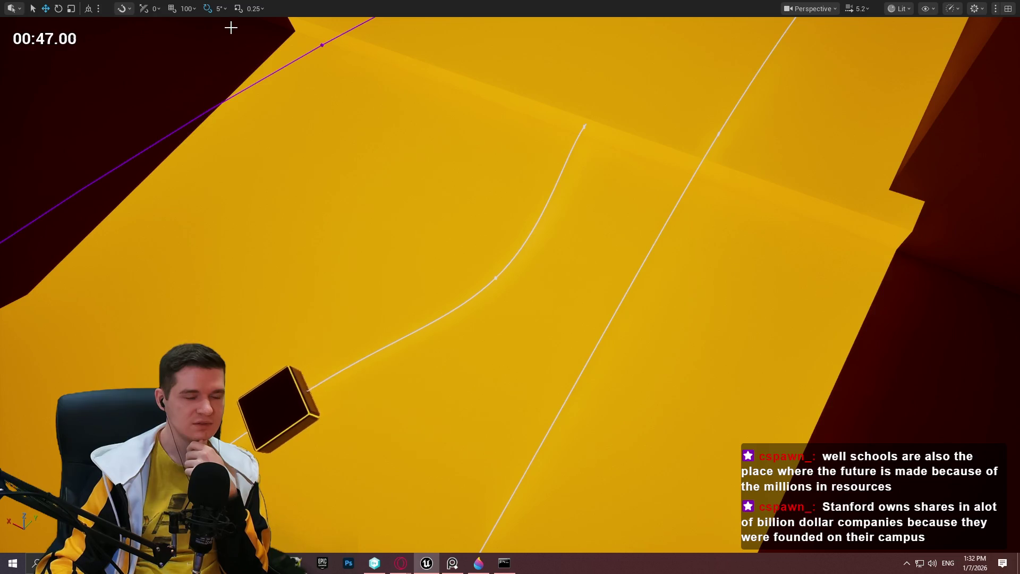
{"action": "key", "text": "F11"}
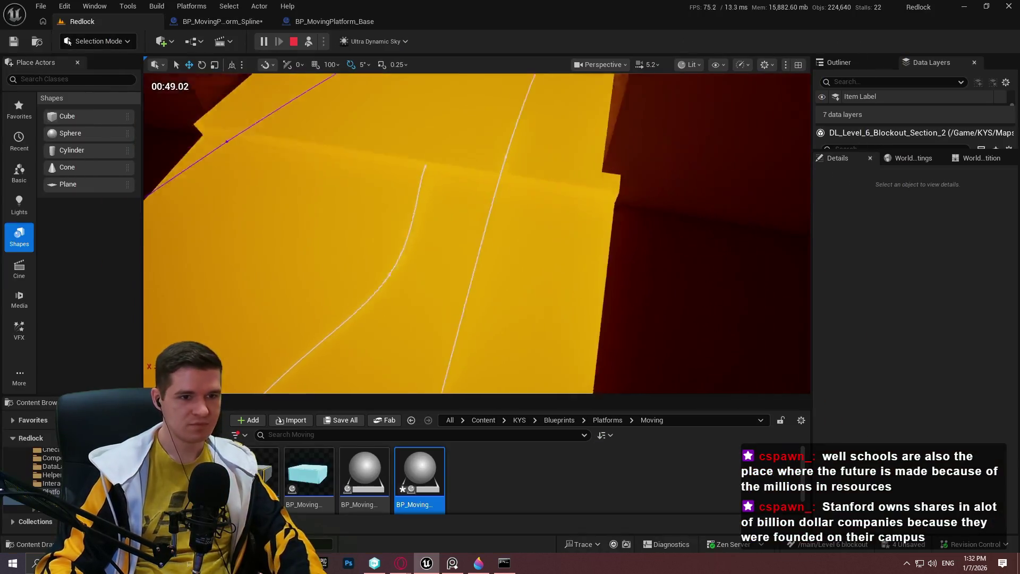
Stop Simulate and Alt-drag a copy of the wall block, shrinking it on Y and tilting it -10°
{"action": "left_click", "coordinate": [291, 43]}
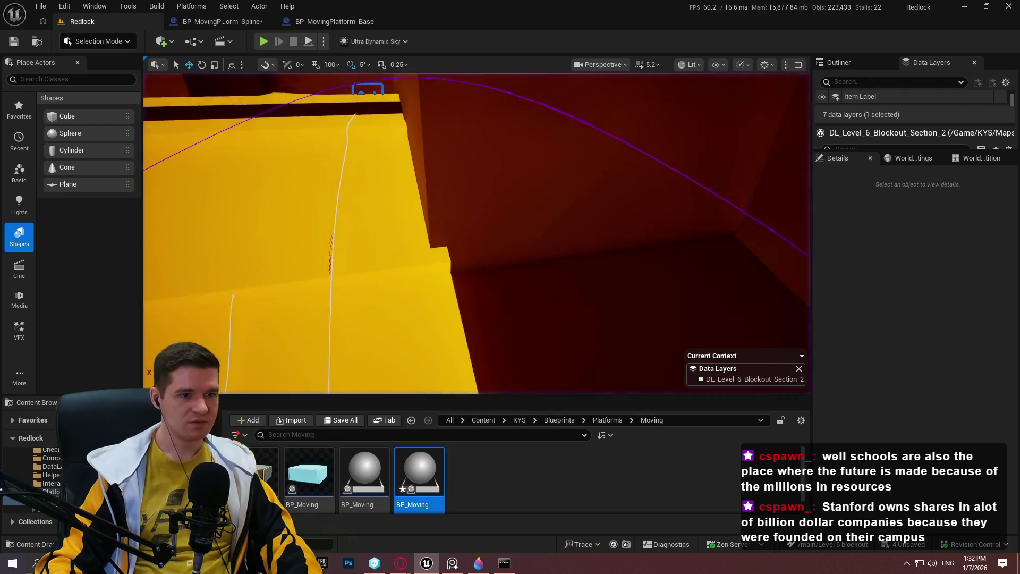
{"action": "left_click", "coordinate": [466, 214]}
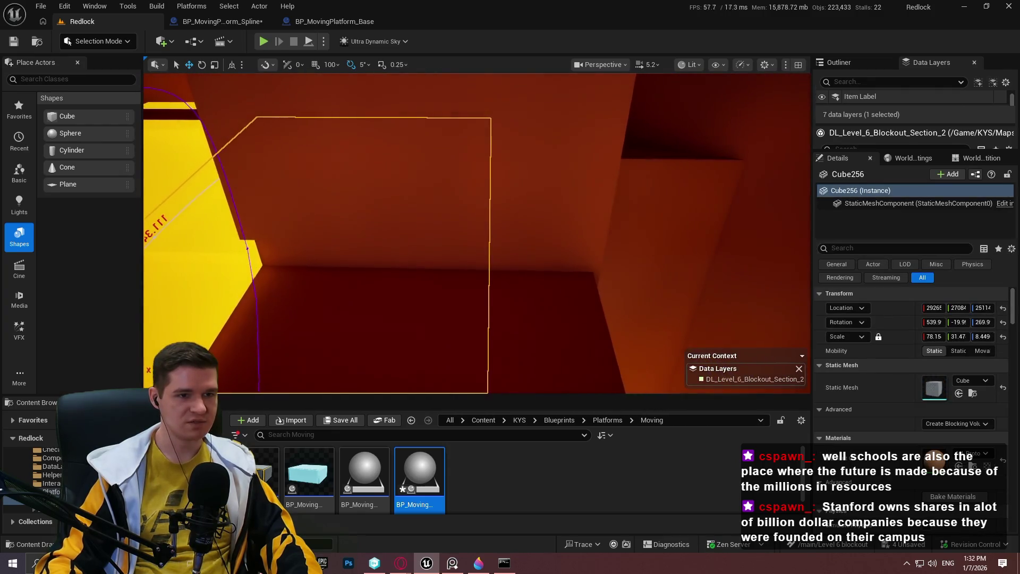
{"action": "mouse_move", "coordinate": [450, 212]}
{"action": "left_mouse_down"}
{"action": "mouse_move", "coordinate": [396, 264]}
{"action": "mouse_move", "coordinate": [421, 234]}
{"action": "mouse_move", "coordinate": [401, 249]}
{"action": "mouse_move", "coordinate": [392, 292]}
{"action": "mouse_move", "coordinate": [367, 323]}
{"action": "mouse_move", "coordinate": [362, 309]}
{"action": "left_mouse_up"}
{"action": "mouse_move", "coordinate": [431, 288]}
{"action": "left_mouse_down"}
{"action": "mouse_move", "coordinate": [420, 290]}
{"action": "mouse_move", "coordinate": [544, 298]}
{"action": "mouse_move", "coordinate": [503, 297]}
{"action": "left_mouse_up"}
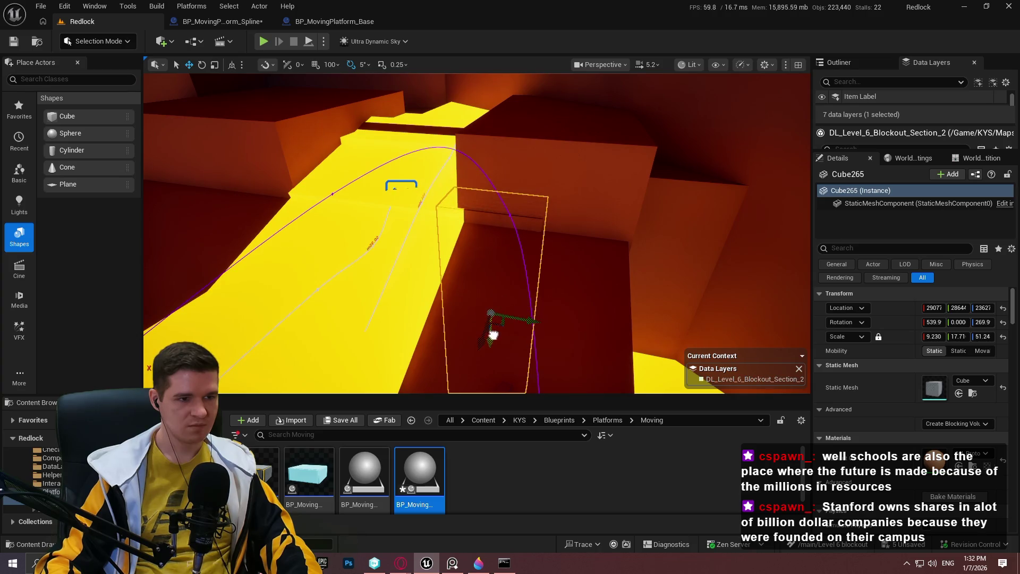
{"action": "left_click_drag", "start_coordinate": [531, 284], "coordinate": [485, 351]}
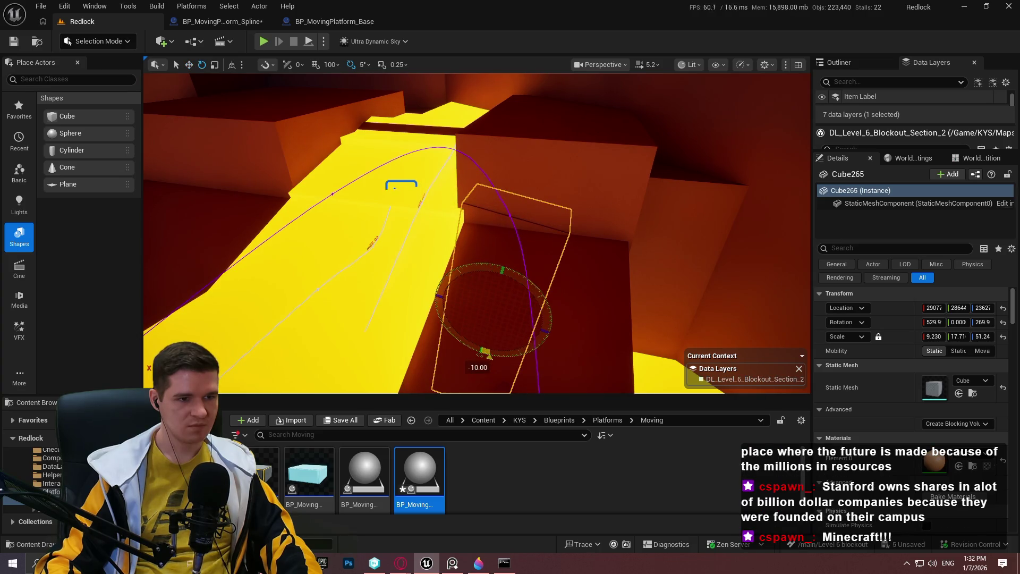
{"action": "left_click_drag", "start_coordinate": [526, 324], "coordinate": [472, 346]}
Raise the copied block up the wall and tilt it about 10 degrees
{"action": "scroll", "coordinate": [486, 340], "scroll_direction": "up", "scroll_amount": 5}
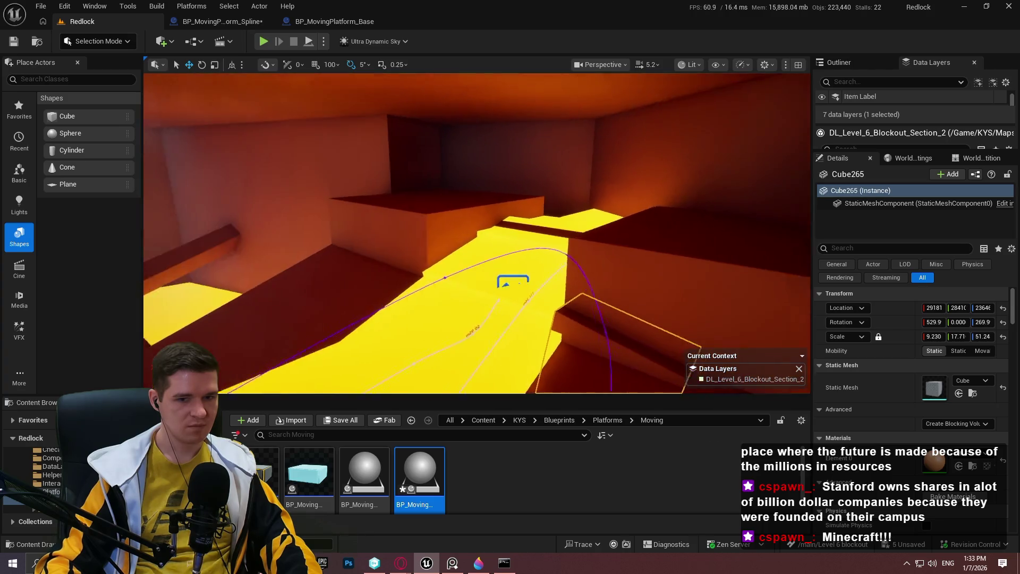
{"action": "mouse_move", "coordinate": [487, 340]}
{"action": "left_mouse_down"}
{"action": "mouse_move", "coordinate": [467, 346]}
{"action": "mouse_move", "coordinate": [435, 303]}
{"action": "mouse_move", "coordinate": [440, 340]}
{"action": "left_mouse_up"}
{"action": "key", "text": "r"}
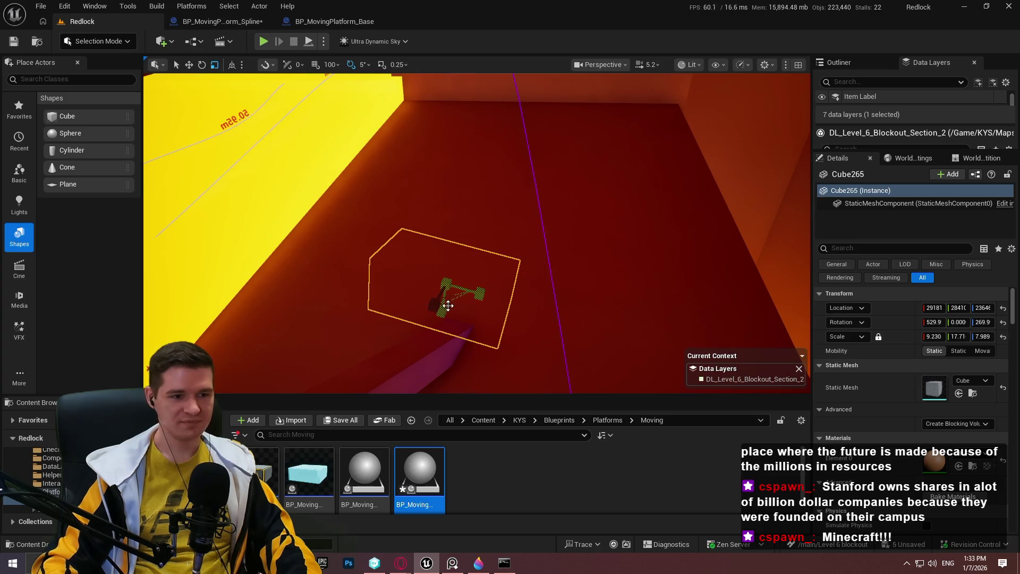
{"action": "mouse_move", "coordinate": [443, 316]}
{"action": "left_mouse_down"}
{"action": "mouse_move", "coordinate": [472, 189]}
{"action": "mouse_move", "coordinate": [499, 213]}
{"action": "left_mouse_up"}
{"action": "left_click_drag", "start_coordinate": [533, 300], "coordinate": [539, 287]}
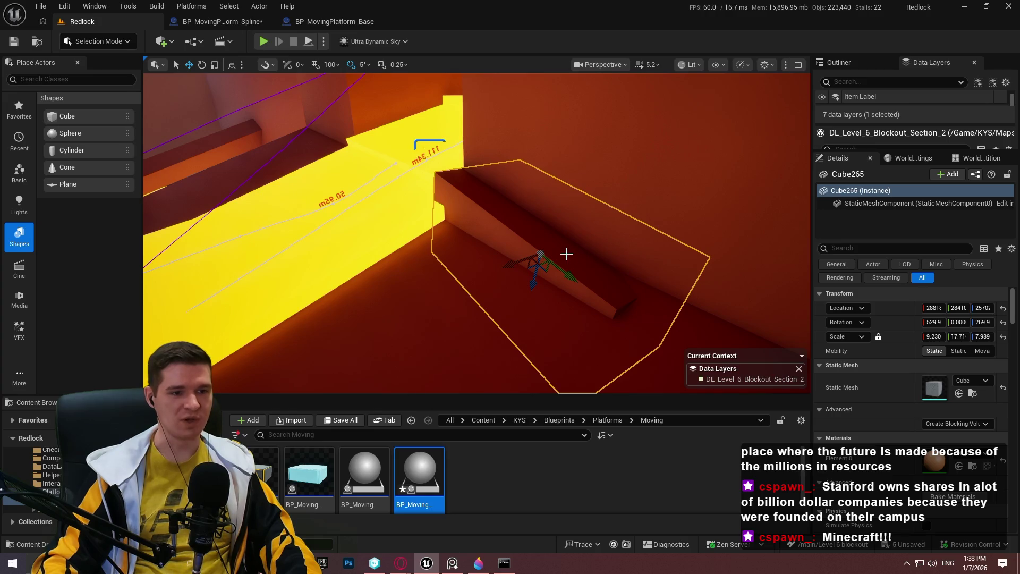
{"action": "mouse_move", "coordinate": [519, 237]}
{"action": "left_mouse_down"}
{"action": "mouse_move", "coordinate": [492, 276]}
{"action": "mouse_move", "coordinate": [504, 269]}
{"action": "mouse_move", "coordinate": [482, 274]}
{"action": "mouse_move", "coordinate": [518, 255]}
{"action": "mouse_move", "coordinate": [508, 280]}
{"action": "left_mouse_up"}
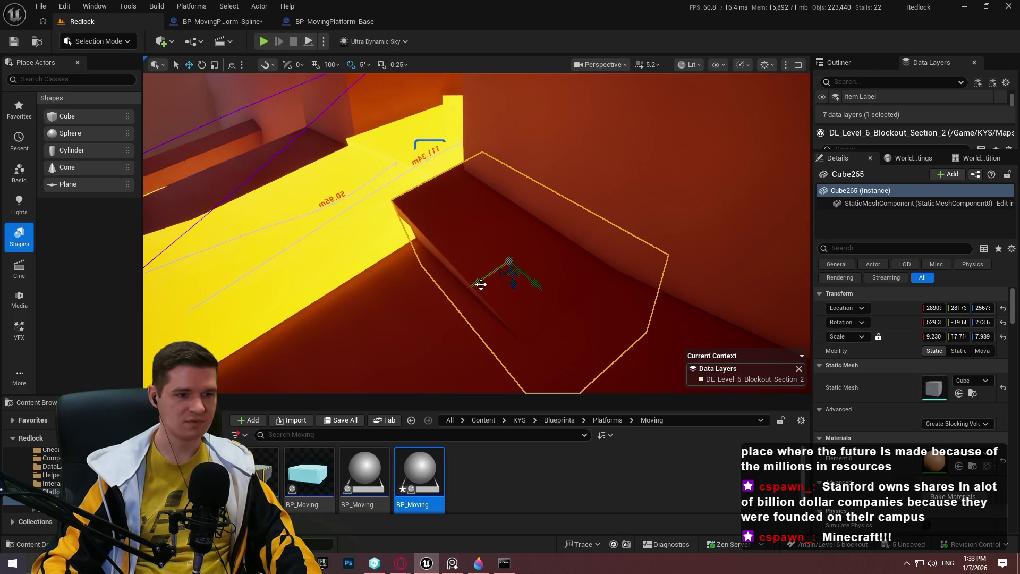
Shift the ledge block Cube265 along its Y axis, then deselect it
{"action": "mouse_move", "coordinate": [474, 289]}
{"action": "left_mouse_down"}
{"action": "mouse_move", "coordinate": [513, 296]}
{"action": "mouse_move", "coordinate": [561, 261]}
{"action": "left_mouse_up"}
{"action": "left_click", "coordinate": [576, 250]}
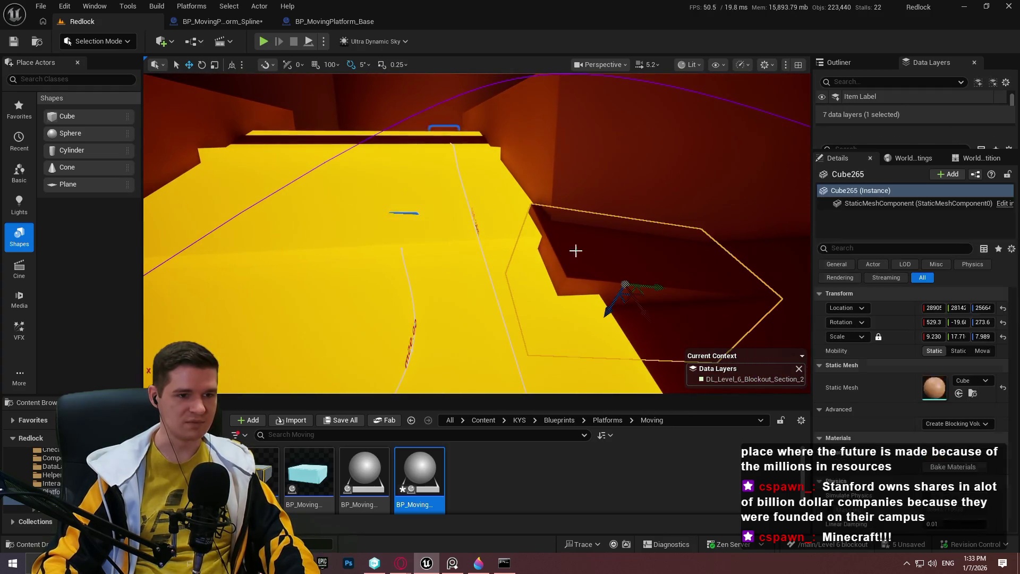
{"action": "left_click_drag", "start_coordinate": [658, 287], "coordinate": [419, 307]}
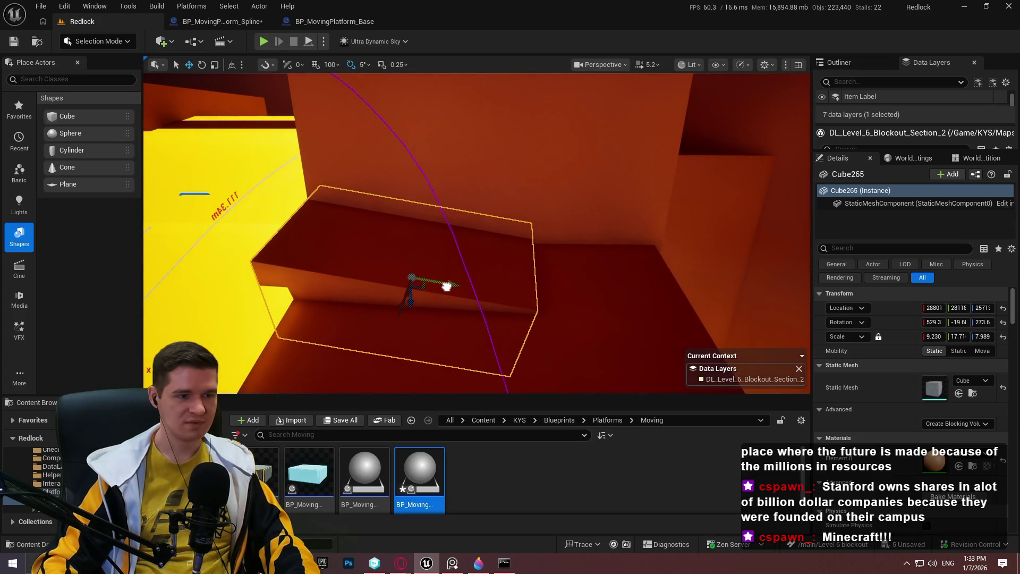
{"action": "key", "text": "Escape"}
{"action": "left_click_drag", "start_coordinate": [587, 298], "coordinate": [393, 240]}
{"action": "left_click_drag", "start_coordinate": [480, 257], "coordinate": [480, 257]}
{"action": "left_click_drag", "start_coordinate": [275, 346], "coordinate": [276, 346]}
{"action": "left_click_drag", "start_coordinate": [558, 223], "coordinate": [557, 223]}
{"action": "key", "text": "F11"}
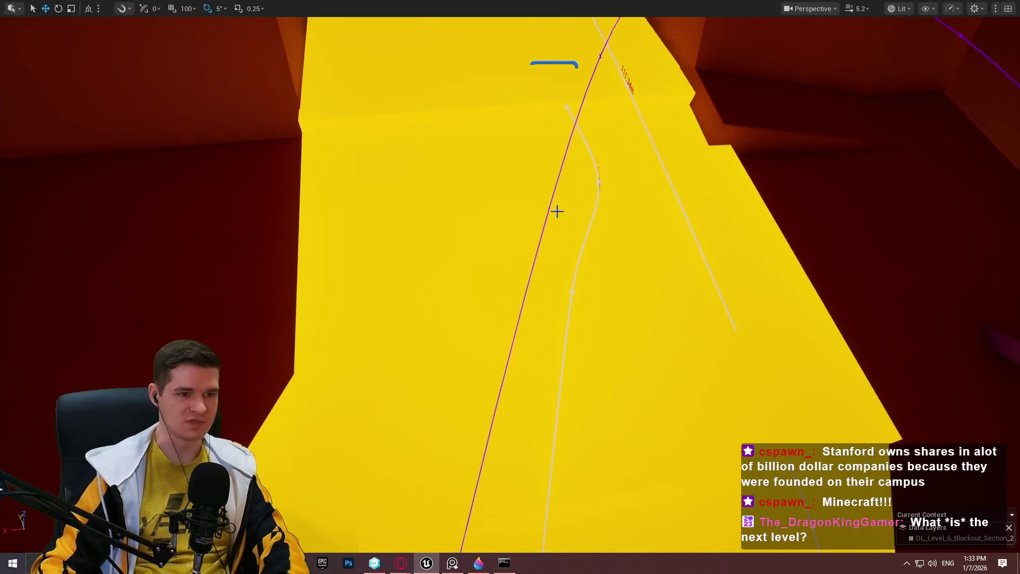
Move the ledge block sideways along its Y axis over the yellow path
{"action": "left_click_drag", "start_coordinate": [694, 195], "coordinate": [694, 196]}
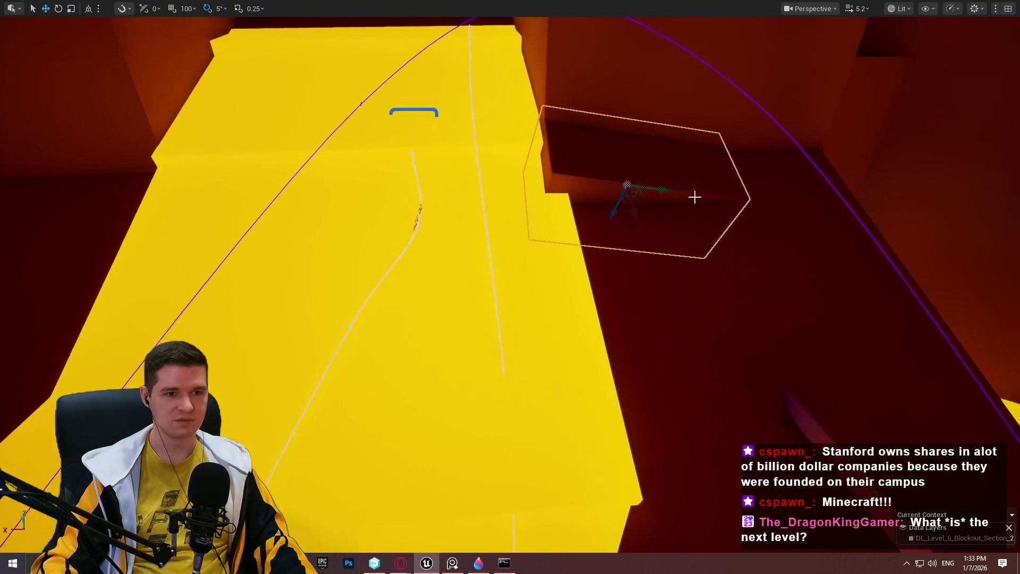
{"action": "left_click_drag", "start_coordinate": [630, 210], "coordinate": [654, 299]}
{"action": "left_click_drag", "start_coordinate": [682, 263], "coordinate": [681, 263]}
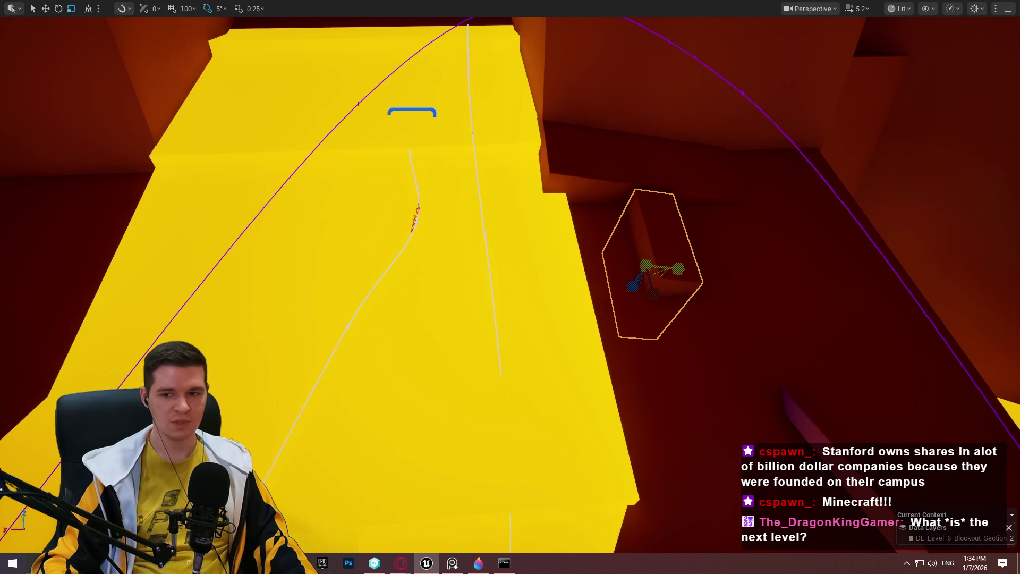
{"action": "left_click_drag", "start_coordinate": [691, 263], "coordinate": [615, 266]}
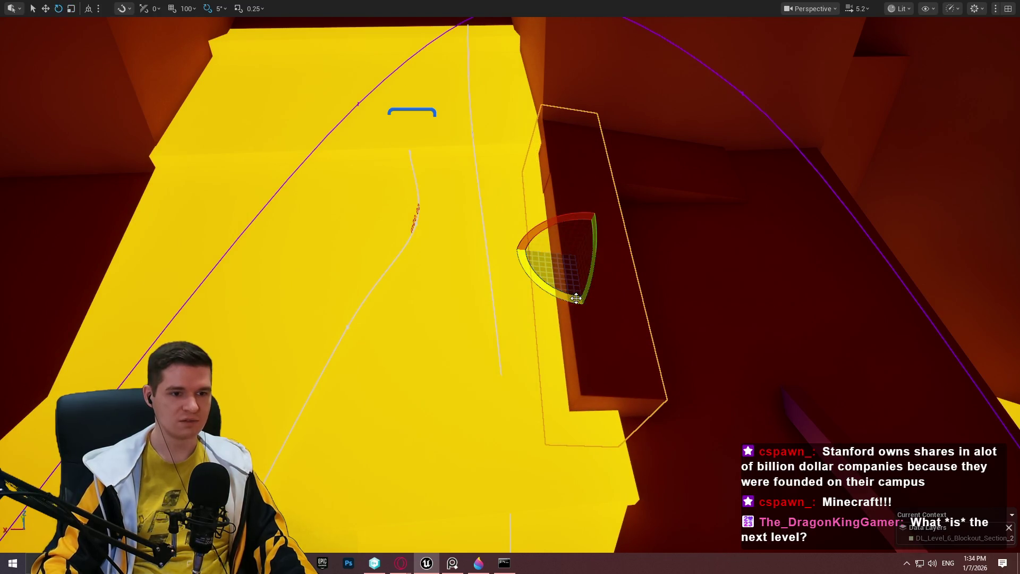
Slide the ledge block down the ramp edge and rotate it -20° about Z
{"action": "key", "text": "w"}
{"action": "mouse_move", "coordinate": [575, 279]}
{"action": "left_mouse_down"}
{"action": "mouse_move", "coordinate": [587, 341]}
{"action": "mouse_move", "coordinate": [587, 327]}
{"action": "mouse_move", "coordinate": [584, 342]}
{"action": "mouse_move", "coordinate": [708, 279]}
{"action": "mouse_move", "coordinate": [702, 348]}
{"action": "mouse_move", "coordinate": [627, 152]}
{"action": "mouse_move", "coordinate": [585, 156]}
{"action": "left_mouse_up"}
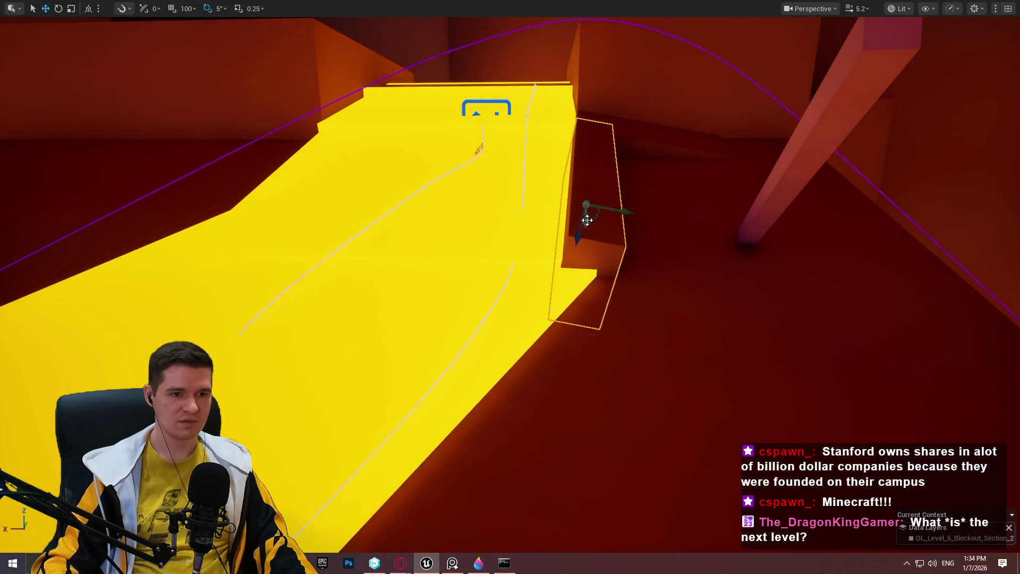
{"action": "mouse_move", "coordinate": [585, 221]}
{"action": "left_mouse_down"}
{"action": "mouse_move", "coordinate": [565, 292]}
{"action": "mouse_move", "coordinate": [645, 307]}
{"action": "left_mouse_up"}
{"action": "scroll", "coordinate": [656, 302], "scroll_direction": "up", "scroll_amount": 3}
{"action": "key", "text": "e"}
{"action": "mouse_move", "coordinate": [629, 234]}
{"action": "left_mouse_down"}
{"action": "mouse_move", "coordinate": [547, 244]}
{"action": "mouse_move", "coordinate": [567, 234]}
{"action": "mouse_move", "coordinate": [553, 237]}
{"action": "mouse_move", "coordinate": [553, 255]}
{"action": "mouse_move", "coordinate": [583, 280]}
{"action": "mouse_move", "coordinate": [827, 95]}
{"action": "left_mouse_up"}
Slide the ledge block down-left, rotate it -5°, and tilt it steeper along the ramp
{"action": "left_click_drag", "start_coordinate": [814, 173], "coordinate": [580, 213]}
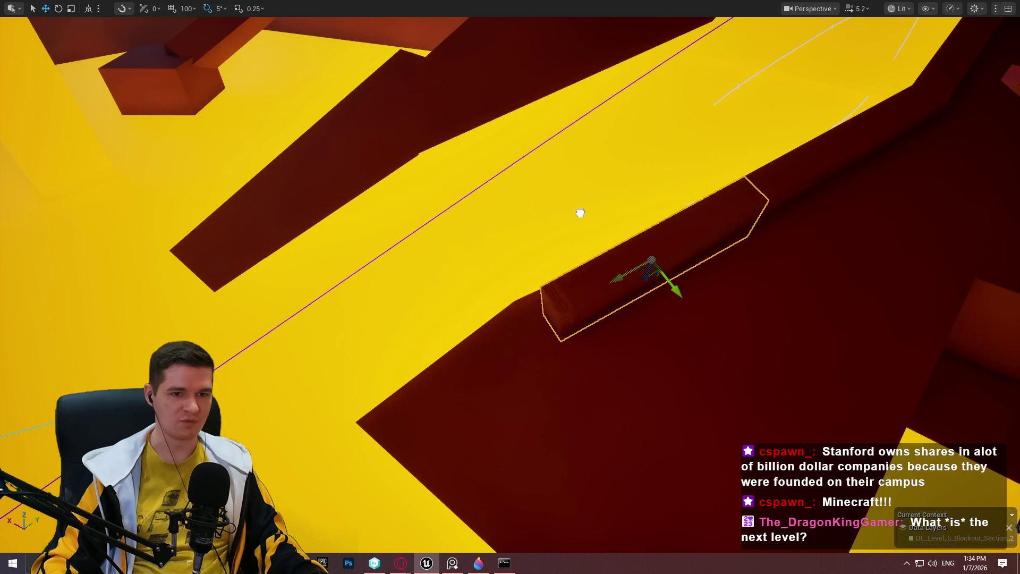
{"action": "left_click_drag", "start_coordinate": [649, 255], "coordinate": [560, 257]}
{"action": "key", "text": "e"}
{"action": "left_click_drag", "start_coordinate": [498, 240], "coordinate": [491, 244]}
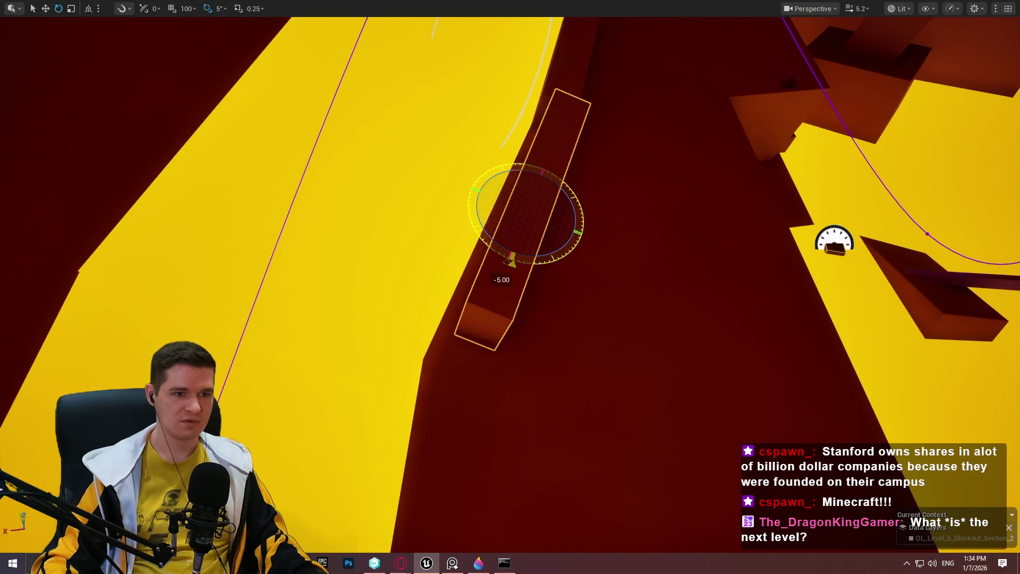
{"action": "key", "text": "w"}
{"action": "mouse_move", "coordinate": [554, 224]}
{"action": "left_mouse_down"}
{"action": "mouse_move", "coordinate": [531, 222]}
{"action": "mouse_move", "coordinate": [706, 178]}
{"action": "mouse_move", "coordinate": [850, 176]}
{"action": "mouse_move", "coordinate": [845, 142]}
{"action": "mouse_move", "coordinate": [503, 255]}
{"action": "mouse_move", "coordinate": [550, 248]}
{"action": "mouse_move", "coordinate": [505, 279]}
{"action": "left_mouse_up"}
{"action": "left_click_drag", "start_coordinate": [569, 292], "coordinate": [526, 295]}
{"action": "key", "text": "w"}
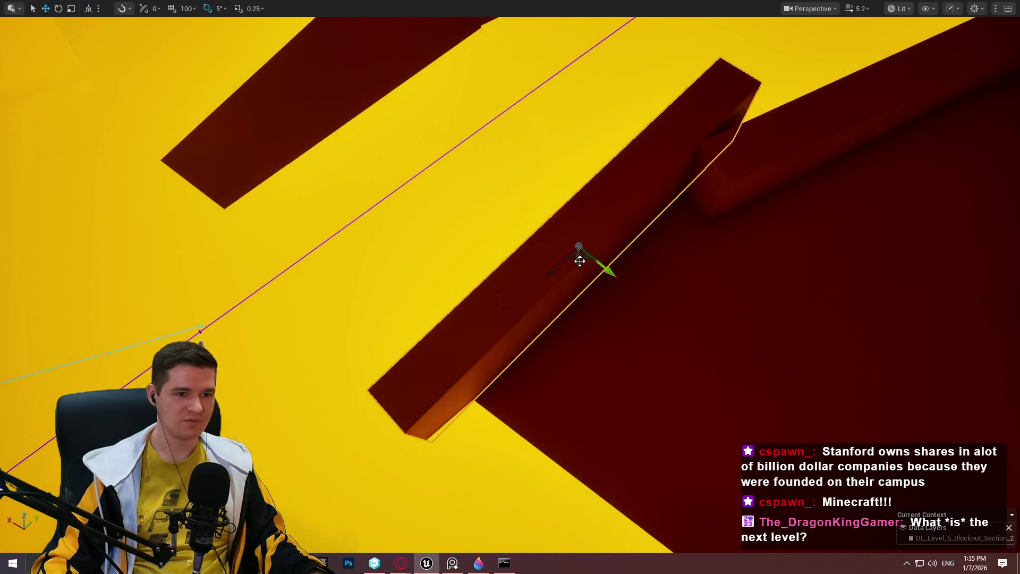
{"action": "mouse_move", "coordinate": [576, 261]}
{"action": "left_mouse_down"}
{"action": "mouse_move", "coordinate": [577, 290]}
{"action": "mouse_move", "coordinate": [594, 271]}
{"action": "left_mouse_up"}
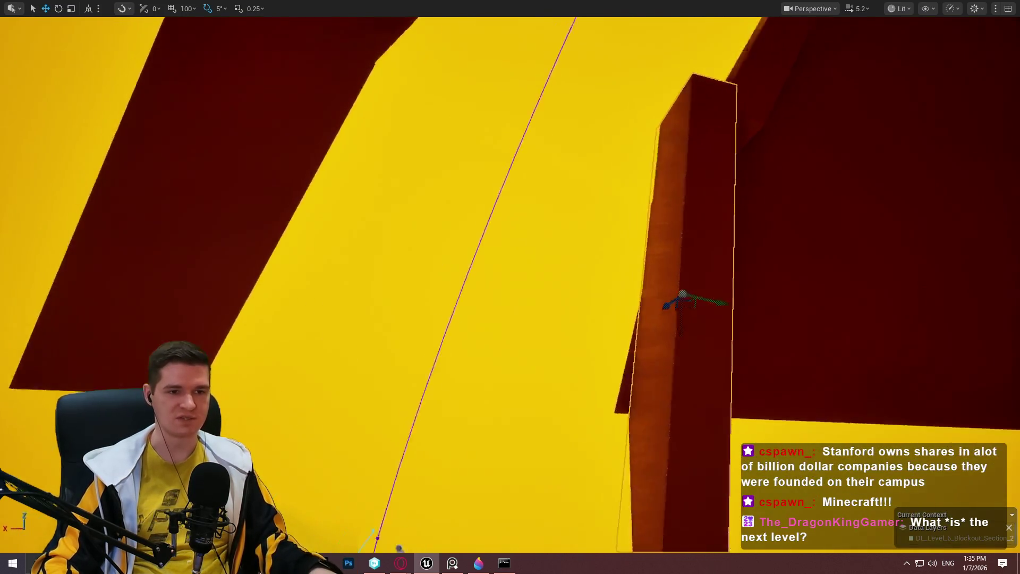
Nudge the tall dark red pillar beside the lava ramp slightly to the left
{"action": "mouse_move", "coordinate": [510, 287]}
{"action": "left_mouse_down"}
{"action": "mouse_move", "coordinate": [478, 276]}
{"action": "mouse_move", "coordinate": [441, 303]}
{"action": "mouse_move", "coordinate": [501, 303]}
{"action": "left_mouse_up"}
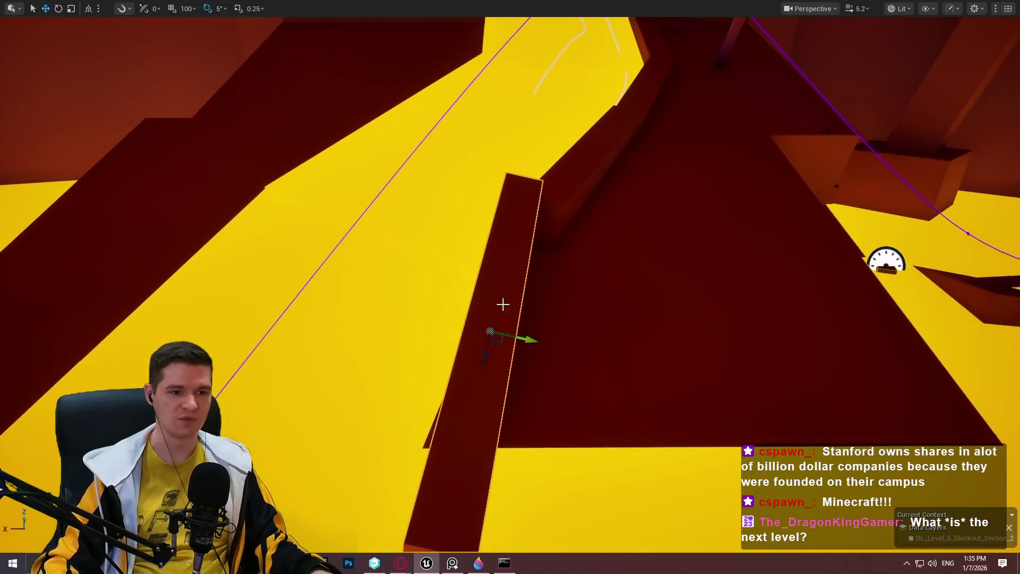
{"action": "mouse_move", "coordinate": [501, 375]}
{"action": "left_mouse_down"}
{"action": "mouse_move", "coordinate": [543, 347]}
{"action": "mouse_move", "coordinate": [519, 346]}
{"action": "mouse_move", "coordinate": [456, 292]}
{"action": "mouse_move", "coordinate": [523, 338]}
{"action": "mouse_move", "coordinate": [572, 389]}
{"action": "left_mouse_up"}
{"action": "key", "text": "e"}
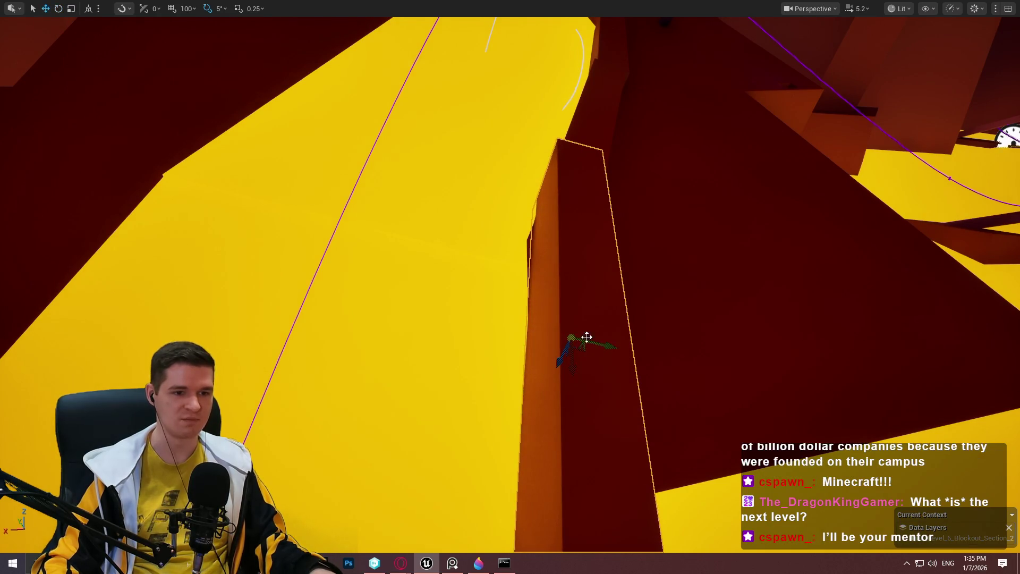
{"action": "mouse_move", "coordinate": [600, 348]}
{"action": "left_mouse_down"}
{"action": "mouse_move", "coordinate": [538, 363]}
{"action": "mouse_move", "coordinate": [597, 342]}
{"action": "left_mouse_up"}
Rotate the large ramp wedge 5° and move it down and to the right
{"action": "key", "text": "e"}
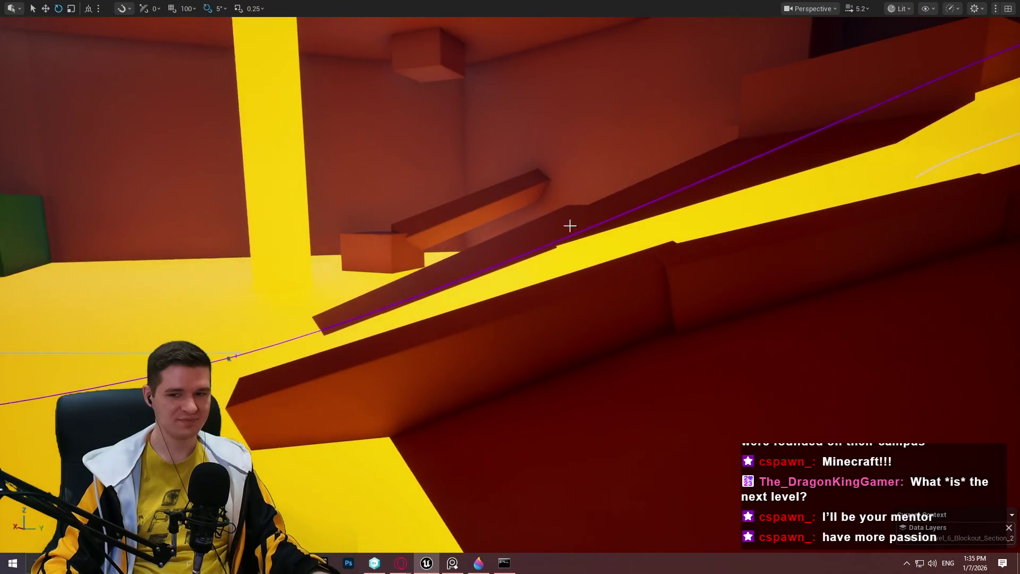
{"action": "left_click", "coordinate": [547, 310]}
{"action": "left_click_drag", "start_coordinate": [445, 317], "coordinate": [439, 329]}
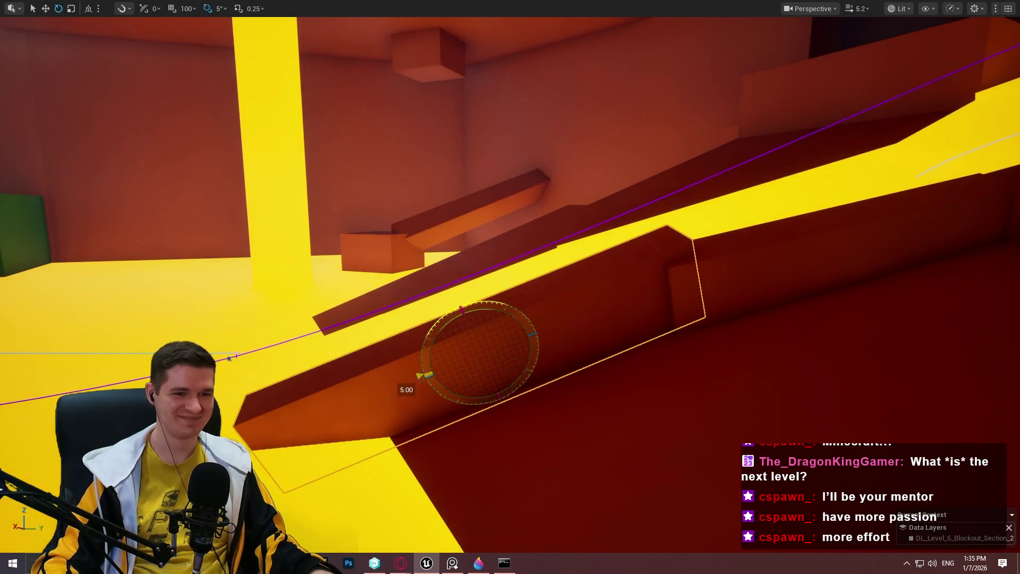
{"action": "key", "text": "w"}
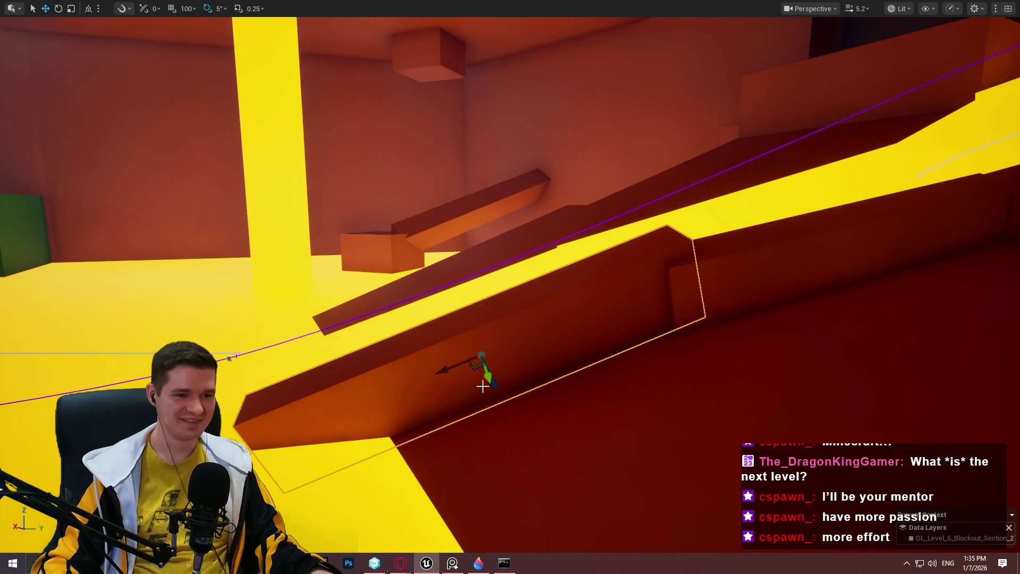
{"action": "mouse_move", "coordinate": [493, 390]}
{"action": "left_mouse_down"}
{"action": "mouse_move", "coordinate": [505, 402]}
{"action": "mouse_move", "coordinate": [508, 394]}
{"action": "mouse_move", "coordinate": [492, 389]}
{"action": "left_mouse_up"}
Select the wall segments along the ramp together and slide them left
{"action": "left_click_drag", "start_coordinate": [750, 195], "coordinate": [749, 196]}
{"action": "left_click", "coordinate": [809, 140]}
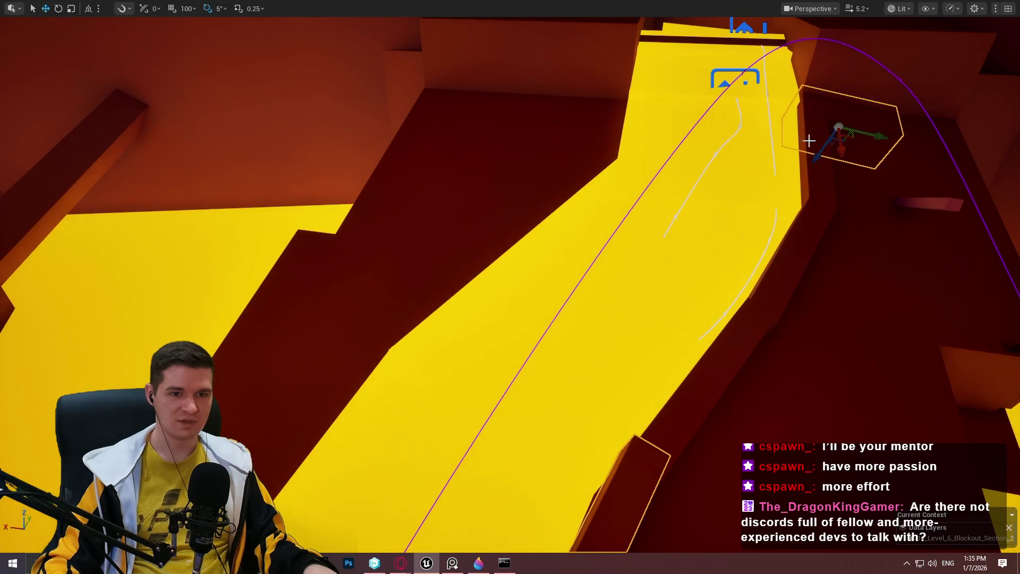
{"action": "left_click", "coordinate": [818, 176]}
{"action": "left_click", "coordinate": [744, 319], "text": "ctrl"}
{"action": "left_click", "coordinate": [645, 437], "text": "ctrl"}
{"action": "left_click", "coordinate": [628, 464], "text": "ctrl"}
{"action": "left_click_drag", "start_coordinate": [691, 443], "coordinate": [691, 442]}
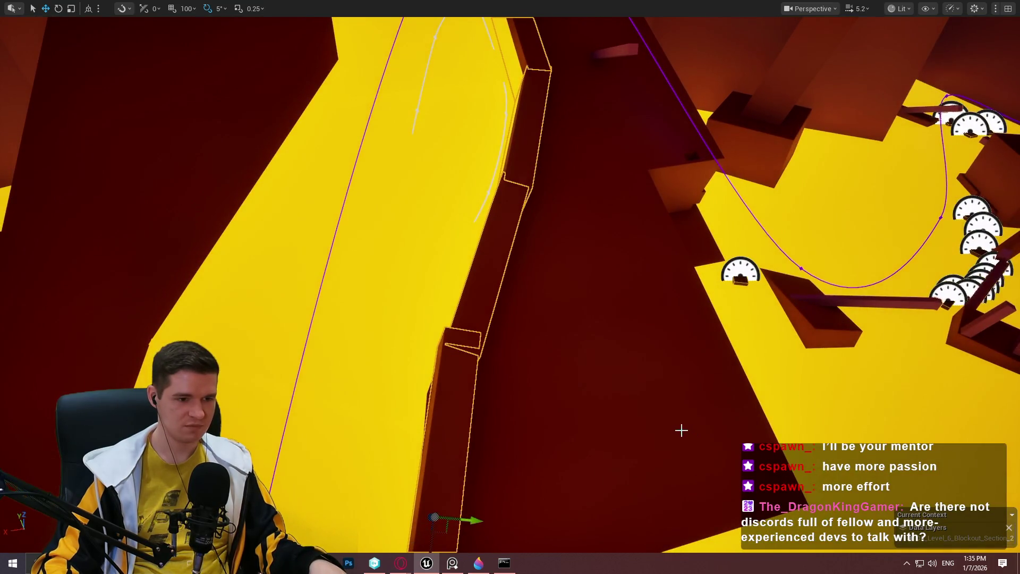
{"action": "left_click_drag", "start_coordinate": [691, 443], "coordinate": [690, 442]}
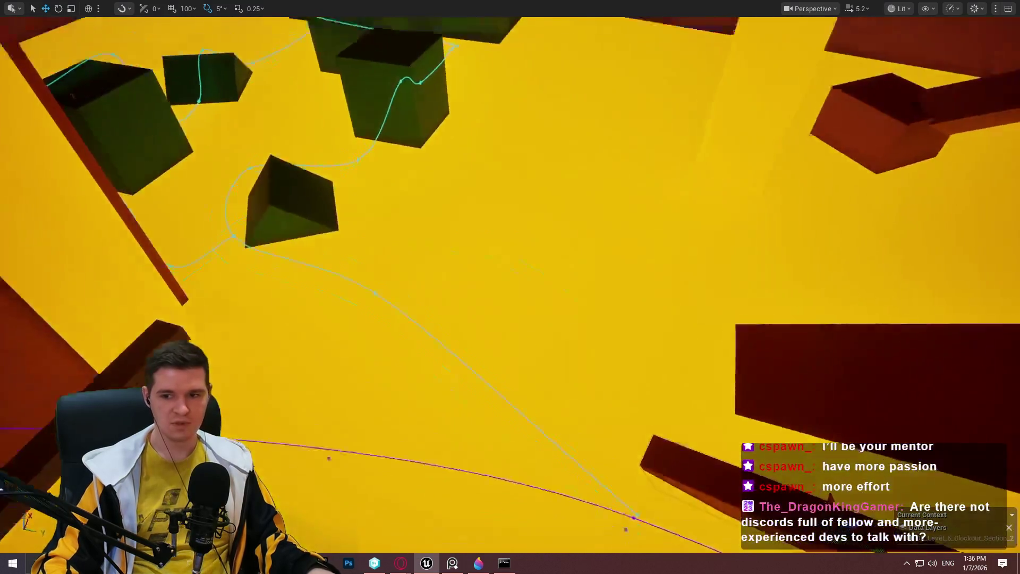
{"action": "key", "text": "f"}
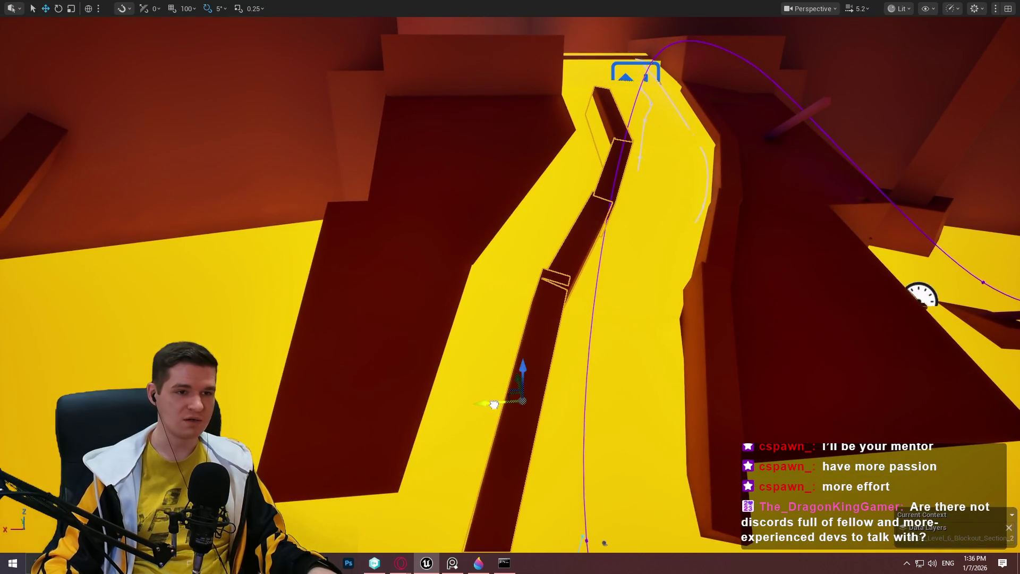
{"action": "mouse_move", "coordinate": [494, 405]}
{"action": "left_mouse_down"}
{"action": "mouse_move", "coordinate": [346, 387]}
{"action": "mouse_move", "coordinate": [389, 377]}
{"action": "left_mouse_up"}
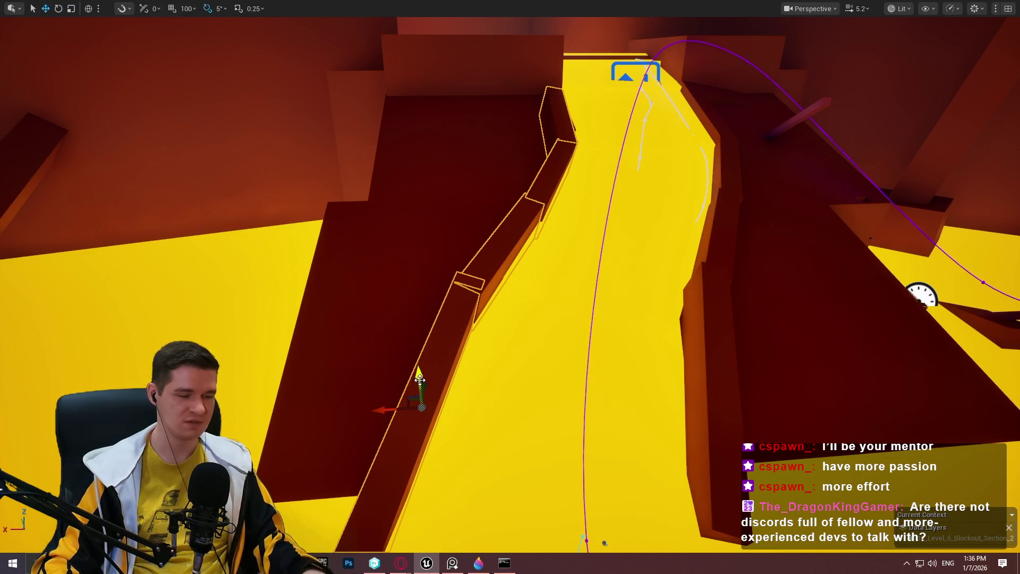
Switch the gizmo to local orientation and clear the wall selection
{"action": "key", "text": "ctrl+grave"}
{"action": "mouse_move", "coordinate": [546, 435]}
{"action": "left_mouse_down"}
{"action": "mouse_move", "coordinate": [294, 363]}
{"action": "mouse_move", "coordinate": [290, 347]}
{"action": "mouse_move", "coordinate": [355, 335]}
{"action": "left_mouse_up"}
{"action": "key", "text": "e"}
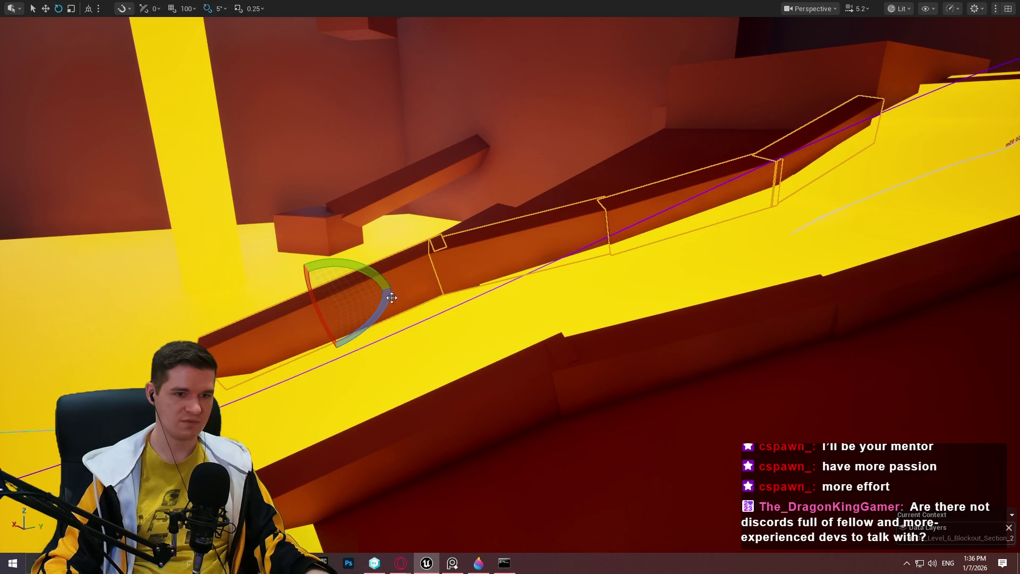
{"action": "left_click_drag", "start_coordinate": [528, 229], "coordinate": [553, 234]}
{"action": "key", "text": "Escape"}
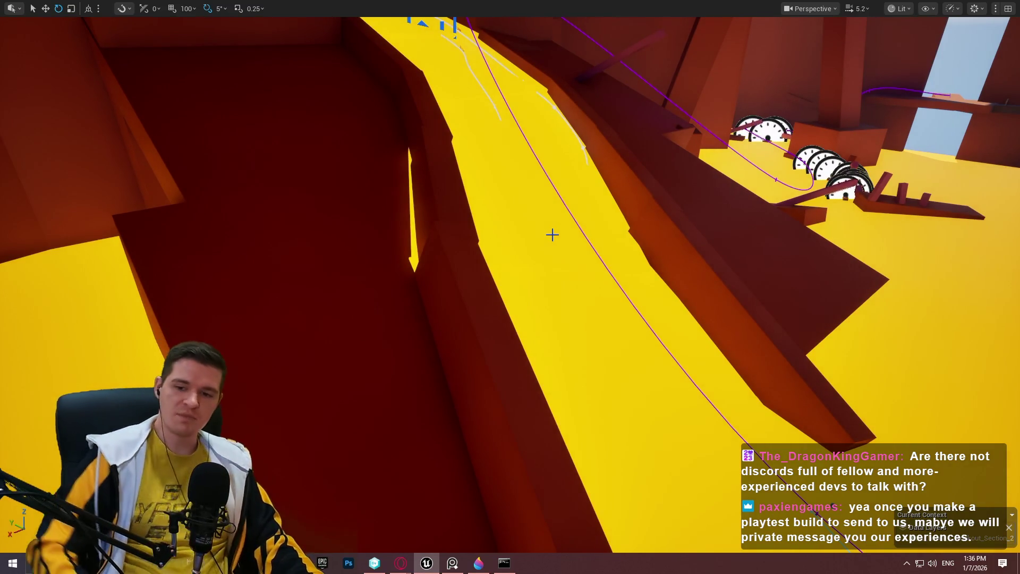
Stretch the dark red wall block beside the track longer toward the lower left
{"action": "left_click_drag", "start_coordinate": [530, 251], "coordinate": [530, 251]}
{"action": "left_click_drag", "start_coordinate": [611, 287], "coordinate": [611, 287]}
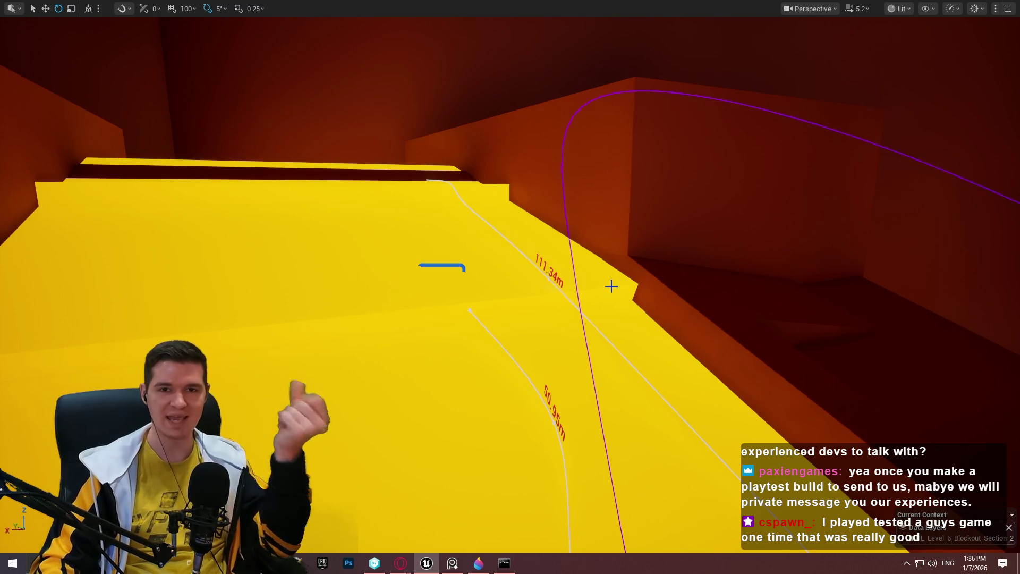
{"action": "mouse_move", "coordinate": [636, 294]}
{"action": "left_mouse_down"}
{"action": "mouse_move", "coordinate": [670, 287]}
{"action": "mouse_move", "coordinate": [659, 329]}
{"action": "mouse_move", "coordinate": [653, 309]}
{"action": "mouse_move", "coordinate": [585, 308]}
{"action": "mouse_move", "coordinate": [657, 200]}
{"action": "mouse_move", "coordinate": [654, 213]}
{"action": "mouse_move", "coordinate": [667, 173]}
{"action": "mouse_move", "coordinate": [691, 170]}
{"action": "mouse_move", "coordinate": [616, 224]}
{"action": "mouse_move", "coordinate": [705, 175]}
{"action": "left_mouse_up"}
{"action": "left_click", "coordinate": [658, 200]}
{"action": "key", "text": "w"}
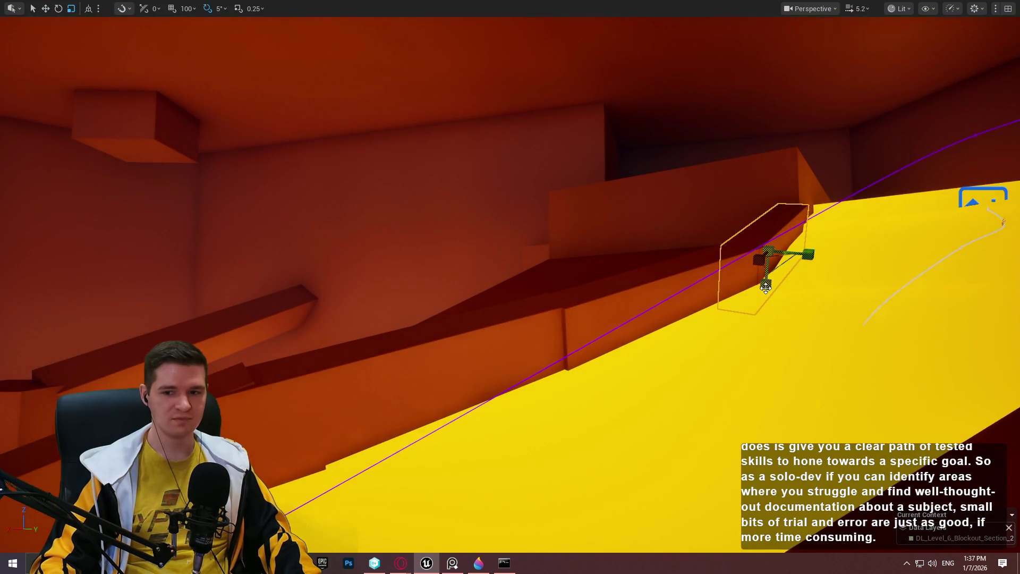
{"action": "mouse_move", "coordinate": [758, 260]}
{"action": "left_mouse_down"}
{"action": "mouse_move", "coordinate": [486, 341]}
{"action": "mouse_move", "coordinate": [444, 365]}
{"action": "mouse_move", "coordinate": [480, 336]}
{"action": "mouse_move", "coordinate": [501, 346]}
{"action": "left_mouse_up"}
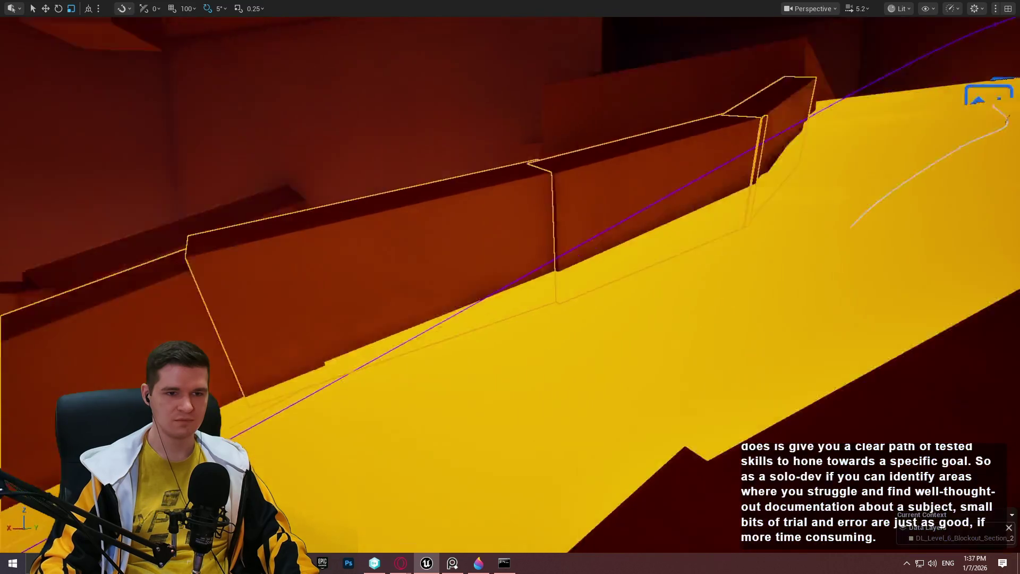
{"action": "key", "text": "w"}
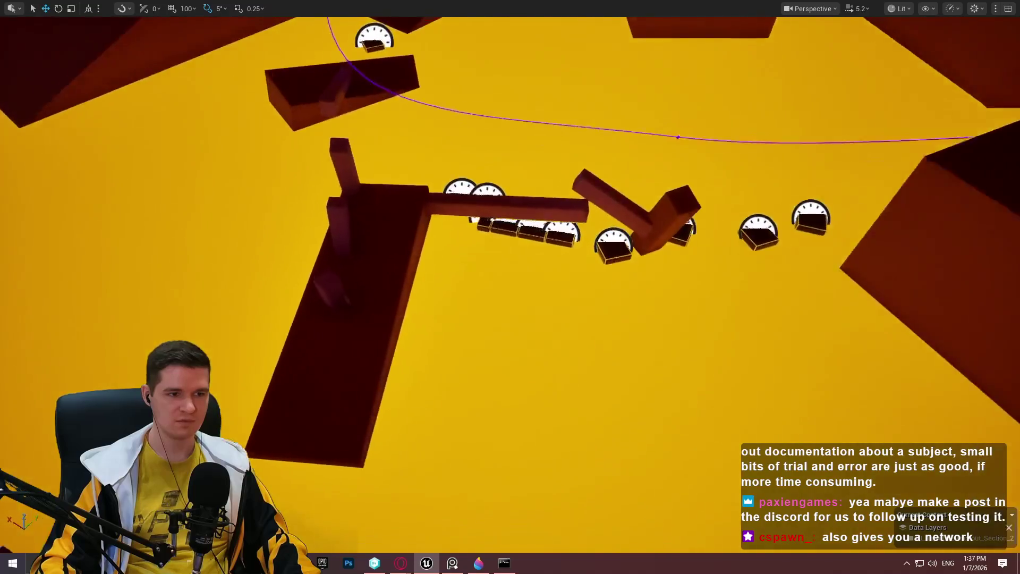
Lift the Player Start from the lower floor onto the ledge and raise it along Z
{"action": "left_click", "coordinate": [529, 392]}
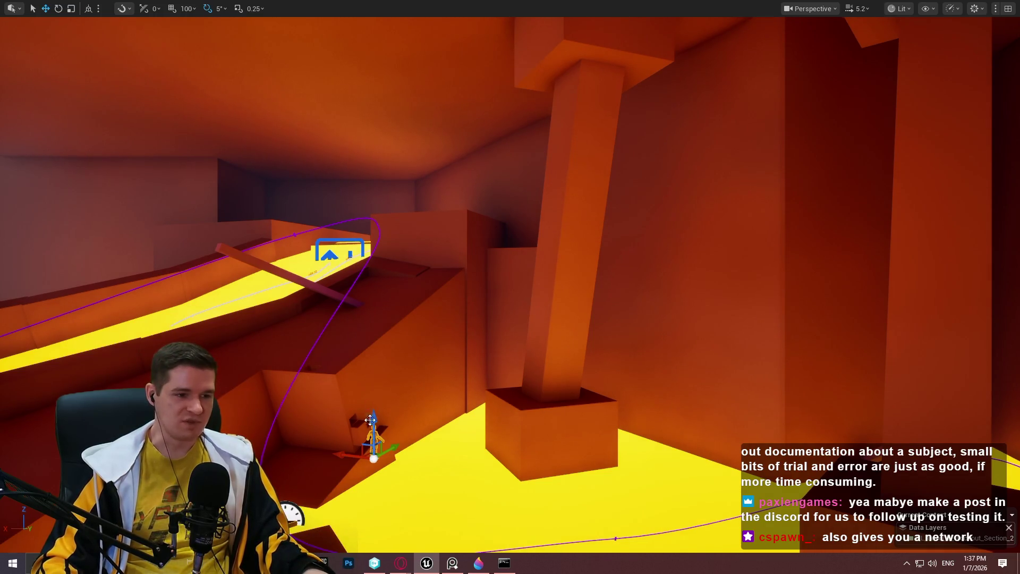
{"action": "mouse_move", "coordinate": [370, 456]}
{"action": "left_mouse_down"}
{"action": "mouse_move", "coordinate": [276, 353]}
{"action": "mouse_move", "coordinate": [344, 294]}
{"action": "mouse_move", "coordinate": [351, 324]}
{"action": "left_mouse_up"}
{"action": "mouse_move", "coordinate": [350, 285]}
{"action": "left_mouse_down"}
{"action": "mouse_move", "coordinate": [353, 167]}
{"action": "mouse_move", "coordinate": [349, 189]}
{"action": "left_mouse_up"}
{"action": "key", "text": "f"}
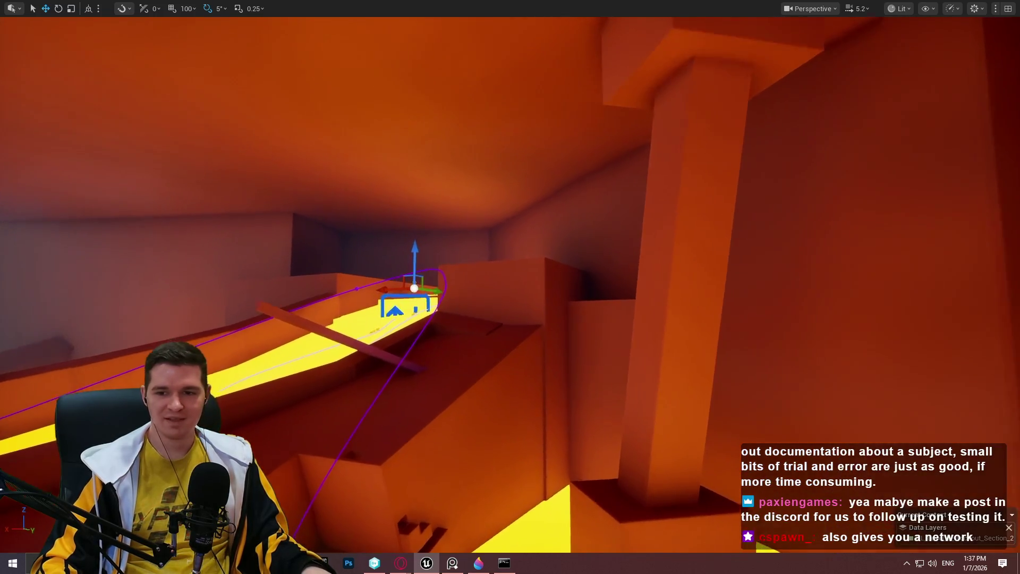
{"action": "key", "text": "w"}
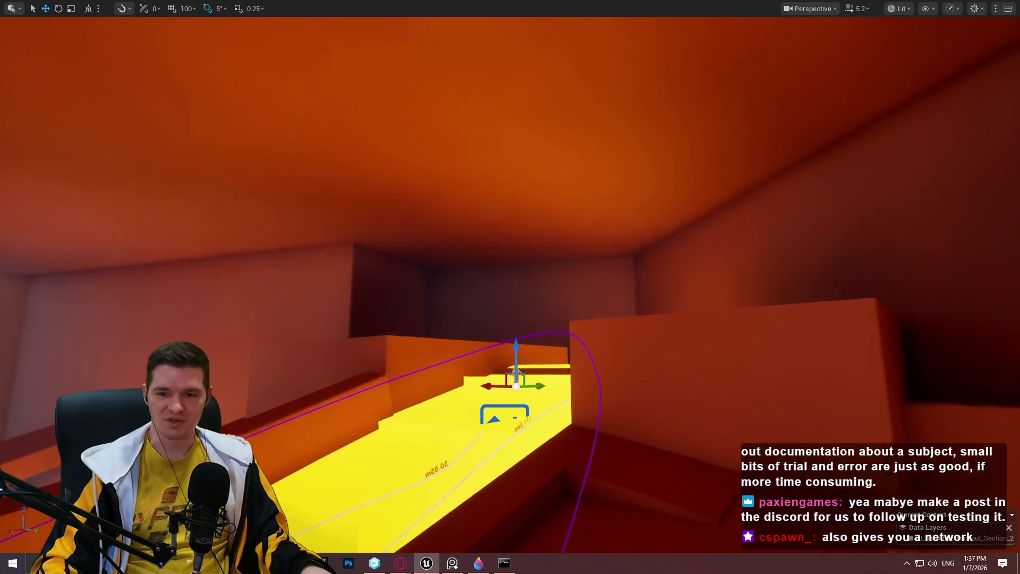
{"action": "key", "text": "s"}
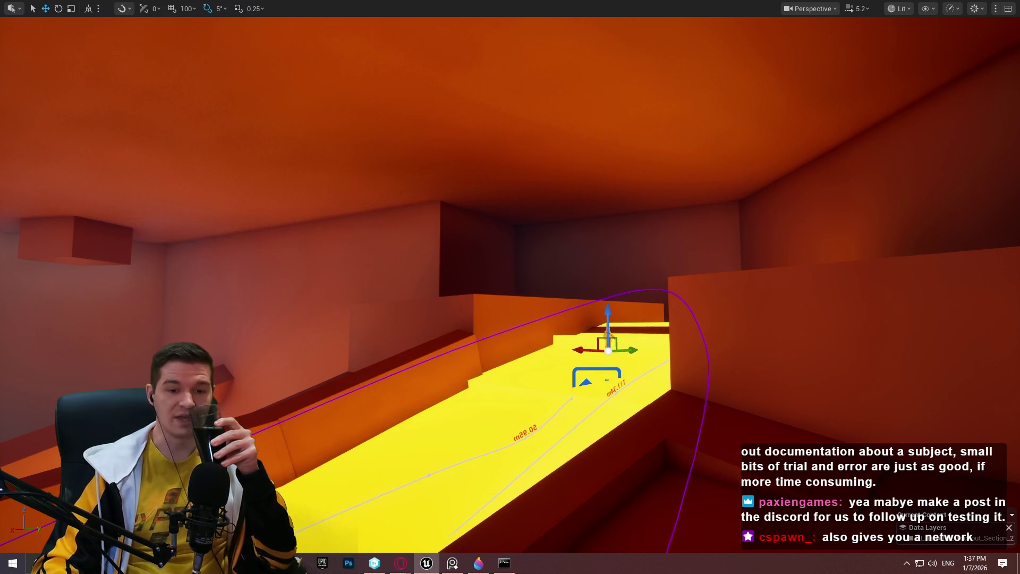
{"action": "right_click", "coordinate": [321, 174]}
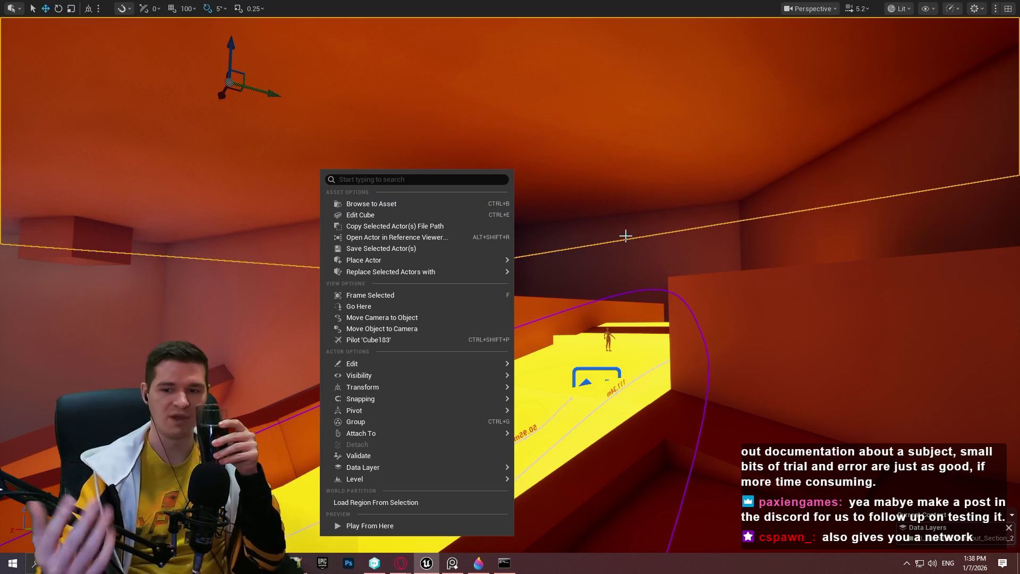
Drop the mannequin Player Start onto the yellow corridor floor near the lava flow's top
{"action": "left_click", "coordinate": [610, 337]}
{"action": "left_click", "coordinate": [610, 337]}
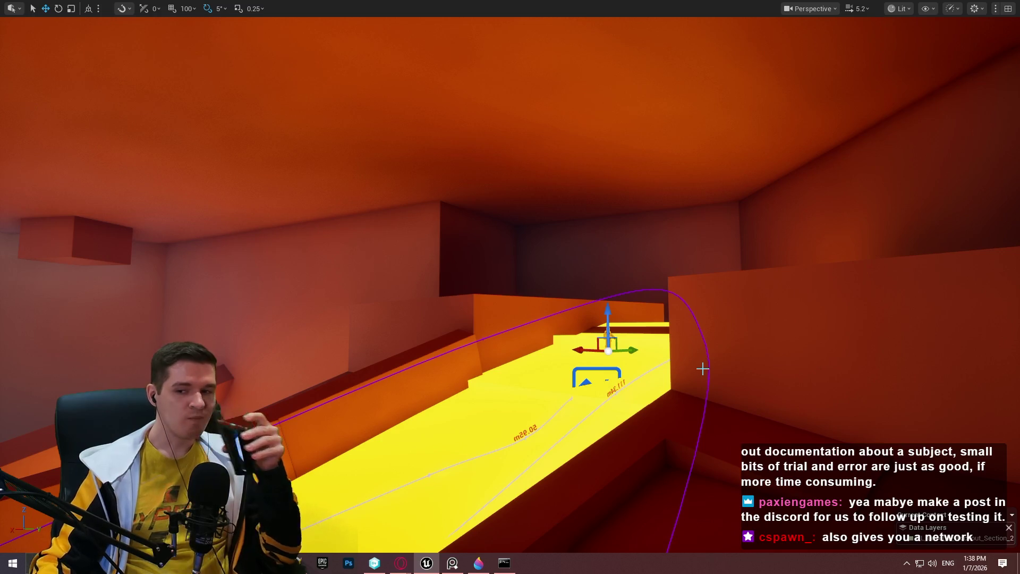
{"action": "scroll", "coordinate": [686, 362], "scroll_direction": "up", "scroll_amount": 10}
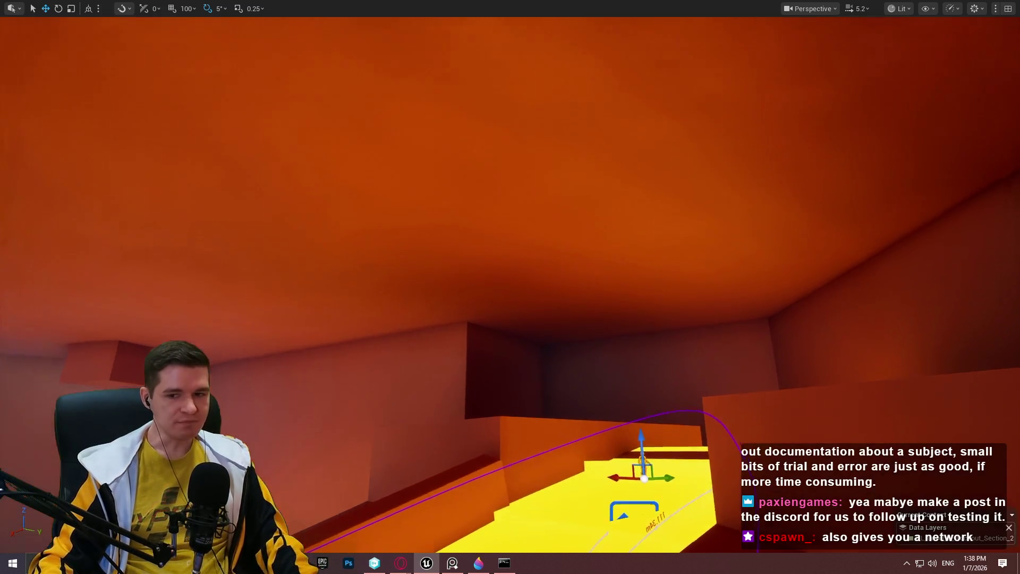
{"action": "key", "text": "f"}
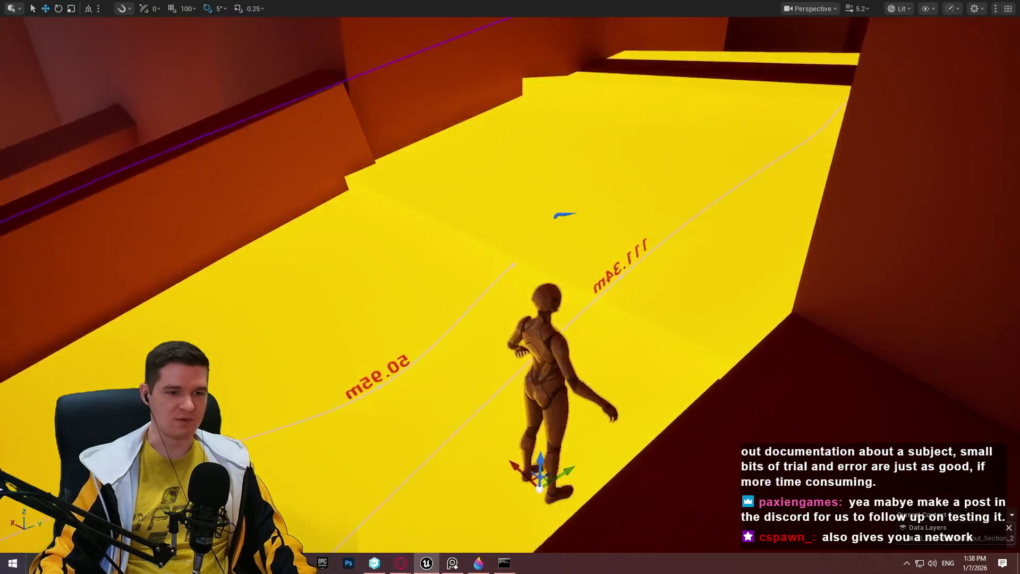
{"action": "left_click_drag", "start_coordinate": [508, 323], "coordinate": [366, 246]}
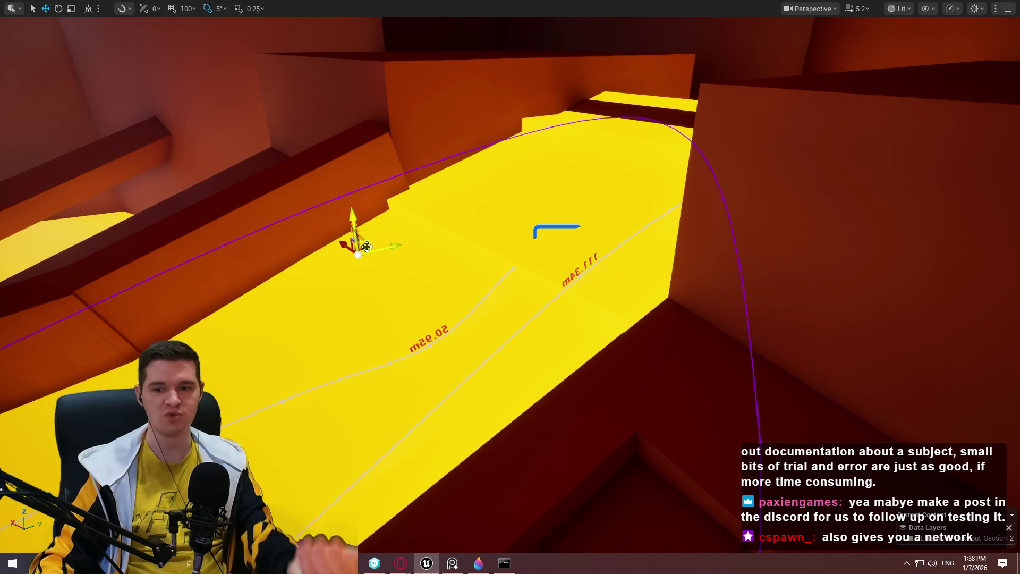
{"action": "mouse_move", "coordinate": [367, 246]}
{"action": "left_mouse_down"}
{"action": "mouse_move", "coordinate": [375, 387]}
{"action": "mouse_move", "coordinate": [336, 370]}
{"action": "mouse_move", "coordinate": [308, 325]}
{"action": "left_mouse_up"}
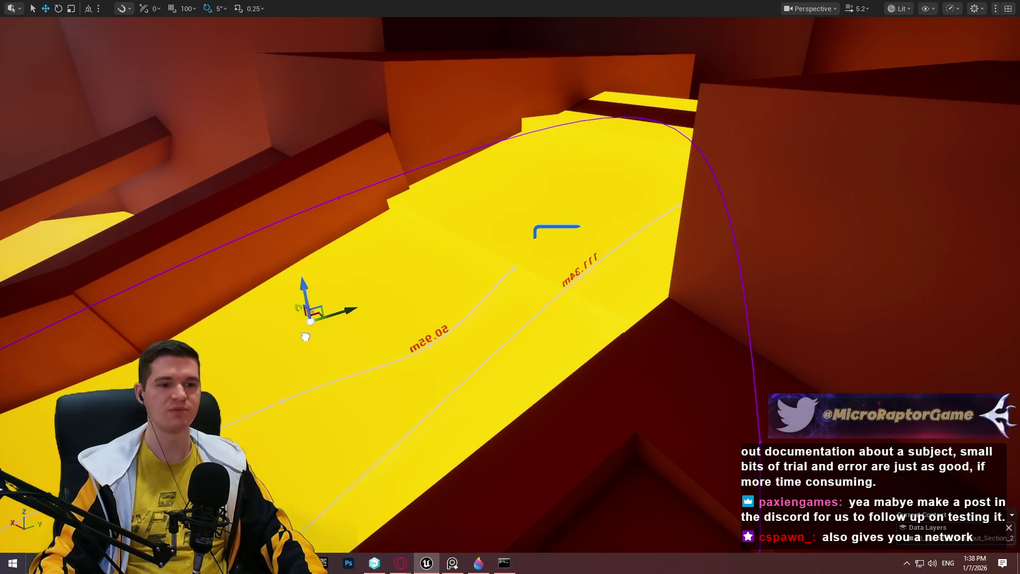
{"action": "left_click_drag", "start_coordinate": [303, 290], "coordinate": [296, 237]}
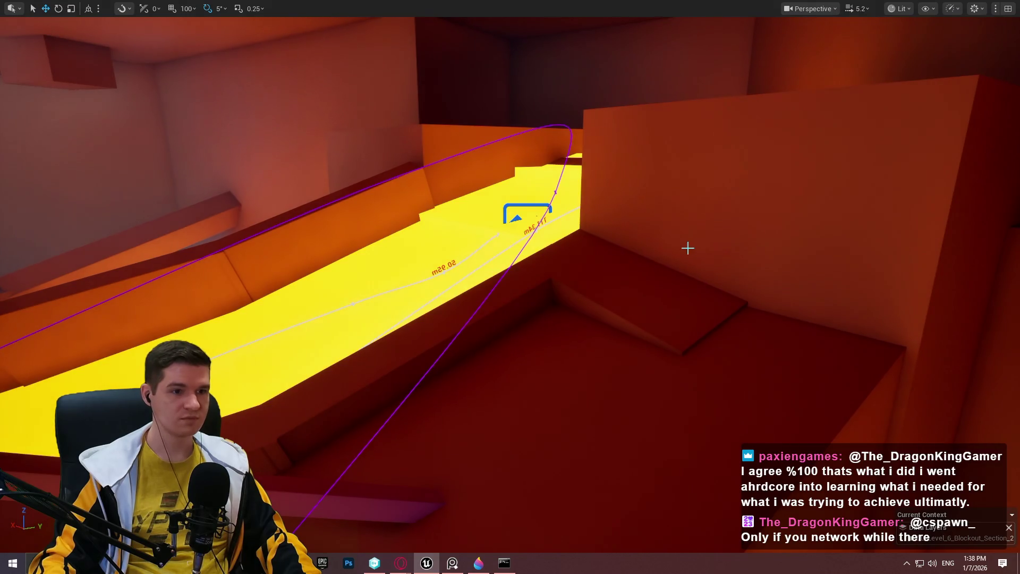
{"action": "right_click", "coordinate": [638, 266]}
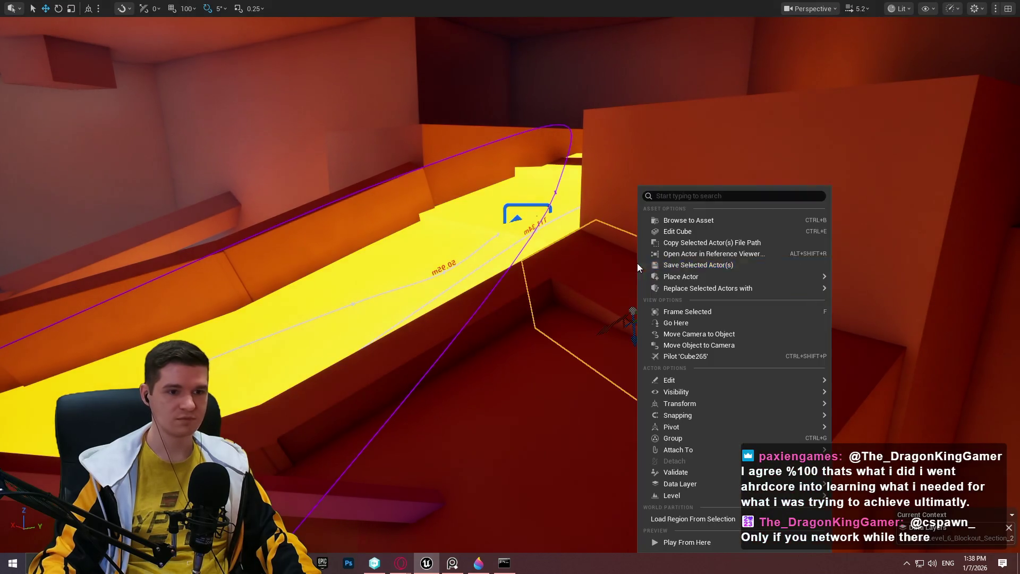
Play From Here on the wall block, jump once, then stop the session with Esc
{"action": "left_click", "coordinate": [699, 540]}
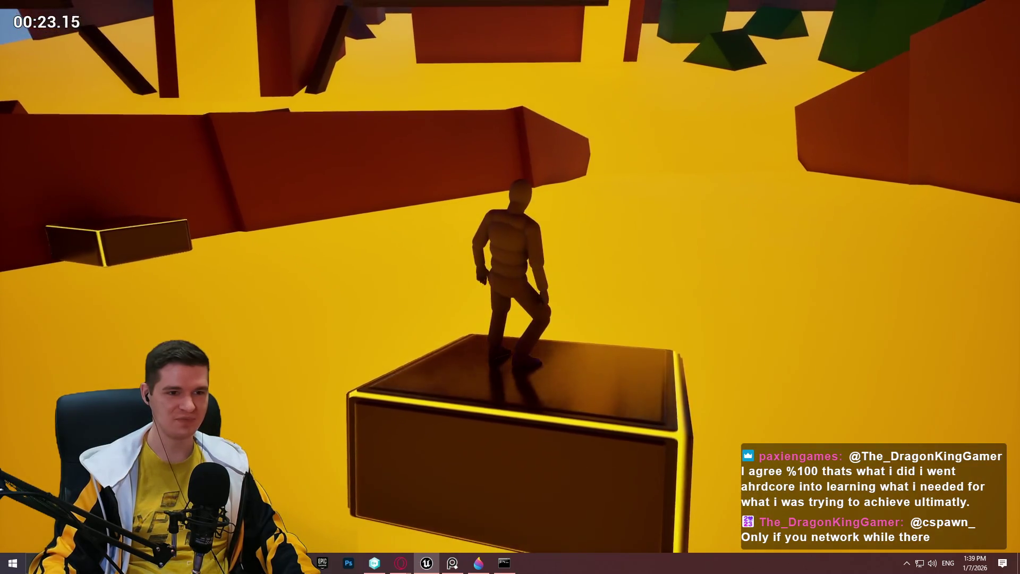
{"action": "key", "text": "space"}
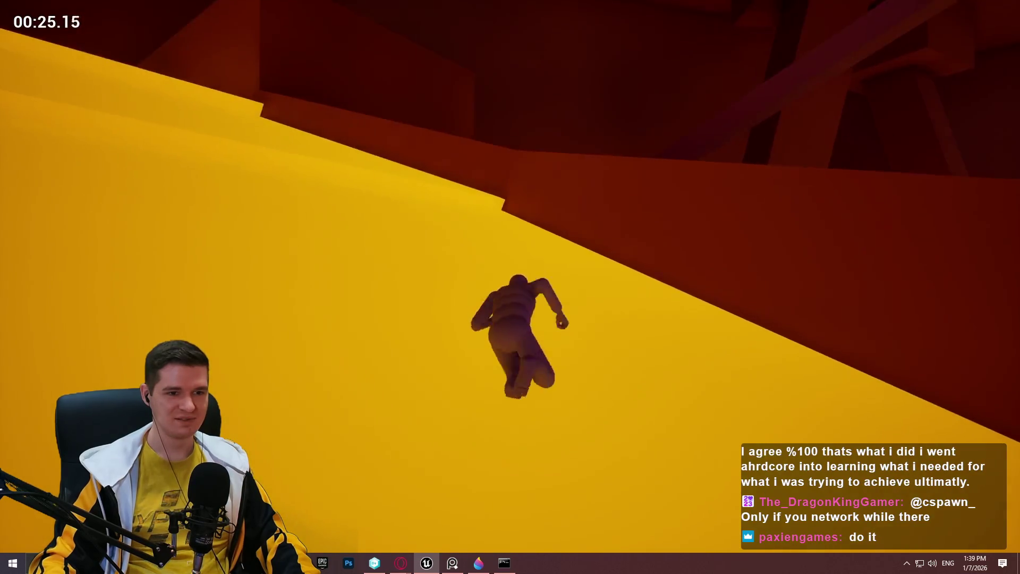
{"action": "key", "text": "Escape"}
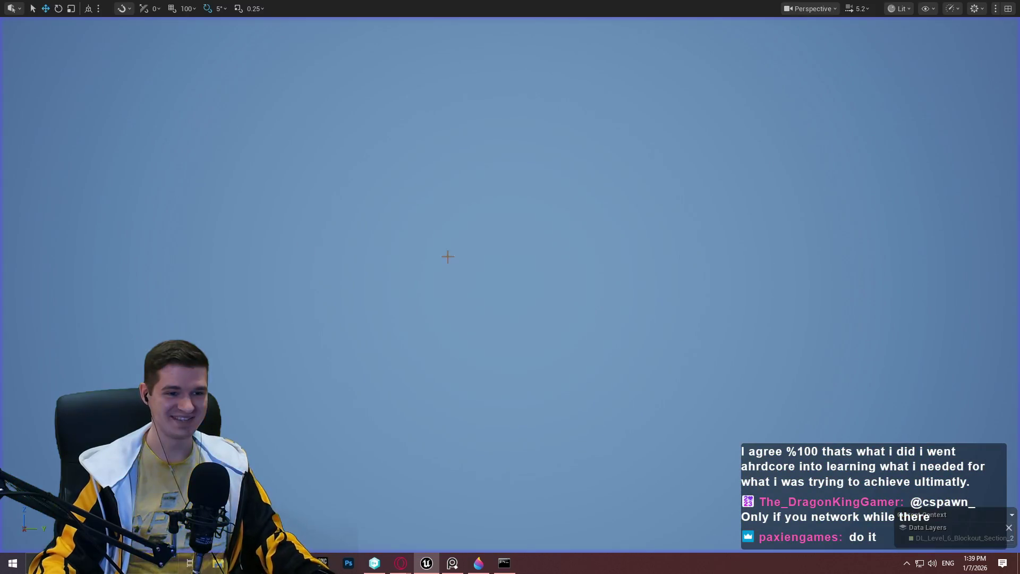
Select the spline moving platform and browse its Data Table class list without choosing
{"action": "scroll", "coordinate": [510, 287], "scroll_direction": "up", "scroll_amount": 3}
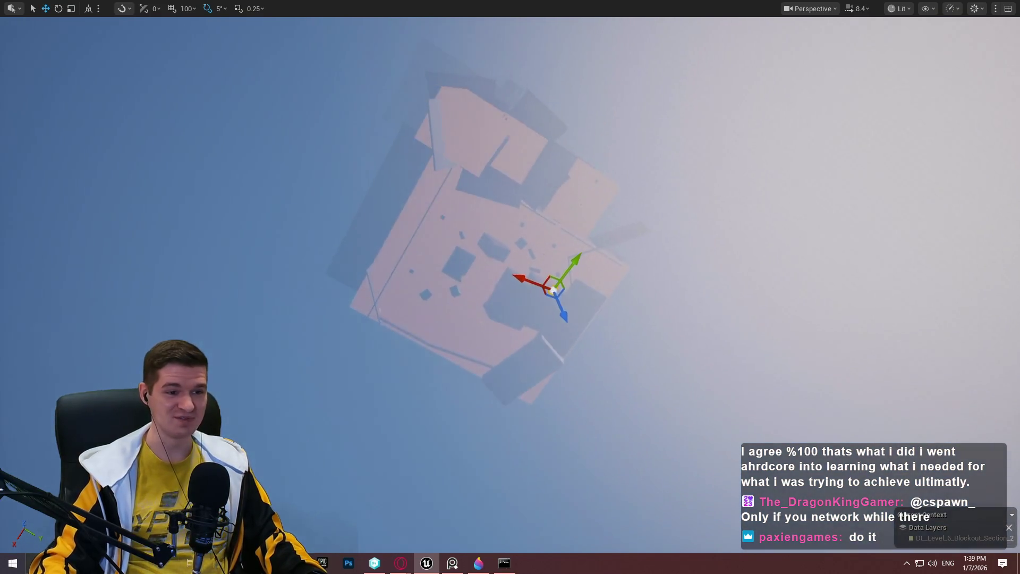
{"action": "scroll", "coordinate": [511, 286], "scroll_direction": "up", "scroll_amount": 3}
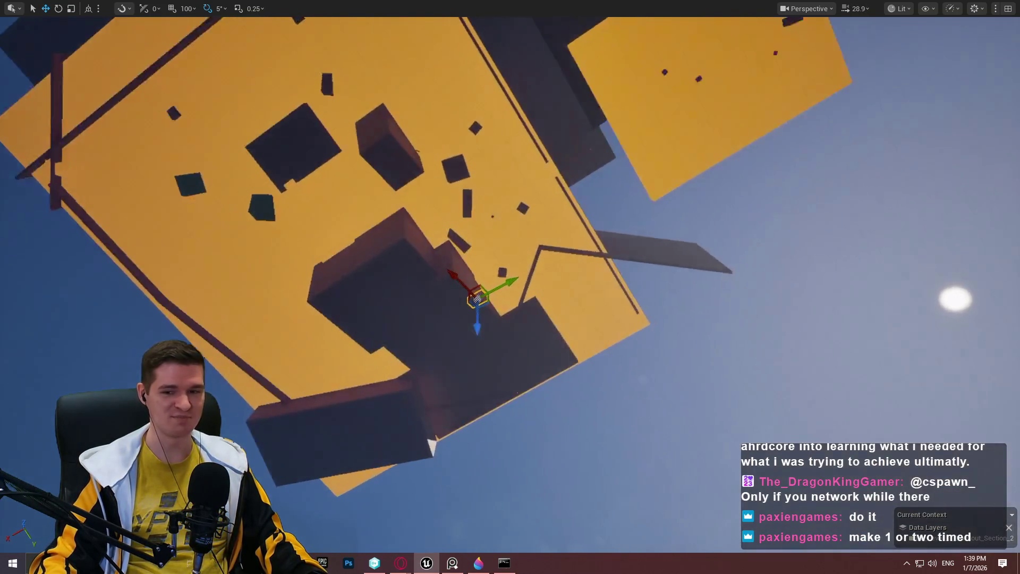
{"action": "key", "text": "w"}
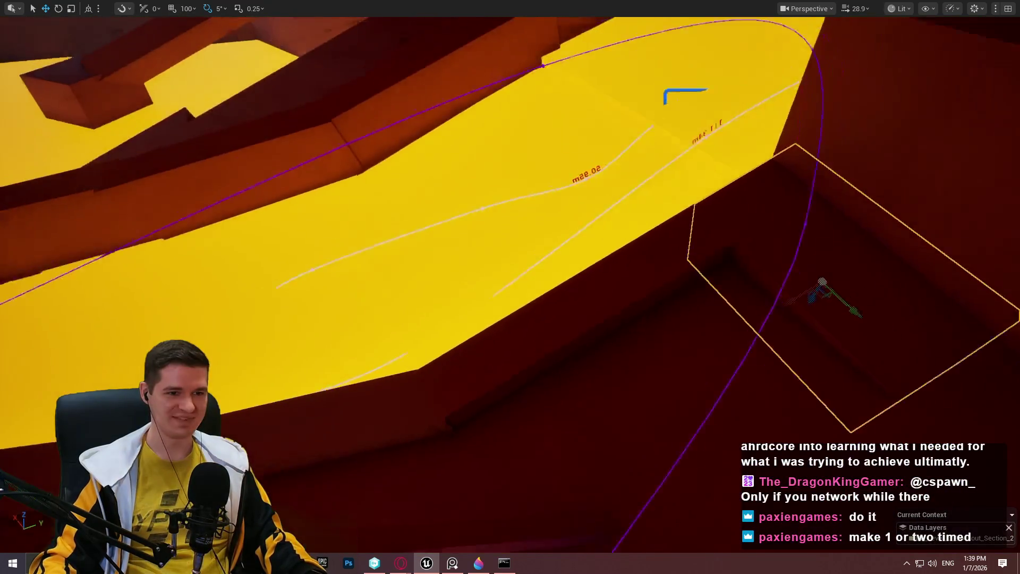
{"action": "key", "text": "a"}
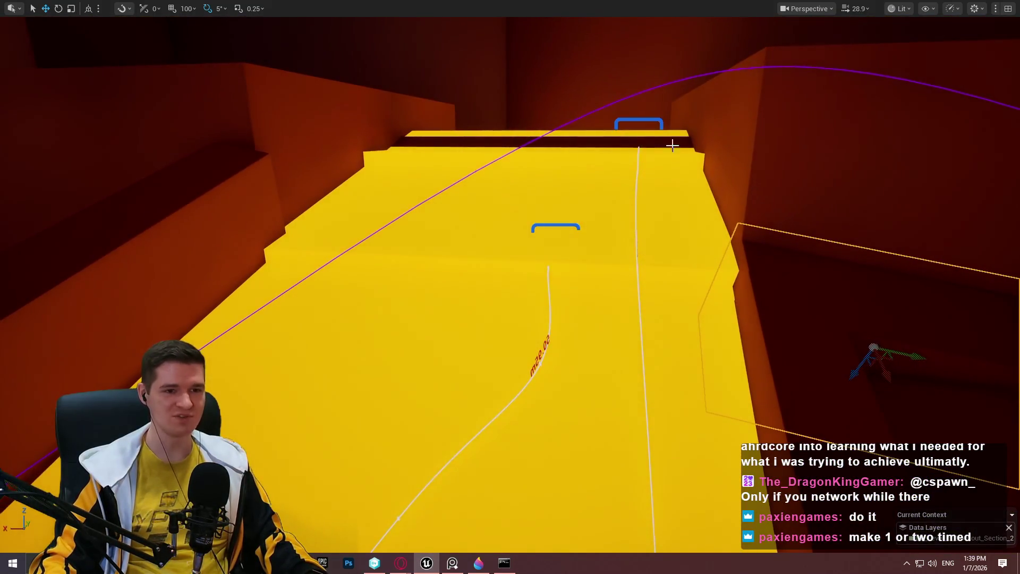
{"action": "key", "text": "F11"}
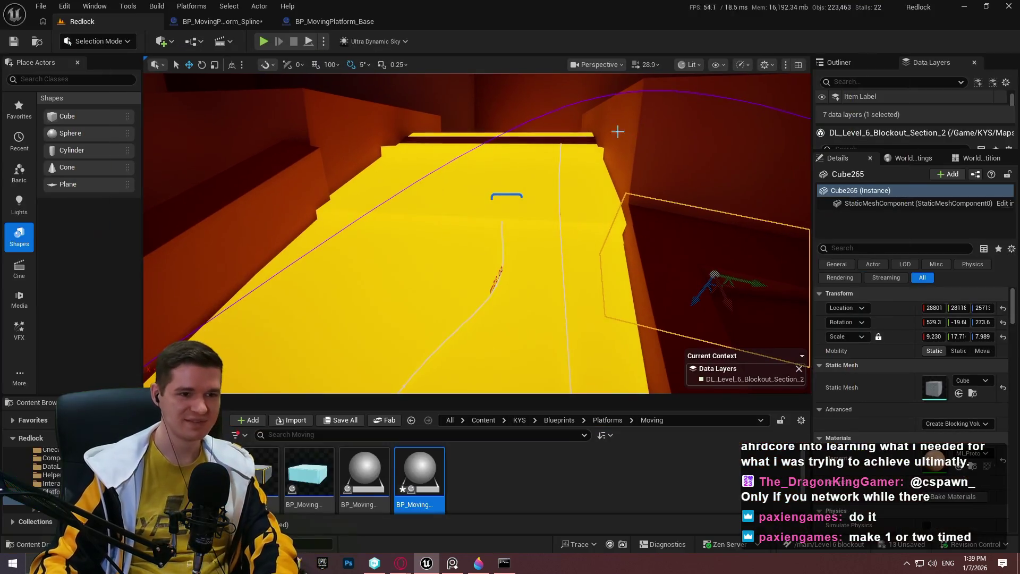
{"action": "mouse_move", "coordinate": [569, 127]}
{"action": "left_mouse_down"}
{"action": "mouse_move", "coordinate": [532, 138]}
{"action": "mouse_move", "coordinate": [532, 121]}
{"action": "mouse_move", "coordinate": [535, 337]}
{"action": "mouse_move", "coordinate": [531, 244]}
{"action": "left_mouse_up"}
{"action": "left_click", "coordinate": [535, 113]}
{"action": "scroll", "coordinate": [904, 416], "scroll_direction": "down", "scroll_amount": 1}
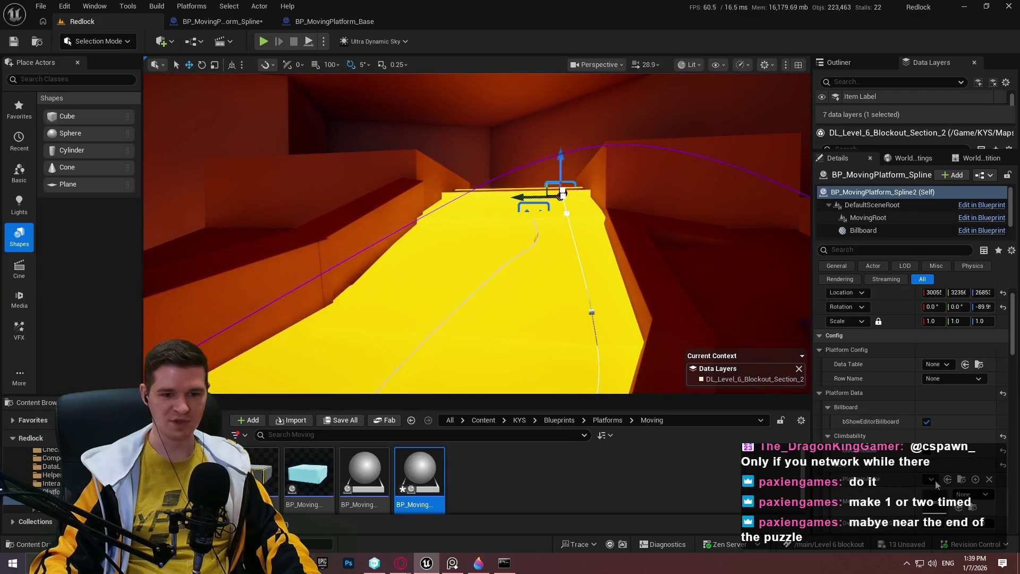
{"action": "left_click", "coordinate": [930, 480]}
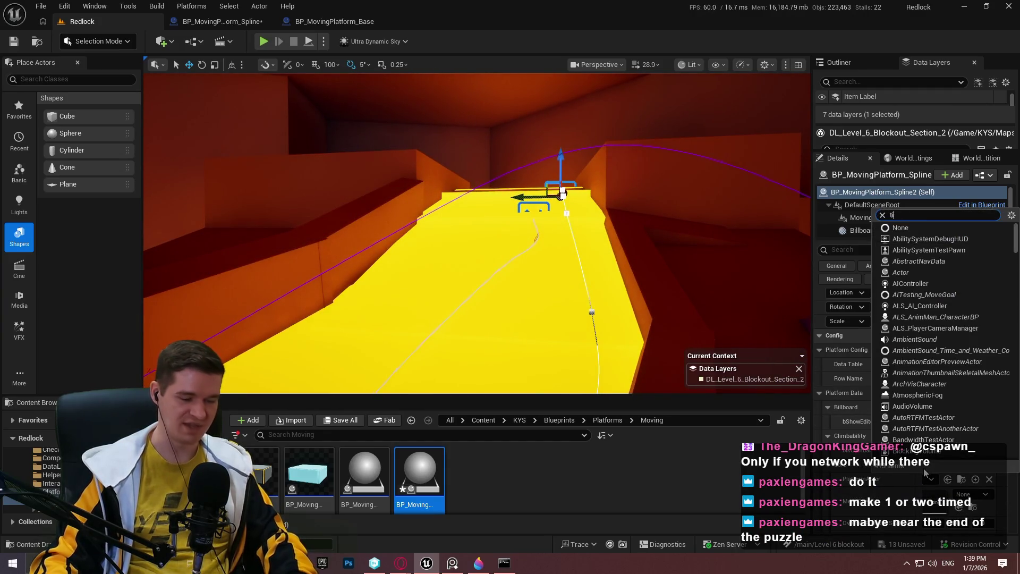
{"action": "type", "text": "m"}
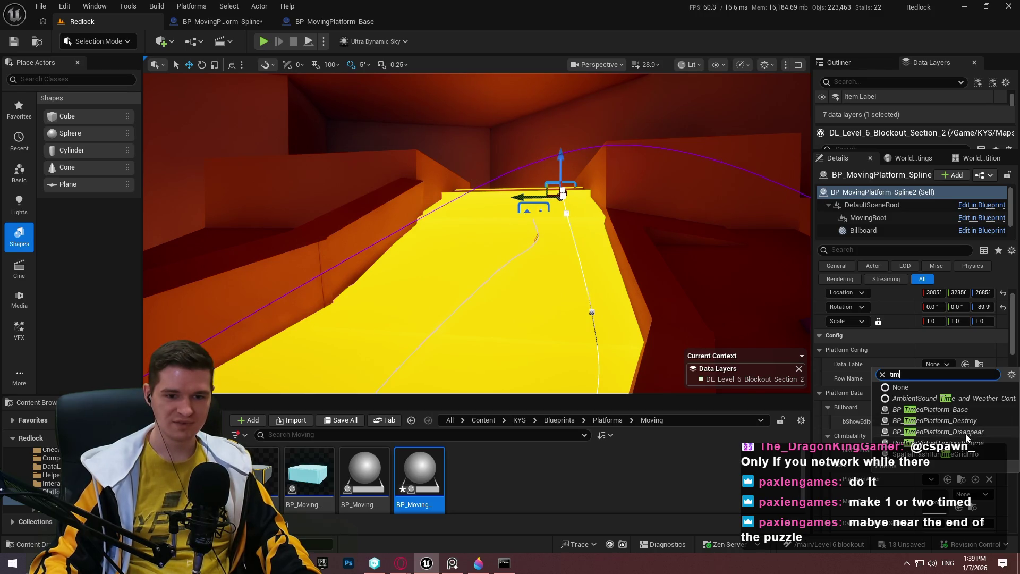
{"action": "key", "text": "Escape"}
Play From Here on the dark block beside the yellow ramp in fullscreen
{"action": "left_click_drag", "start_coordinate": [478, 239], "coordinate": [479, 239]}
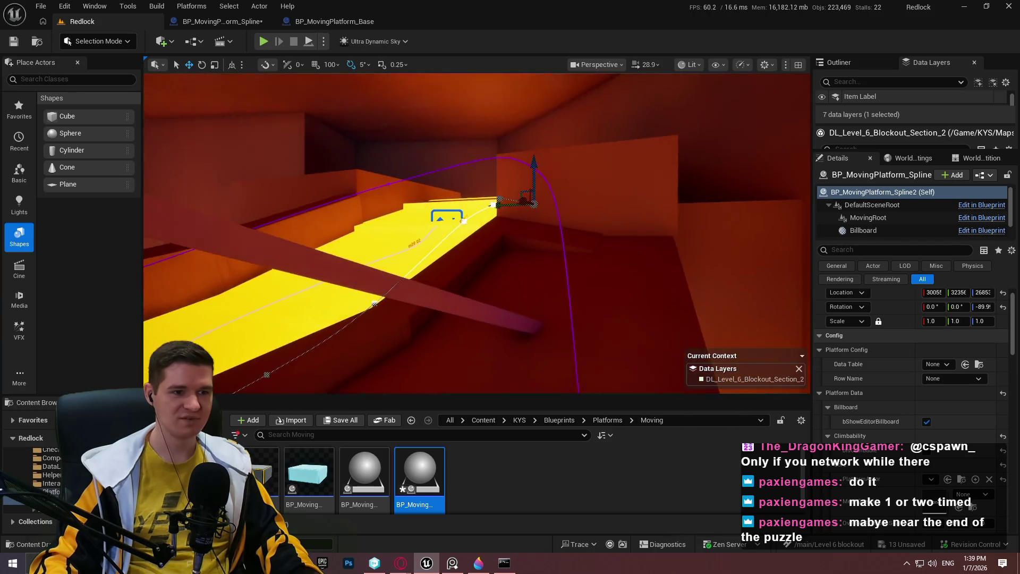
{"action": "right_click", "coordinate": [498, 226]}
{"action": "left_click", "coordinate": [563, 541]}
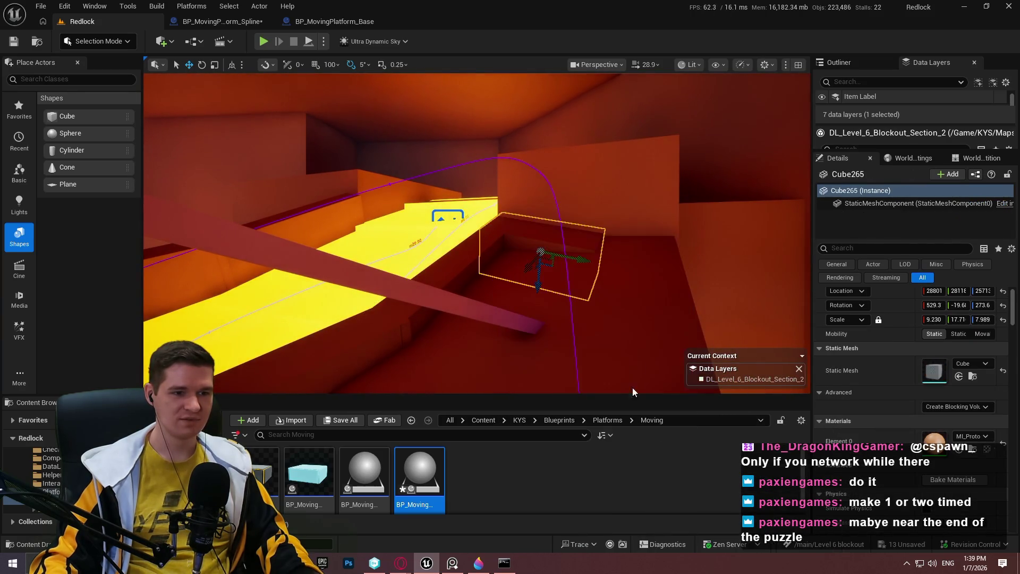
{"action": "key", "text": "F11"}
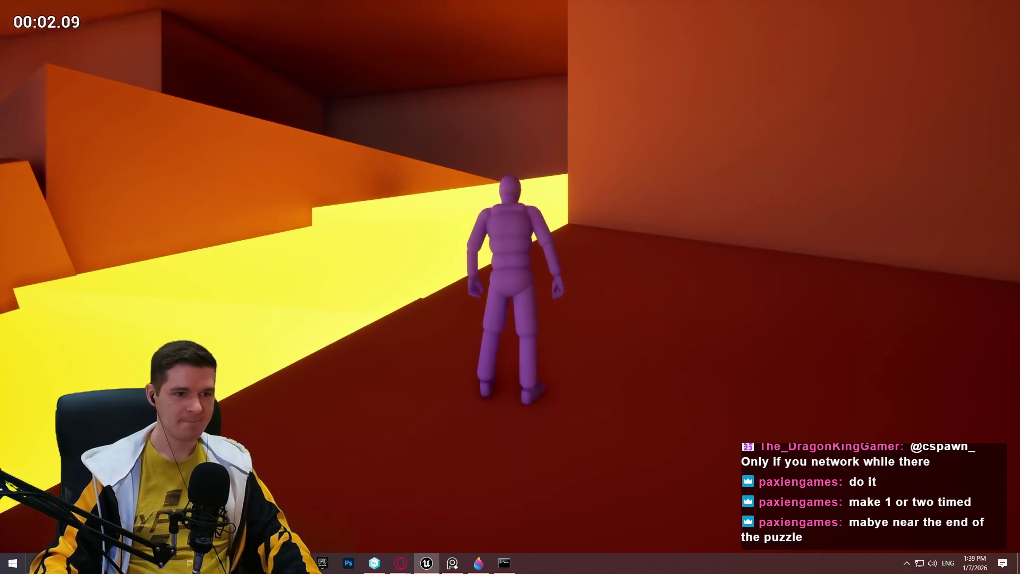
Play-test by walking along the yellow ledge and jumping across the floating boxes, then stop playing
{"action": "key", "text": "w"}
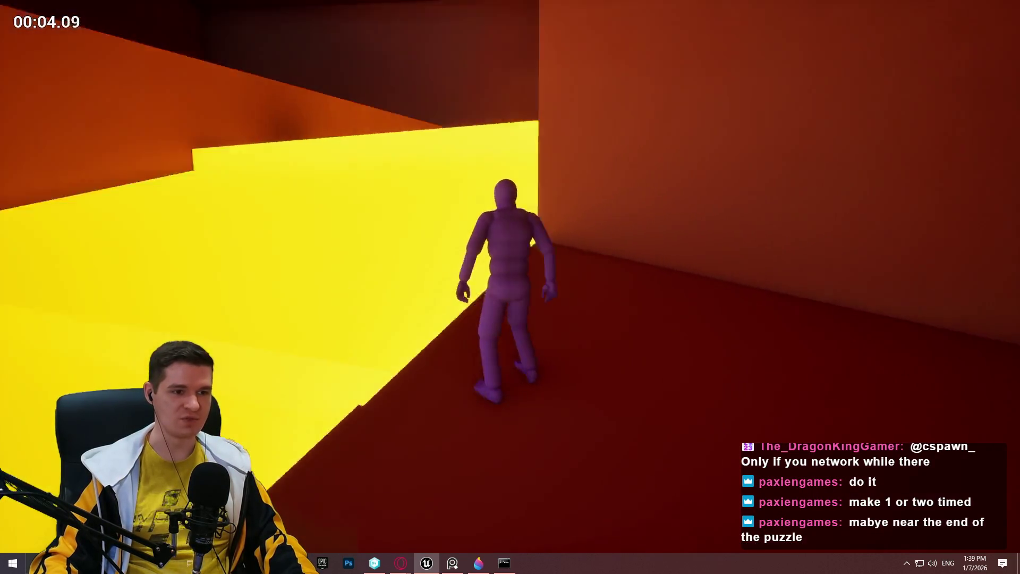
{"action": "key", "text": "w"}
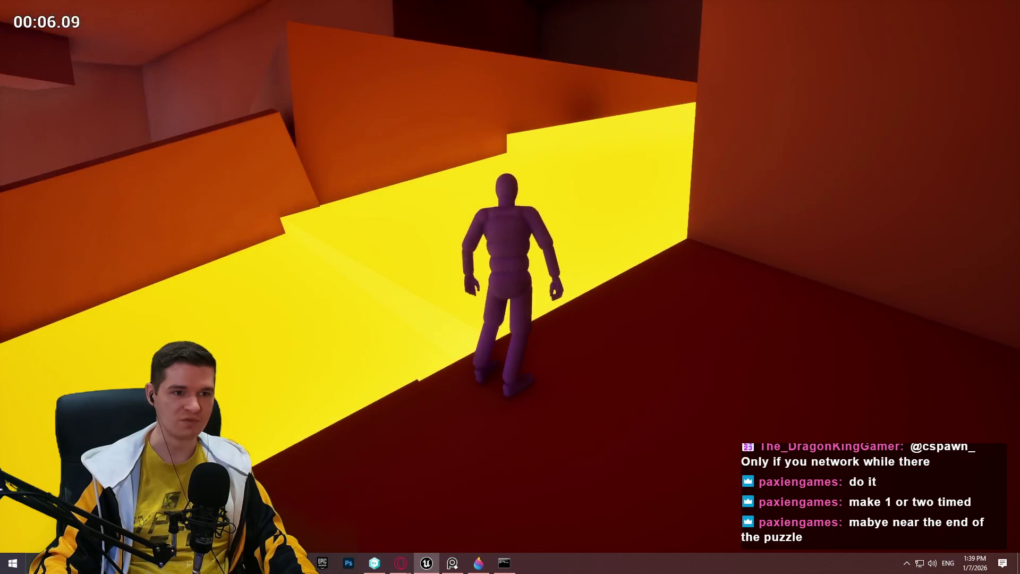
{"action": "key", "text": "w"}
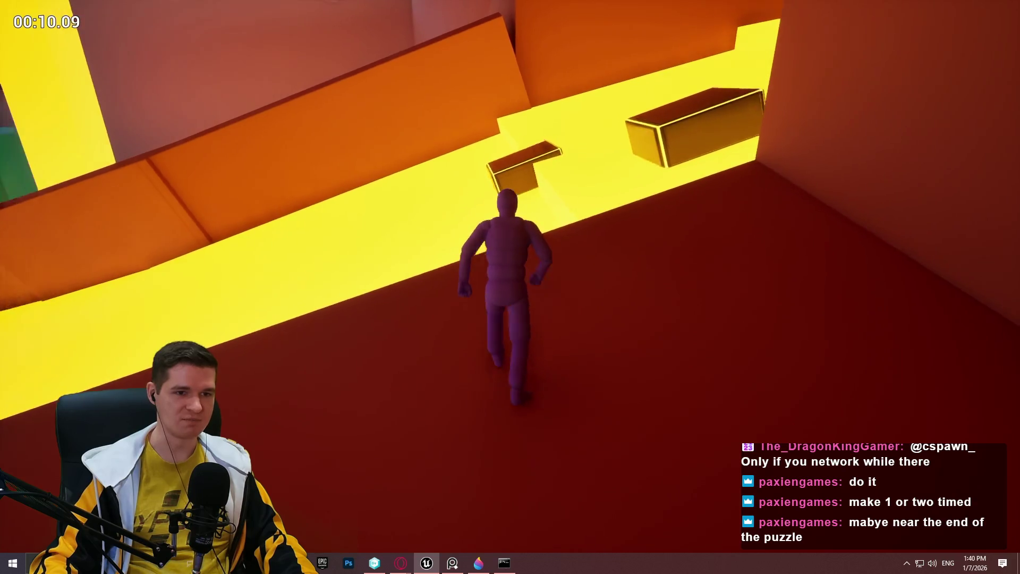
{"action": "key", "text": "space"}
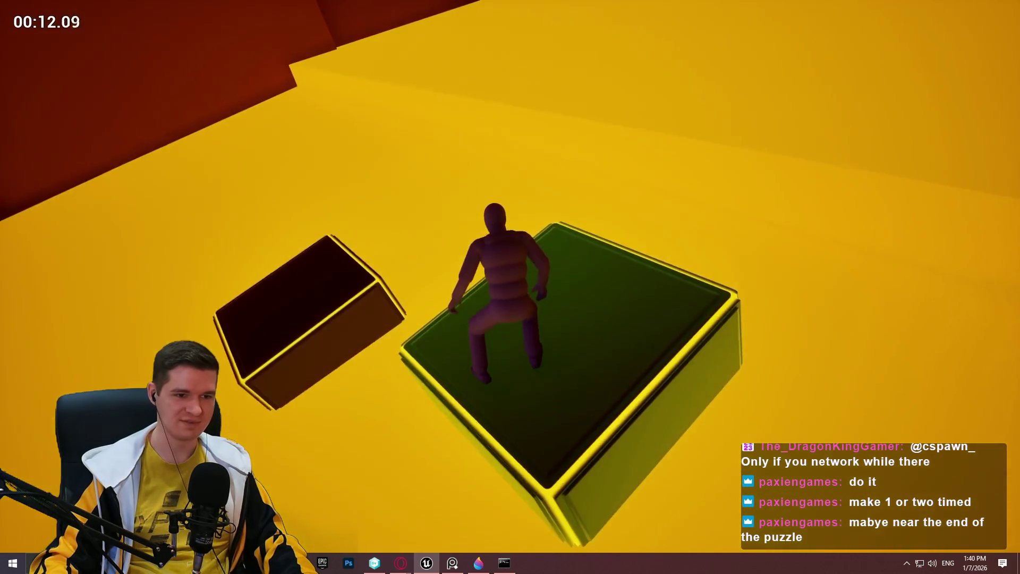
{"action": "key", "text": "space"}
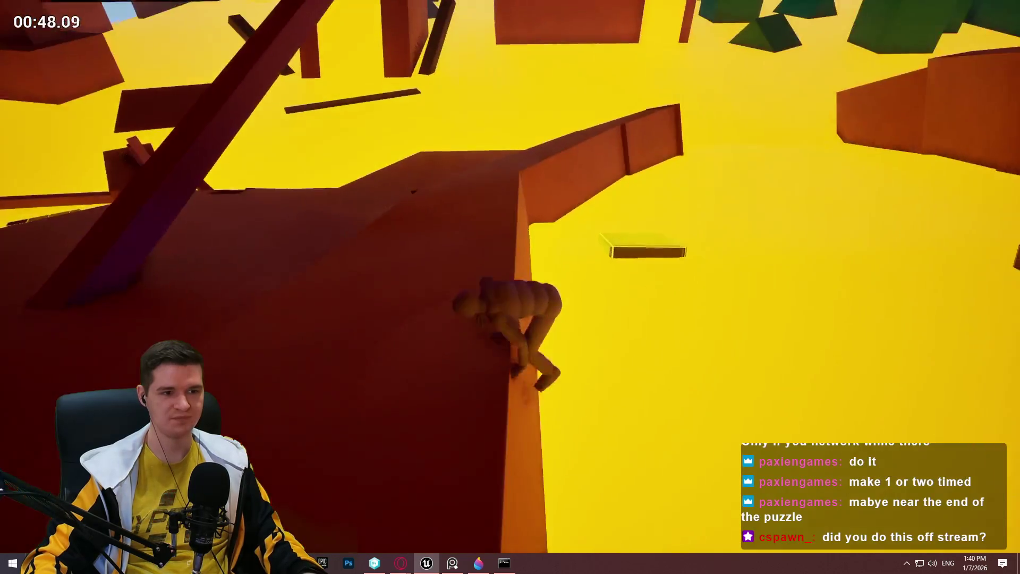
{"action": "key", "text": "Escape"}
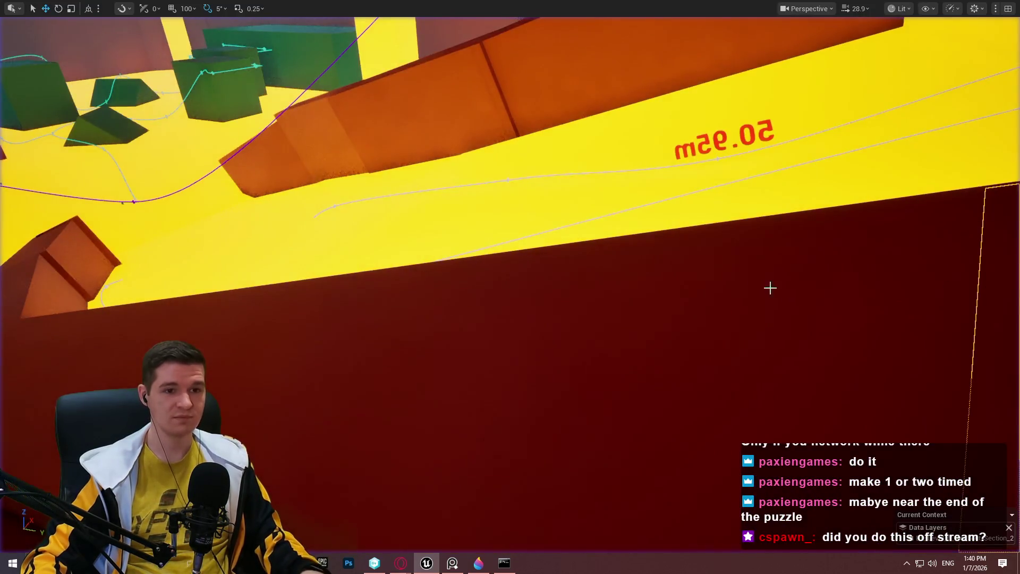
Restore the full editor panels and review the spline platform's Core, Movement and Spawning settings (4.0 m/s)
{"action": "key", "text": "w"}
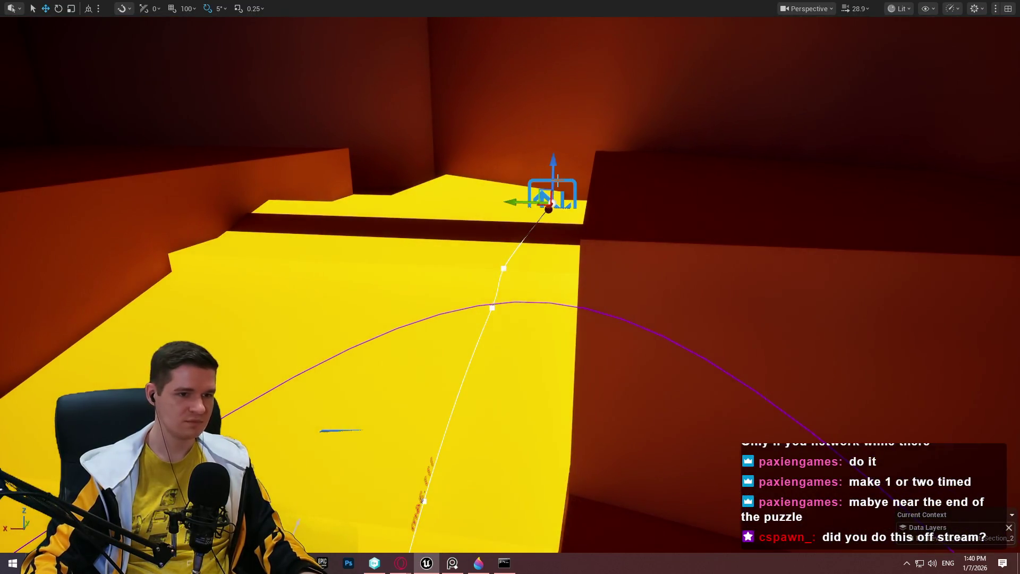
{"action": "key", "text": "F11"}
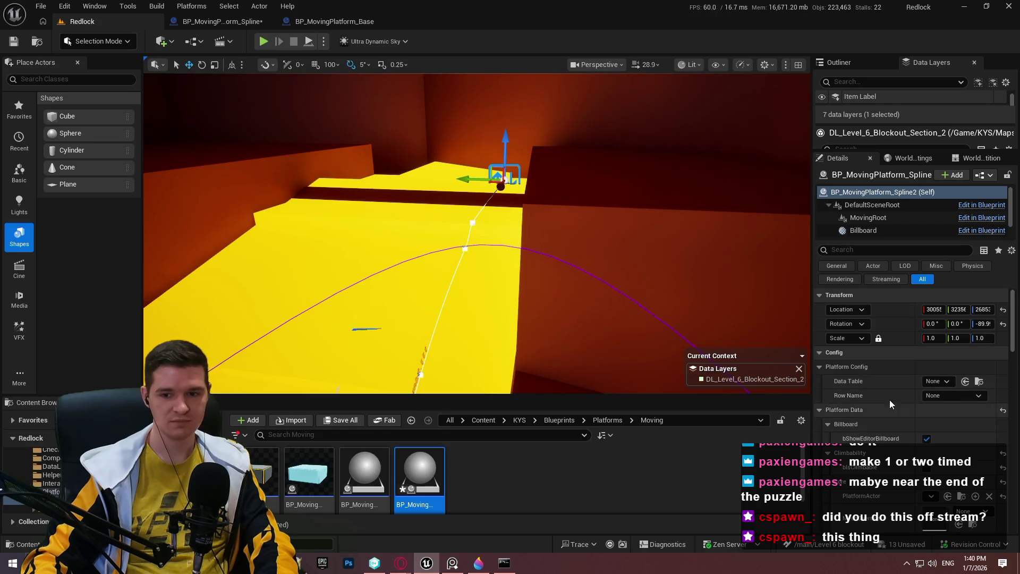
{"action": "scroll", "coordinate": [890, 399], "scroll_direction": "down", "scroll_amount": 8}
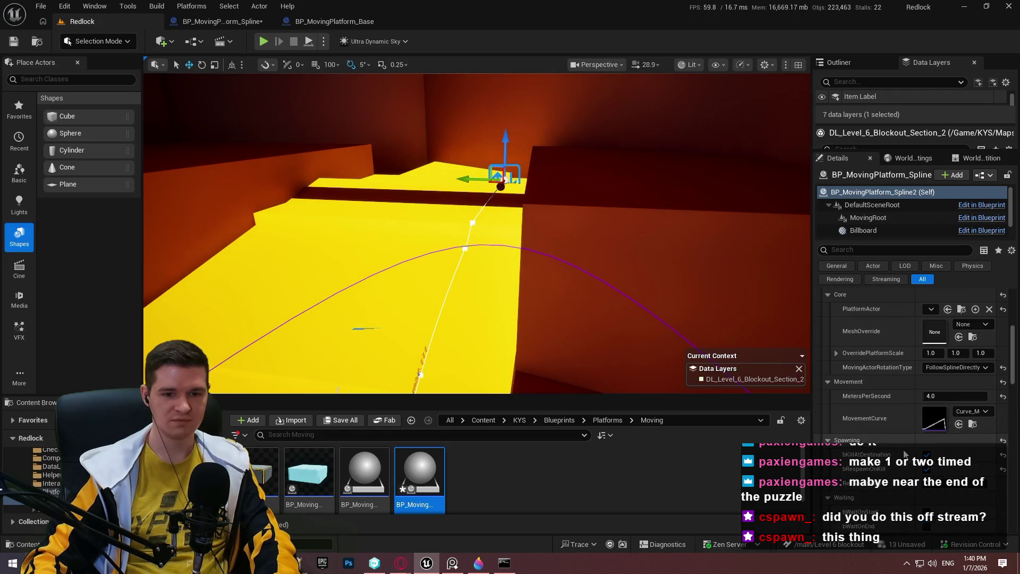
{"action": "scroll", "coordinate": [906, 455], "scroll_direction": "down", "scroll_amount": 1}
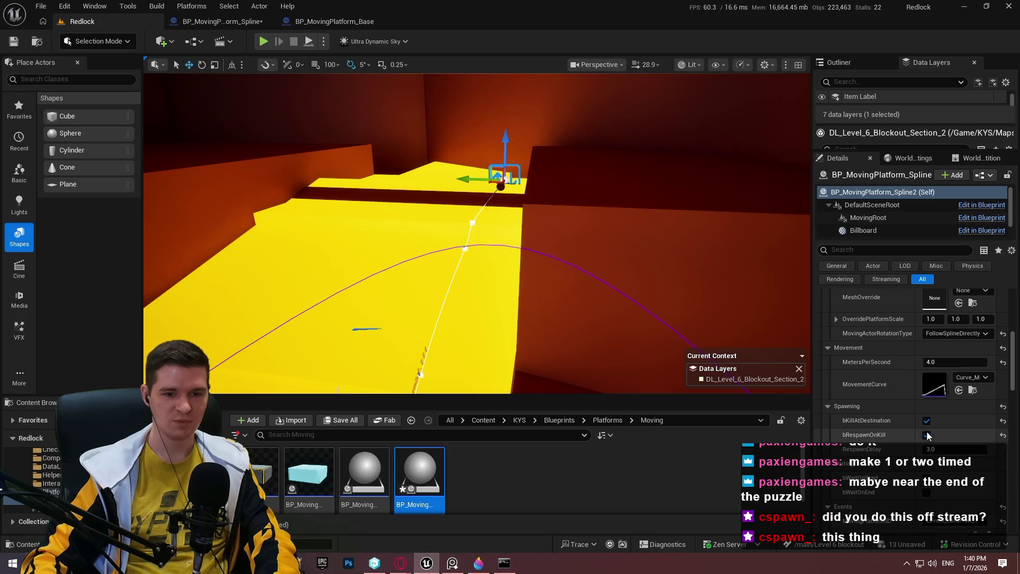
{"action": "scroll", "coordinate": [927, 441], "scroll_direction": "down", "scroll_amount": 2}
{"action": "scroll", "coordinate": [909, 453], "scroll_direction": "up", "scroll_amount": 3}
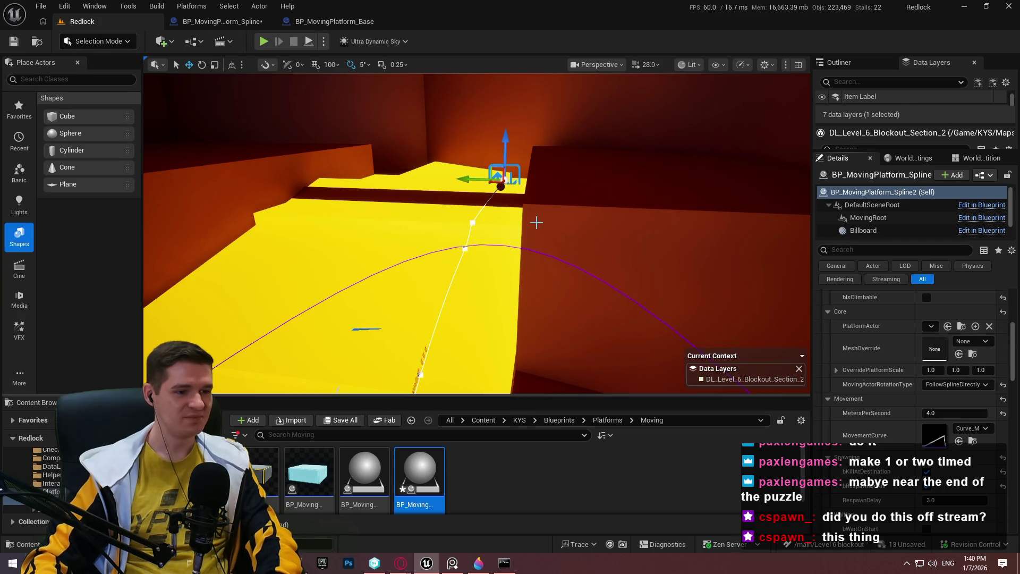
{"action": "left_click_drag", "start_coordinate": [536, 222], "coordinate": [386, 163]}
{"action": "left_click", "coordinate": [41, 7]}
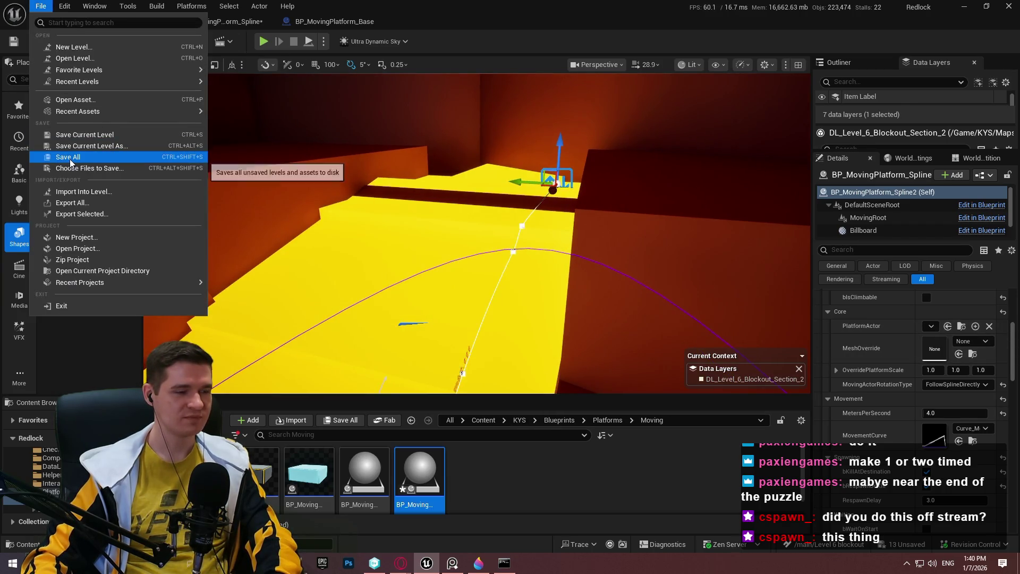
Save all, checking out BP_MovingPlatform_Spline, and return to the immersive full-screen viewport
{"action": "left_click", "coordinate": [71, 159]}
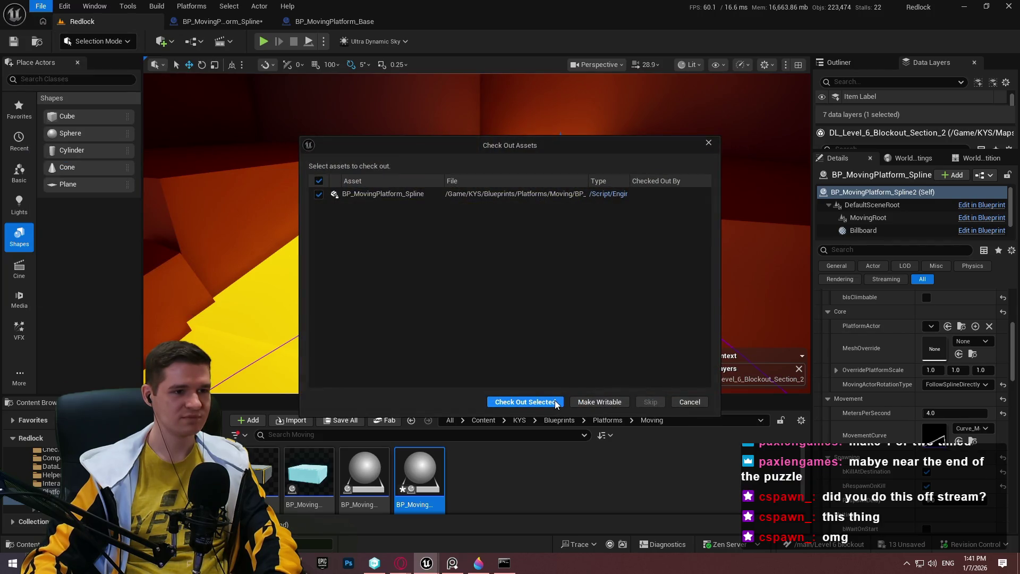
{"action": "left_click", "coordinate": [685, 404]}
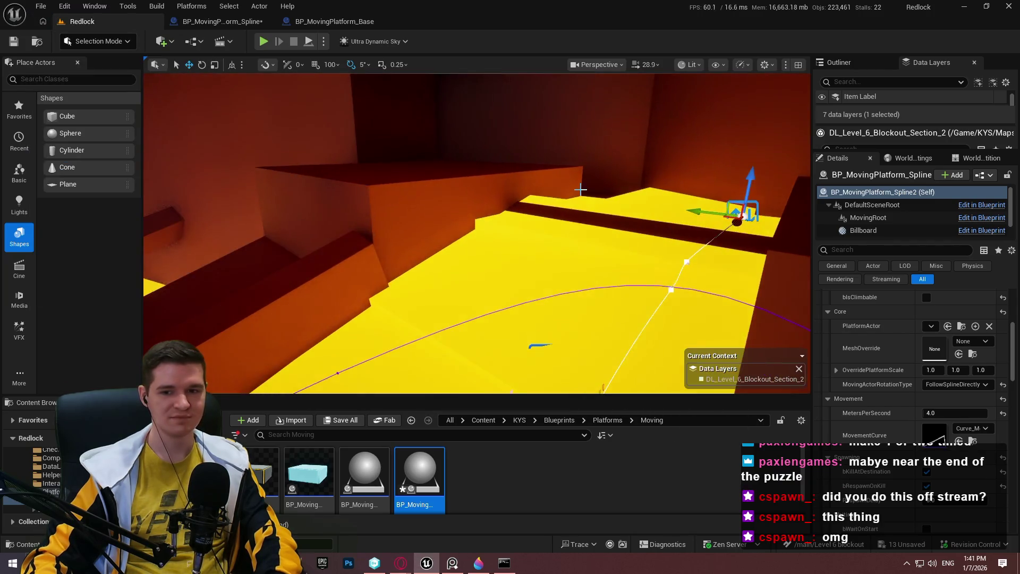
{"action": "key", "text": "F11"}
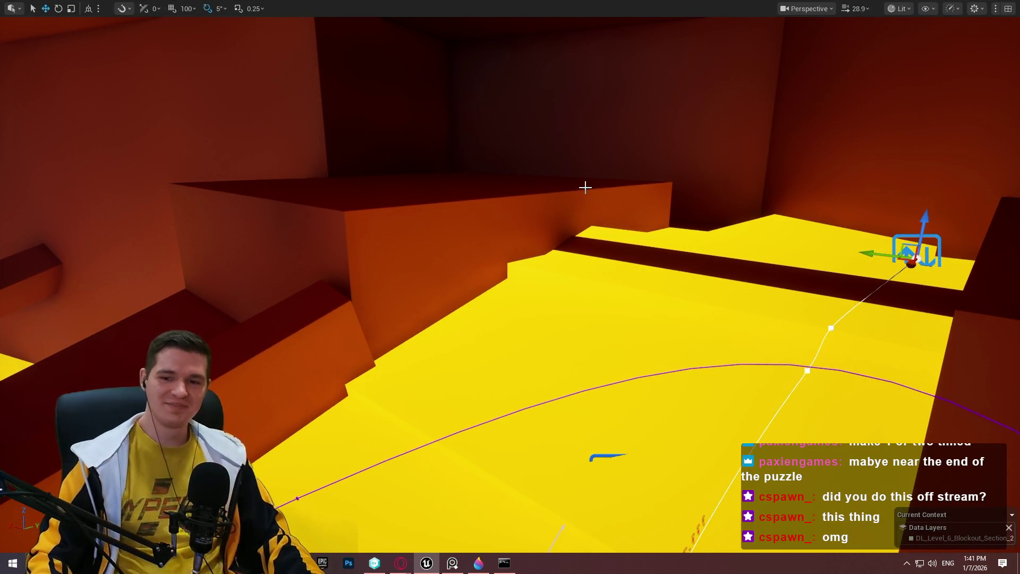
{"action": "left_click_drag", "start_coordinate": [500, 193], "coordinate": [500, 193]}
Move the view along the yellow slide to look down on the spline from above
{"action": "scroll", "coordinate": [500, 193], "scroll_direction": "down", "scroll_amount": 2}
{"action": "left_click_drag", "start_coordinate": [660, 271], "coordinate": [660, 271]}
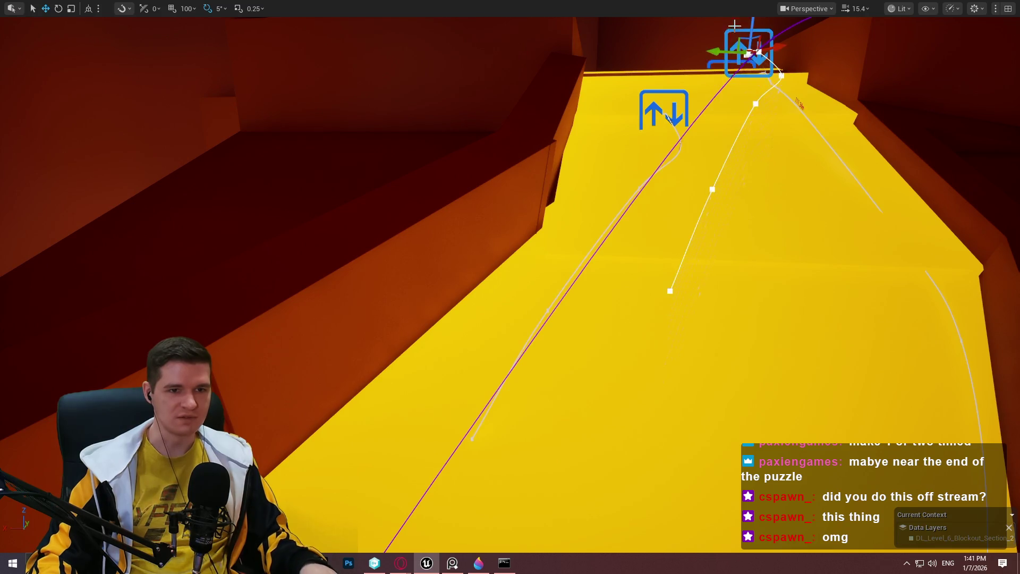
{"action": "left_click_drag", "start_coordinate": [662, 92], "coordinate": [712, 111]}
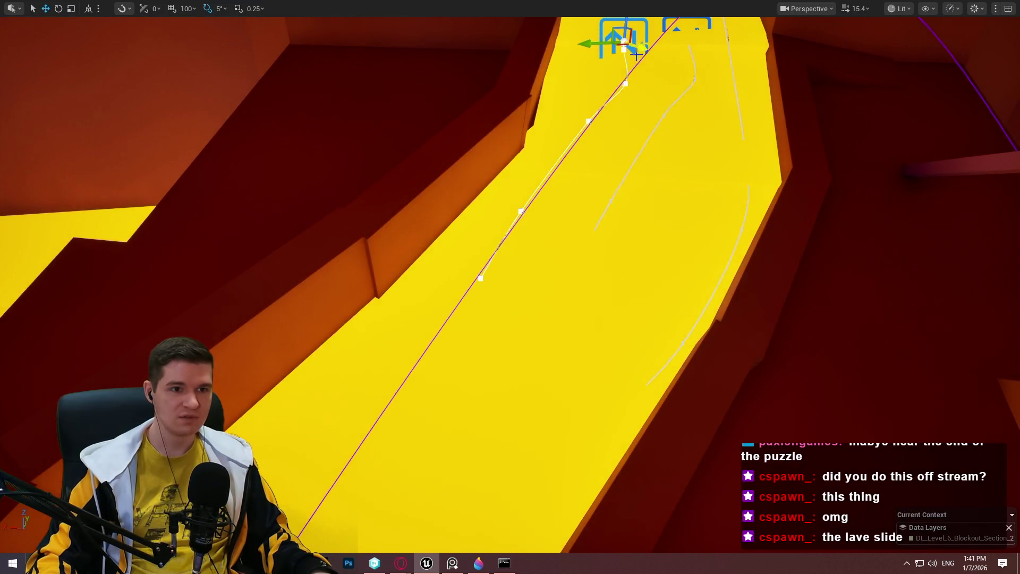
{"action": "mouse_move", "coordinate": [617, 63]}
{"action": "left_mouse_down"}
{"action": "mouse_move", "coordinate": [643, 80]}
{"action": "mouse_move", "coordinate": [616, 129]}
{"action": "mouse_move", "coordinate": [498, 275]}
{"action": "mouse_move", "coordinate": [567, 304]}
{"action": "mouse_move", "coordinate": [417, 253]}
{"action": "left_mouse_up"}
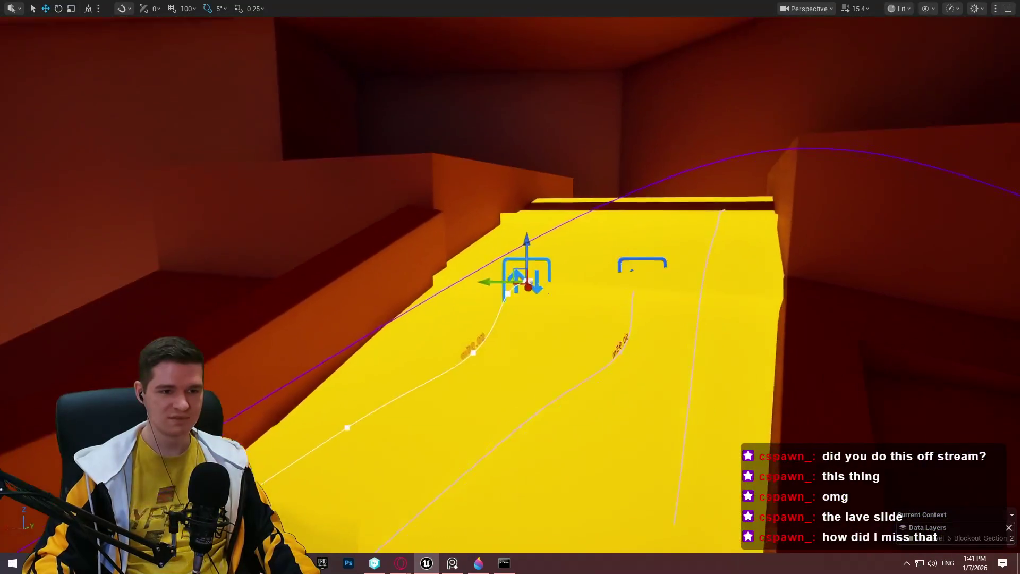
{"action": "scroll", "coordinate": [662, 192], "scroll_direction": "up", "scroll_amount": 3}
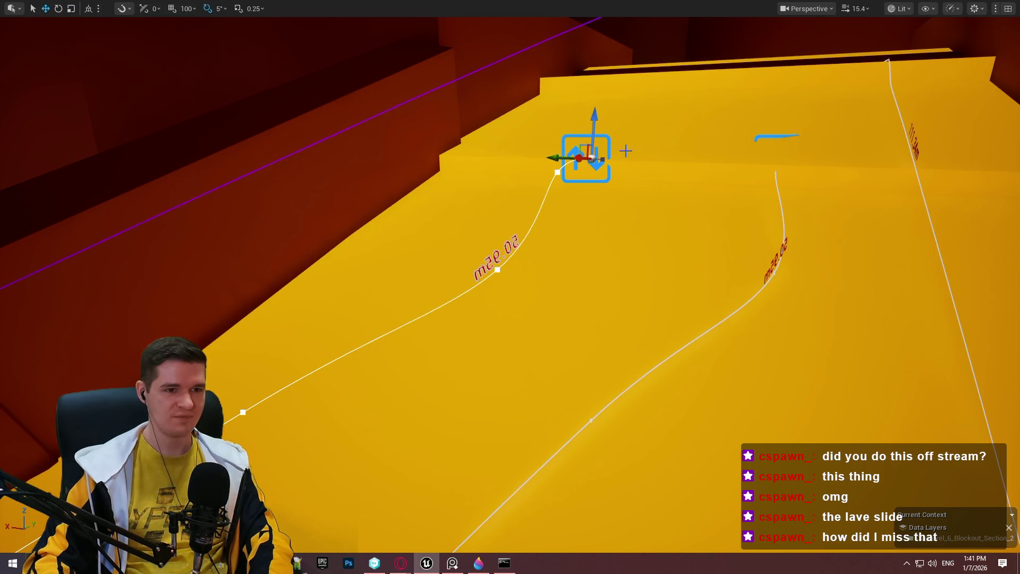
{"action": "scroll", "coordinate": [625, 151], "scroll_direction": "up", "scroll_amount": 3}
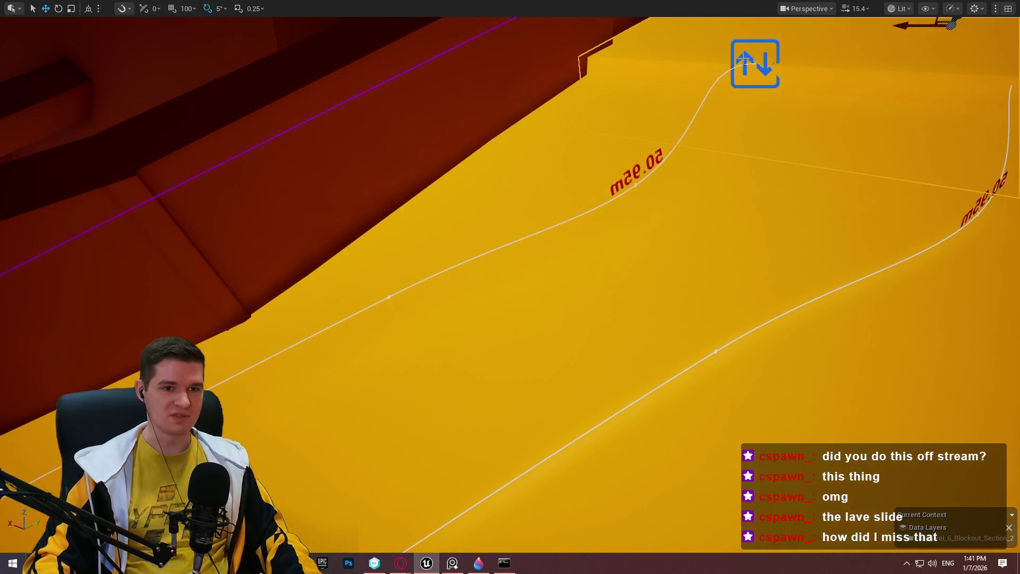
{"action": "scroll", "coordinate": [781, 62], "scroll_direction": "down", "scroll_amount": 3}
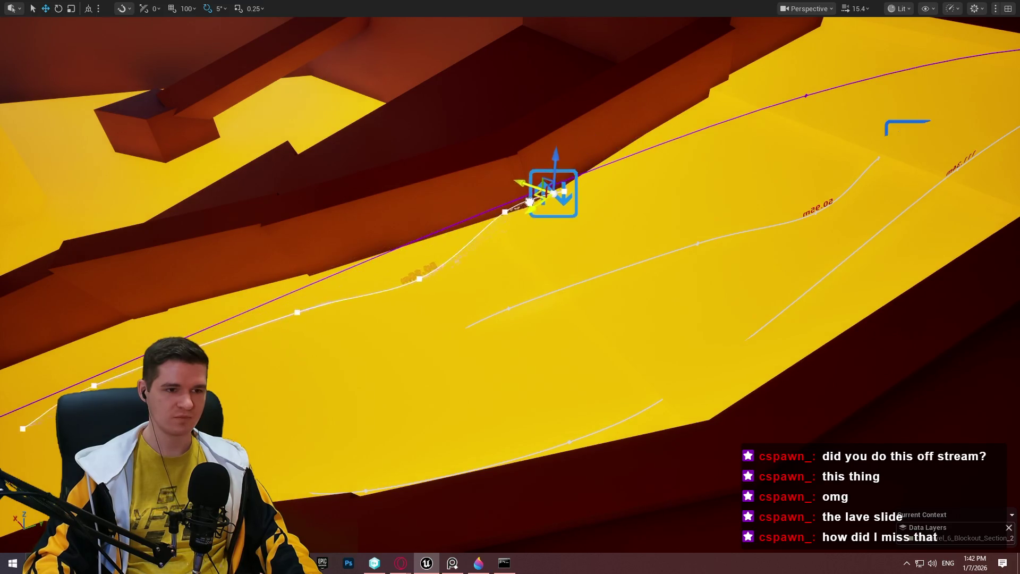
{"action": "left_click_drag", "start_coordinate": [482, 219], "coordinate": [482, 219]}
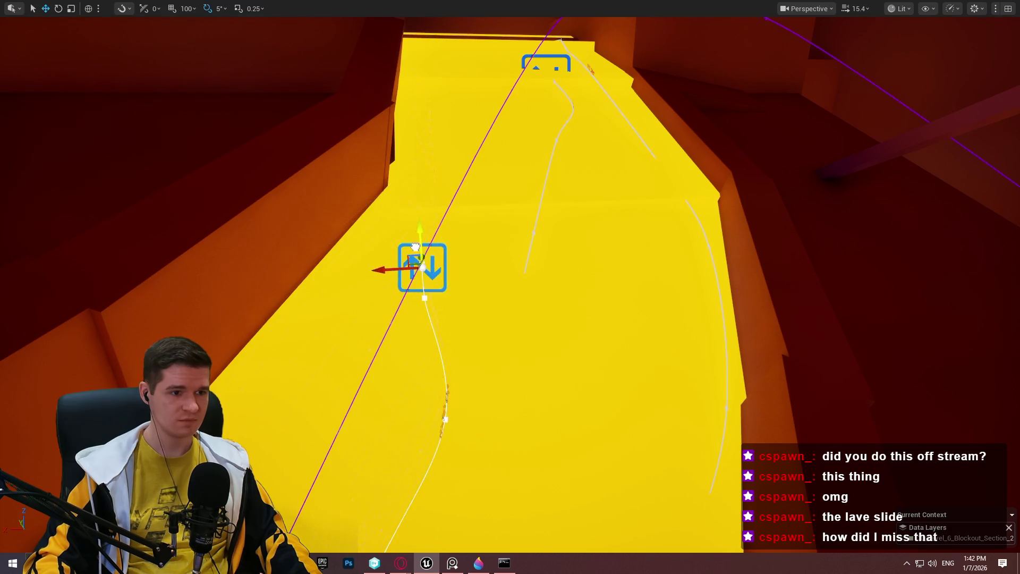
Lower the spline's end point and pull it down the slope
{"action": "left_click_drag", "start_coordinate": [423, 280], "coordinate": [539, 348]}
{"action": "scroll", "coordinate": [300, 347], "scroll_direction": "up", "scroll_amount": 3}
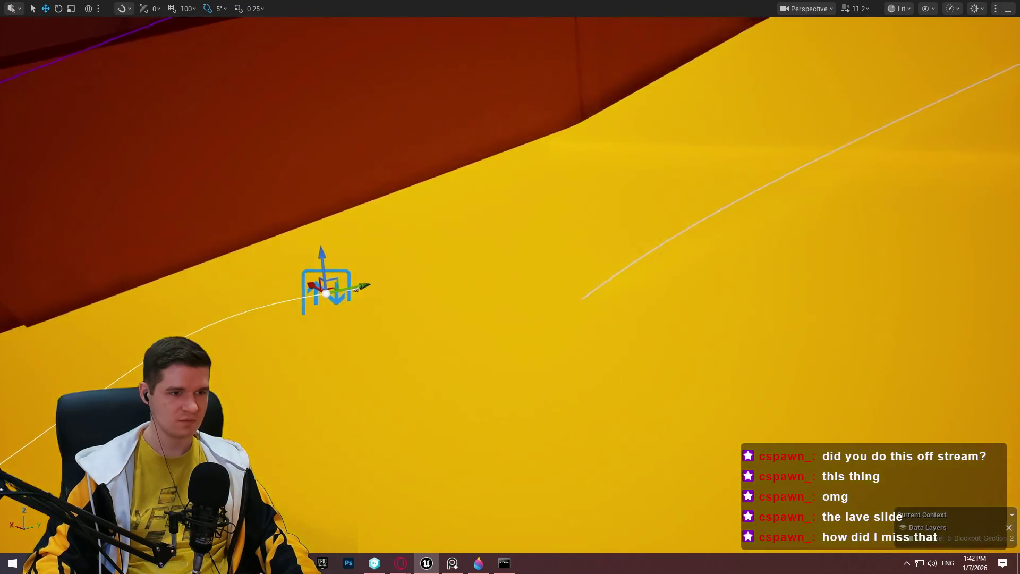
{"action": "mouse_move", "coordinate": [335, 293]}
{"action": "left_mouse_down"}
{"action": "mouse_move", "coordinate": [383, 252]}
{"action": "mouse_move", "coordinate": [501, 186]}
{"action": "mouse_move", "coordinate": [555, 218]}
{"action": "mouse_move", "coordinate": [565, 86]}
{"action": "mouse_move", "coordinate": [660, 166]}
{"action": "mouse_move", "coordinate": [722, 160]}
{"action": "mouse_move", "coordinate": [716, 179]}
{"action": "left_mouse_up"}
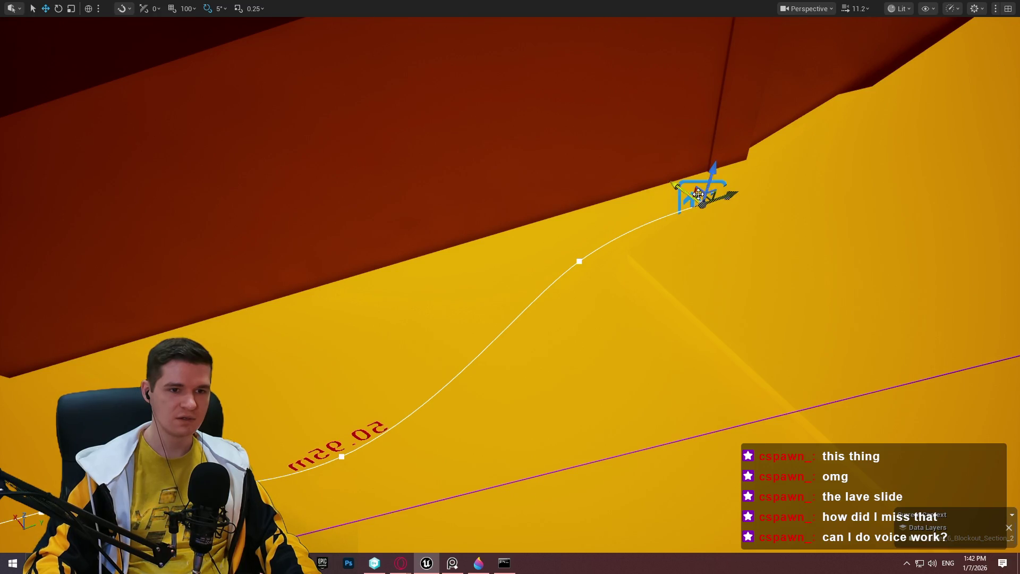
{"action": "left_click_drag", "start_coordinate": [700, 196], "coordinate": [546, 228]}
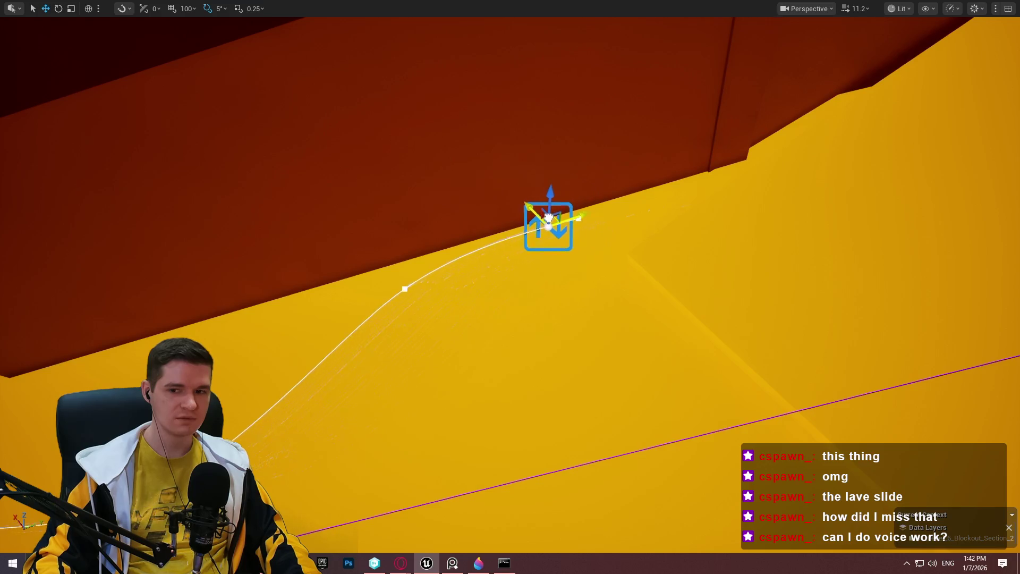
{"action": "key", "text": "f"}
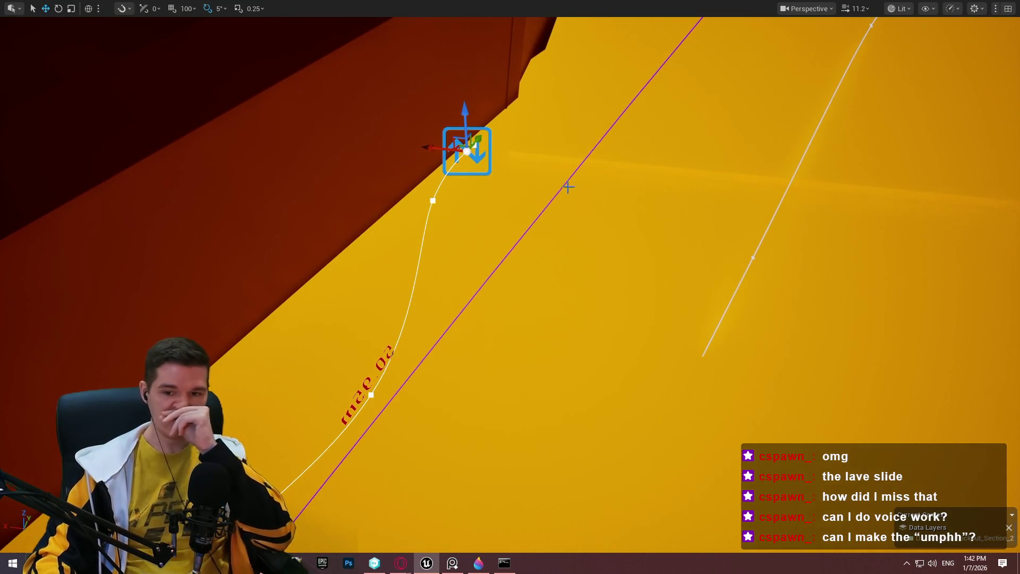
Lower the end point further, pulling it right and down along the ramp
{"action": "left_click_drag", "start_coordinate": [461, 113], "coordinate": [472, 151]}
{"action": "scroll", "coordinate": [472, 151], "scroll_direction": "down", "scroll_amount": 3}
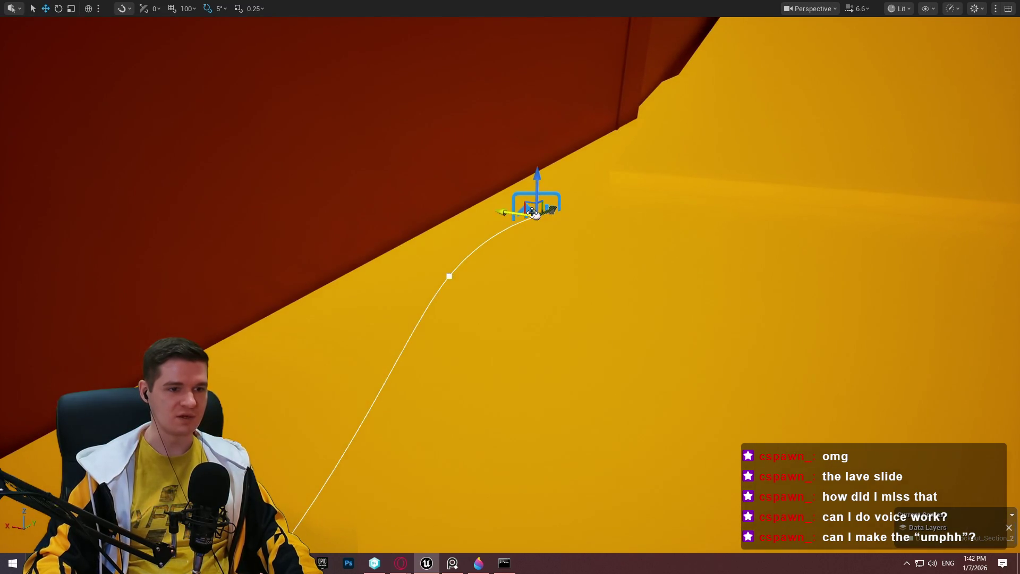
{"action": "mouse_move", "coordinate": [531, 210]}
{"action": "left_mouse_down"}
{"action": "mouse_move", "coordinate": [532, 222]}
{"action": "mouse_move", "coordinate": [550, 217]}
{"action": "left_mouse_up"}
{"action": "scroll", "coordinate": [555, 182], "scroll_direction": "down", "scroll_amount": 2}
{"action": "scroll", "coordinate": [657, 209], "scroll_direction": "down", "scroll_amount": 1}
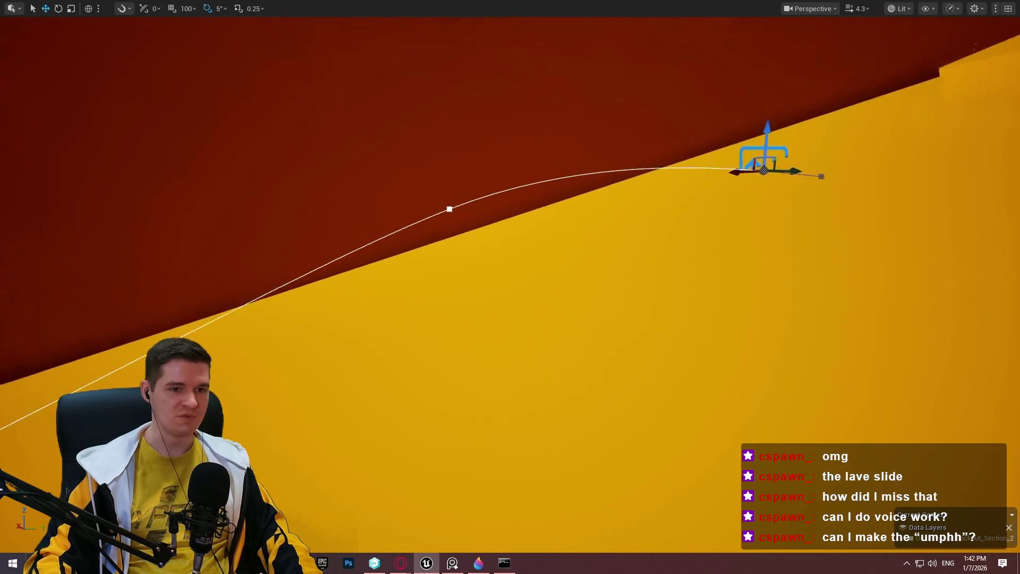
{"action": "mouse_move", "coordinate": [658, 209]}
{"action": "left_mouse_down"}
{"action": "mouse_move", "coordinate": [679, 254]}
{"action": "mouse_move", "coordinate": [744, 257]}
{"action": "left_mouse_up"}
{"action": "scroll", "coordinate": [744, 257], "scroll_direction": "down", "scroll_amount": 1}
{"action": "scroll", "coordinate": [511, 287], "scroll_direction": "down", "scroll_amount": 3}
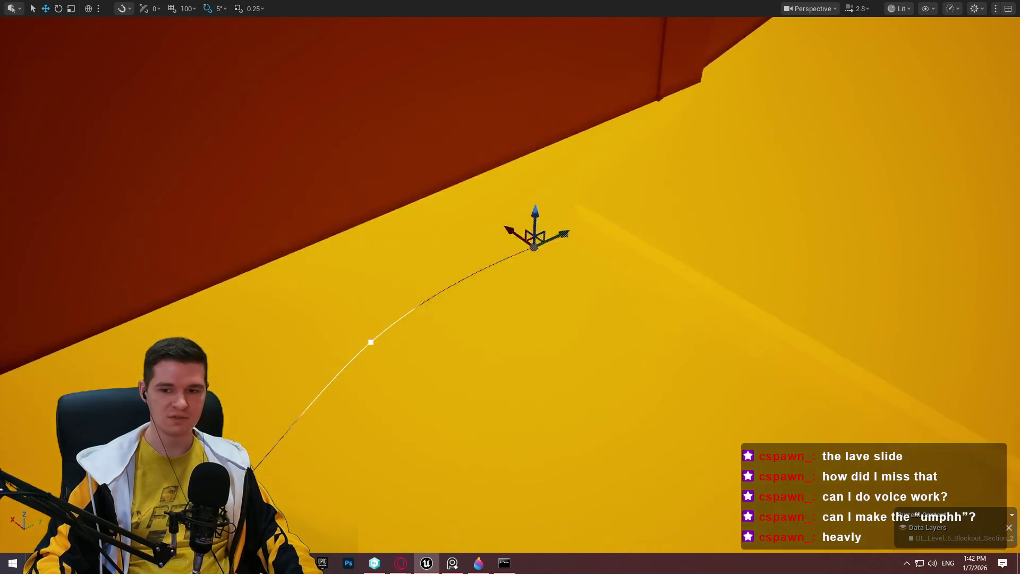
{"action": "left_click_drag", "start_coordinate": [734, 241], "coordinate": [733, 241]}
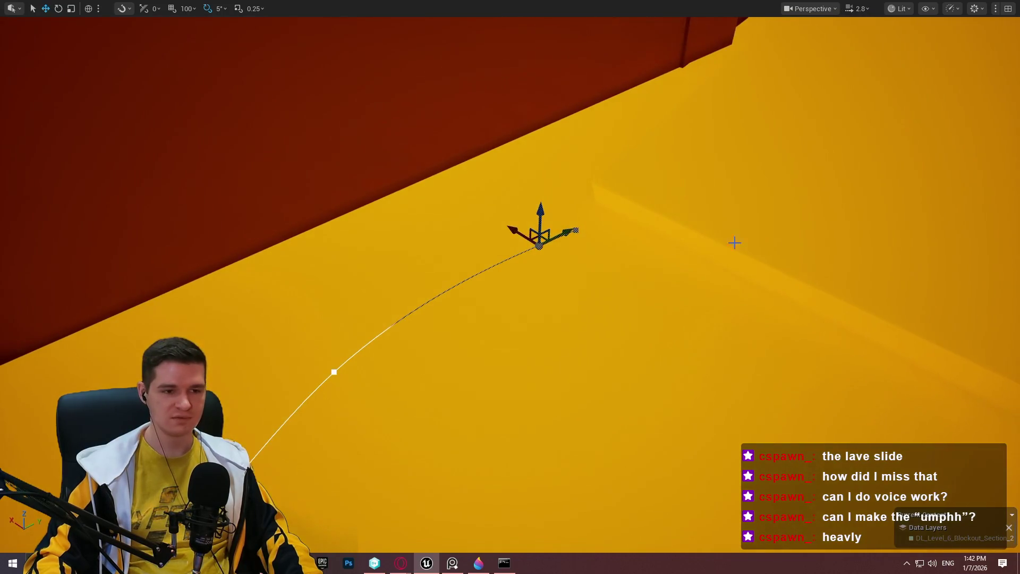
Raise spline points and lift the middle point to reshape the curve
{"action": "mouse_move", "coordinate": [545, 239]}
{"action": "left_mouse_down"}
{"action": "mouse_move", "coordinate": [585, 219]}
{"action": "mouse_move", "coordinate": [576, 213]}
{"action": "left_mouse_up"}
{"action": "left_click_drag", "start_coordinate": [629, 230], "coordinate": [628, 230]}
{"action": "left_click_drag", "start_coordinate": [396, 257], "coordinate": [396, 257]}
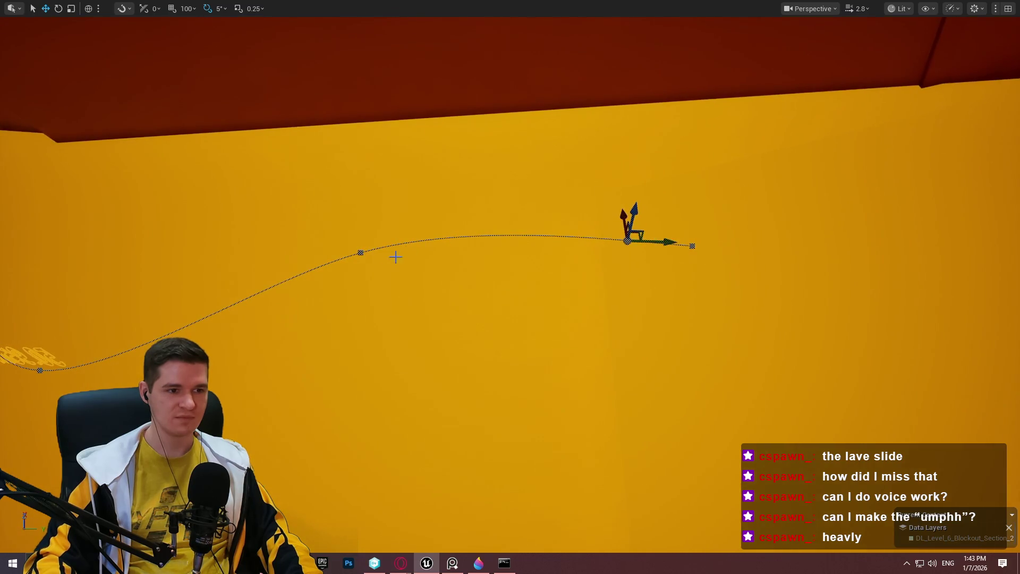
{"action": "left_click", "coordinate": [359, 250]}
{"action": "left_click_drag", "start_coordinate": [352, 227], "coordinate": [353, 206]}
{"action": "left_click", "coordinate": [574, 269]}
{"action": "left_click_drag", "start_coordinate": [550, 256], "coordinate": [534, 171]}
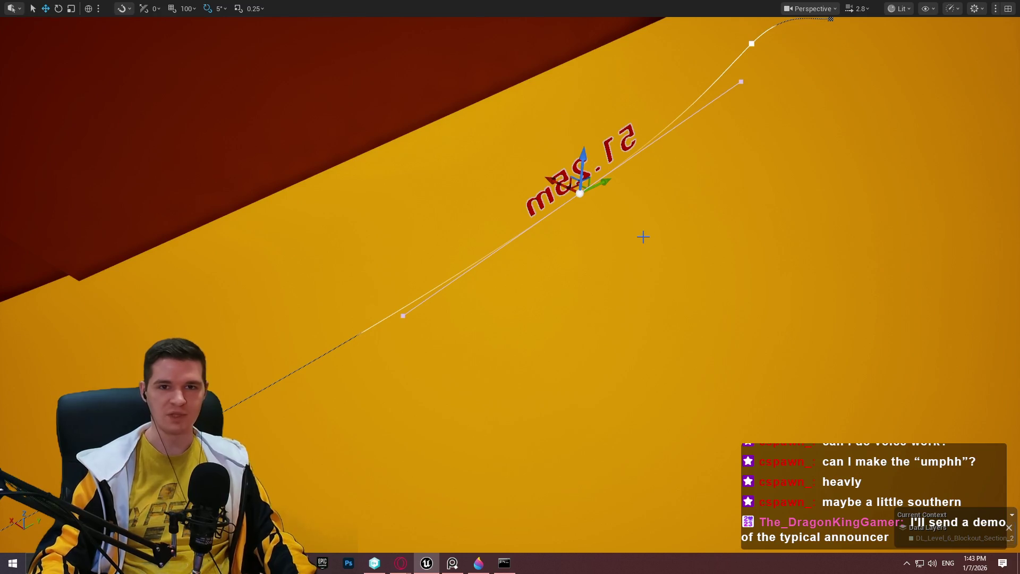
Frame the 51.25m label and adjust the height of the spline's end
{"action": "key", "text": "f"}
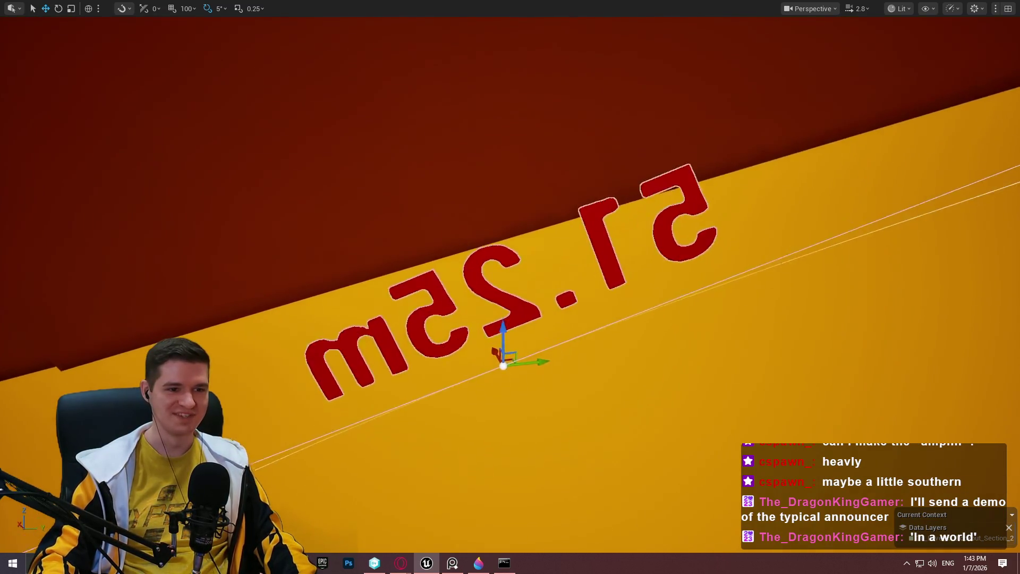
{"action": "mouse_move", "coordinate": [510, 287]}
{"action": "left_mouse_down"}
{"action": "mouse_move", "coordinate": [628, 292]}
{"action": "mouse_move", "coordinate": [526, 282]}
{"action": "left_mouse_up"}
{"action": "left_click_drag", "start_coordinate": [631, 190], "coordinate": [631, 191]}
{"action": "left_click_drag", "start_coordinate": [598, 254], "coordinate": [593, 243]}
{"action": "left_click_drag", "start_coordinate": [510, 287], "coordinate": [510, 287]}
{"action": "mouse_move", "coordinate": [668, 207]}
{"action": "left_mouse_down"}
{"action": "mouse_move", "coordinate": [716, 351]}
{"action": "mouse_move", "coordinate": [708, 292]}
{"action": "mouse_move", "coordinate": [720, 323]}
{"action": "left_mouse_up"}
Switch the gizmo to local space and lower a spline point along its height
{"action": "left_click_drag", "start_coordinate": [510, 287], "coordinate": [643, 287]}
{"action": "scroll", "coordinate": [510, 287], "scroll_direction": "down", "scroll_amount": 2}
{"action": "left_click", "coordinate": [536, 202]}
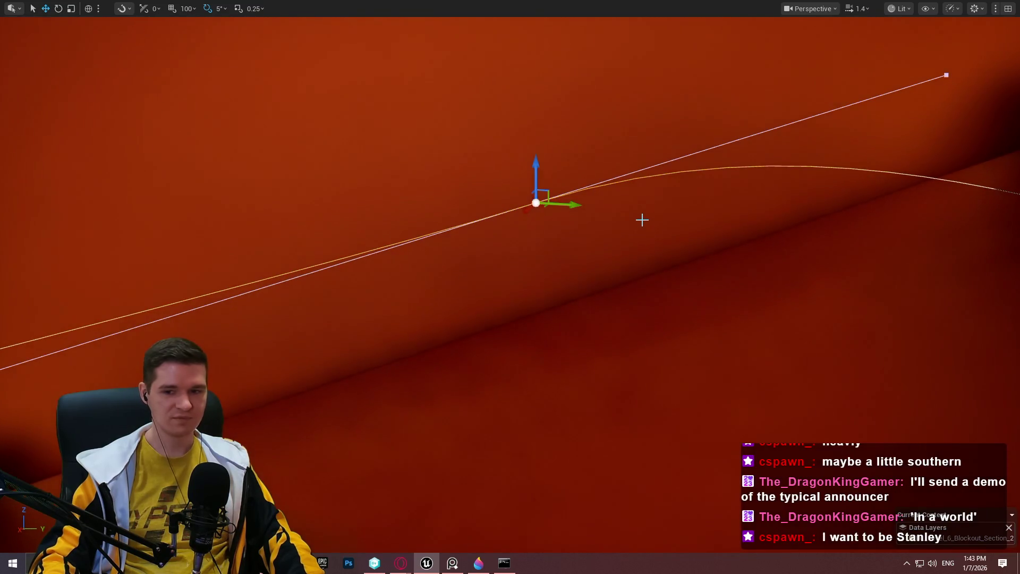
{"action": "key", "text": "ctrl+grave"}
{"action": "left_click_drag", "start_coordinate": [524, 166], "coordinate": [500, 234]}
{"action": "key", "text": "a"}
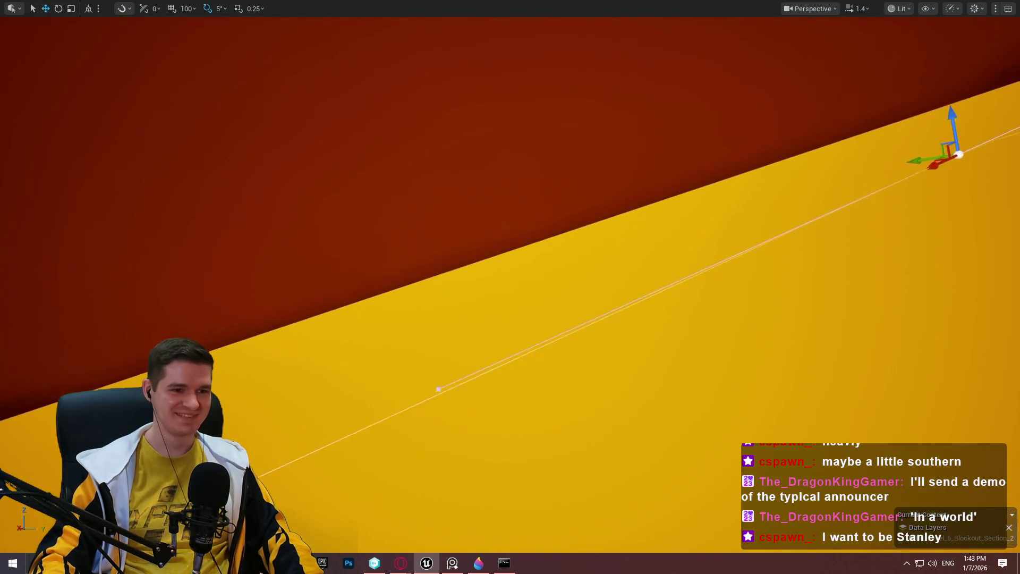
{"action": "key", "text": "a"}
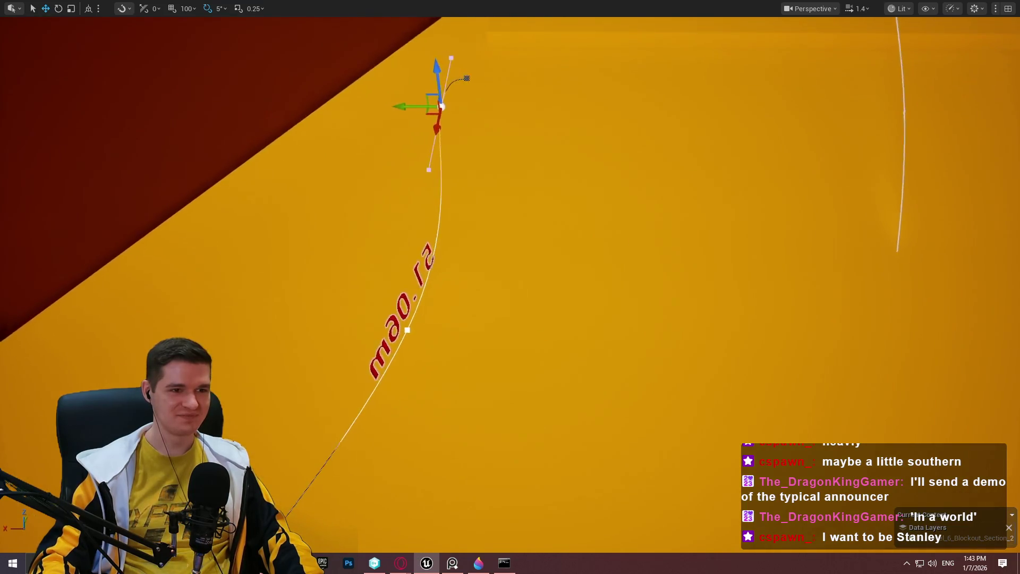
{"action": "key", "text": "a"}
Move the floor spline point across the lava floor, bringing the path to 58.82 m
{"action": "left_click", "coordinate": [430, 394]}
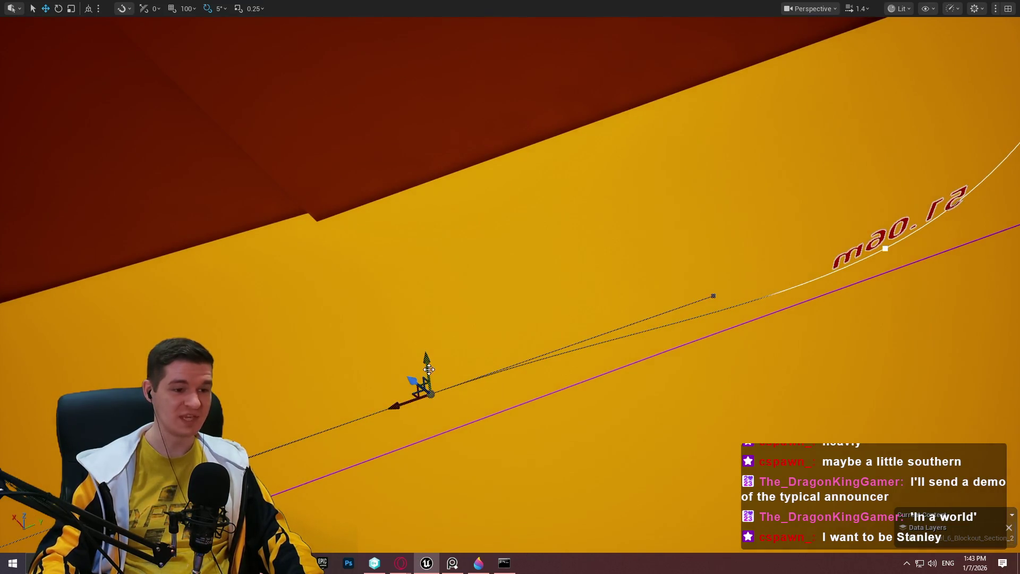
{"action": "mouse_move", "coordinate": [414, 380]}
{"action": "left_mouse_down"}
{"action": "mouse_move", "coordinate": [394, 368]}
{"action": "mouse_move", "coordinate": [401, 364]}
{"action": "left_mouse_up"}
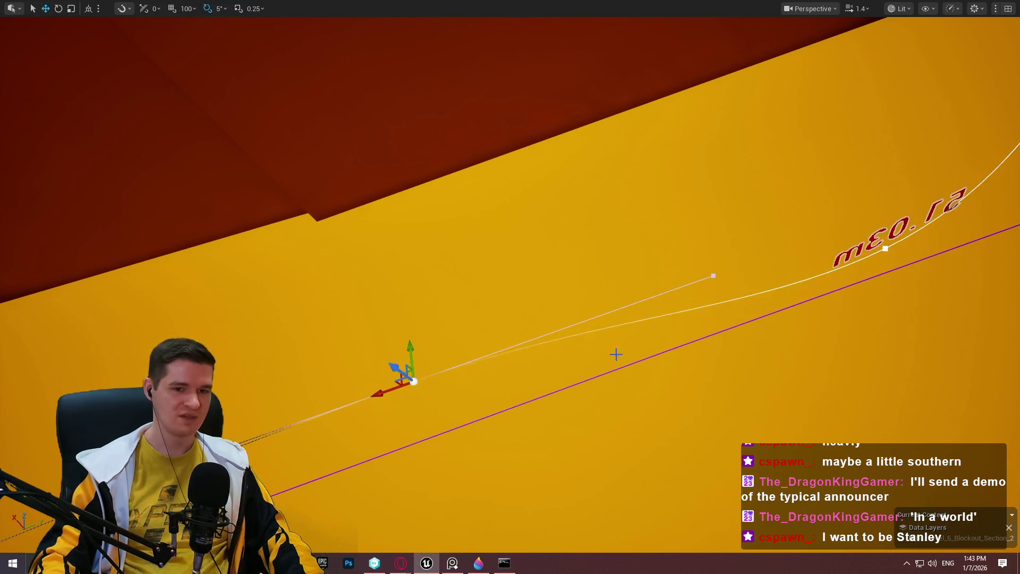
{"action": "scroll", "coordinate": [617, 354], "scroll_direction": "down", "scroll_amount": 3}
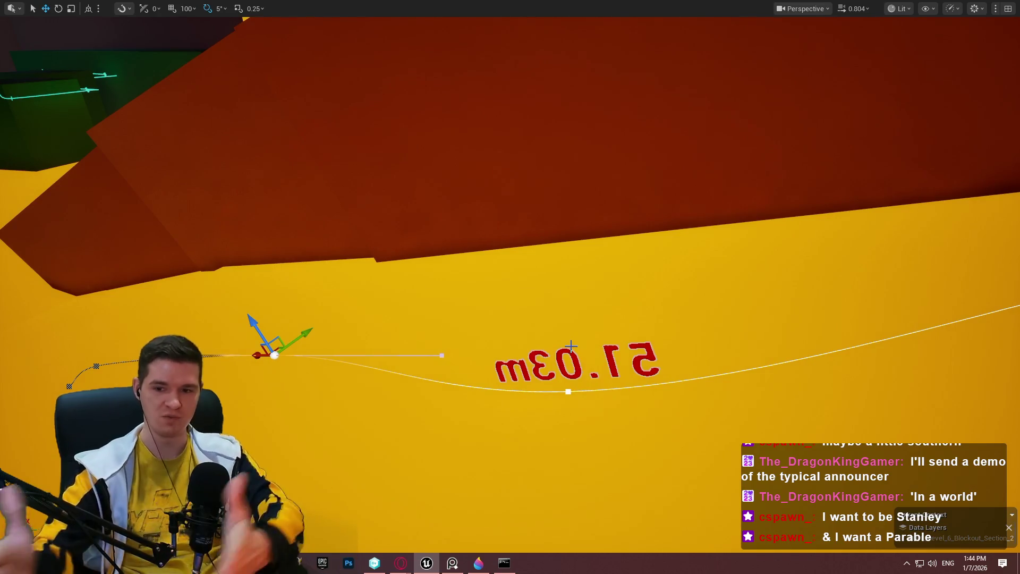
{"action": "mouse_move", "coordinate": [510, 287]}
{"action": "left_mouse_down"}
{"action": "mouse_move", "coordinate": [436, 361]}
{"action": "mouse_move", "coordinate": [474, 237]}
{"action": "mouse_move", "coordinate": [473, 287]}
{"action": "left_mouse_up"}
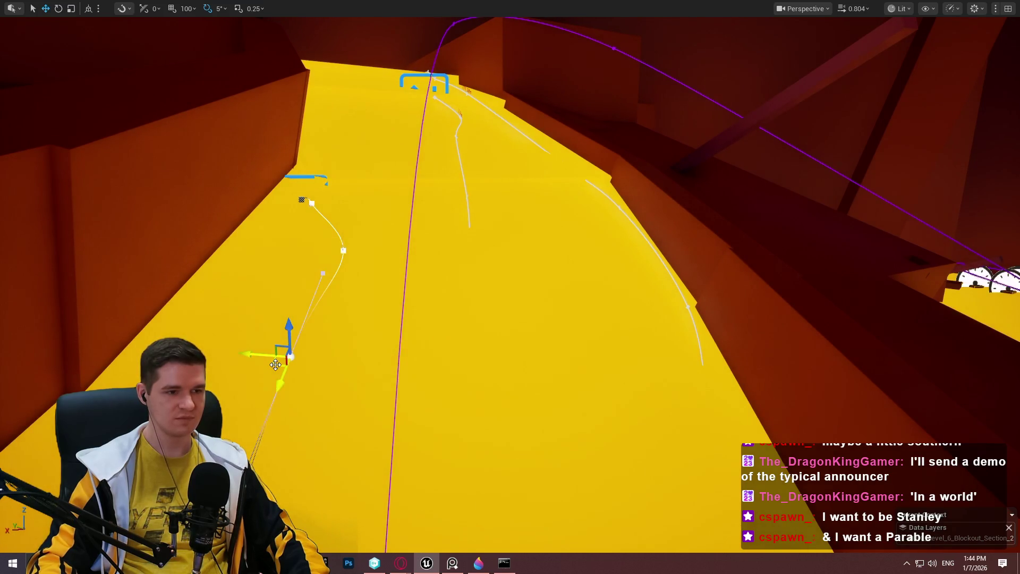
{"action": "mouse_move", "coordinate": [275, 364]}
{"action": "left_mouse_down"}
{"action": "mouse_move", "coordinate": [463, 301]}
{"action": "mouse_move", "coordinate": [478, 278]}
{"action": "mouse_move", "coordinate": [481, 313]}
{"action": "left_mouse_up"}
{"action": "scroll", "coordinate": [526, 291], "scroll_direction": "down", "scroll_amount": 3}
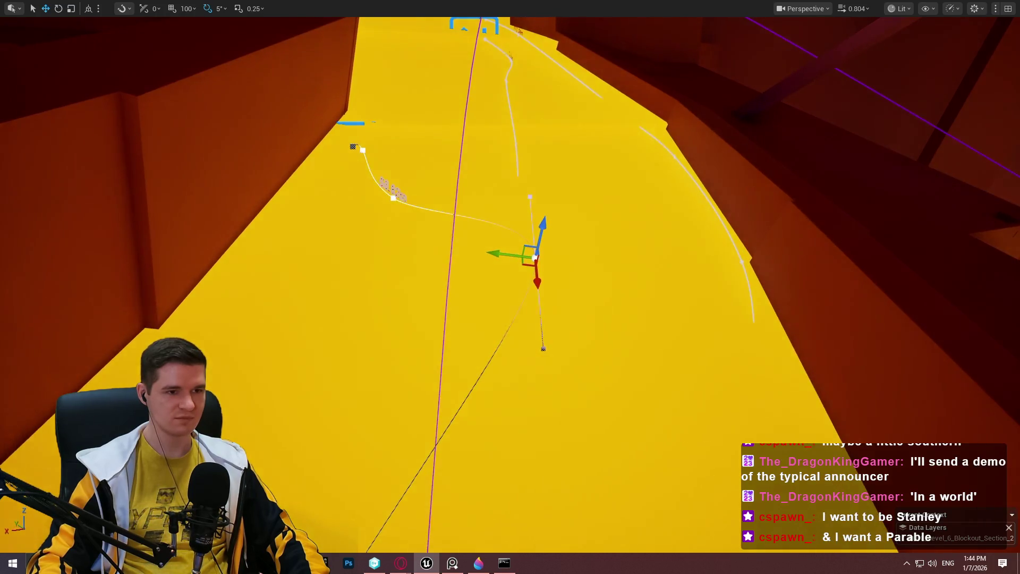
{"action": "left_click", "coordinate": [383, 287]}
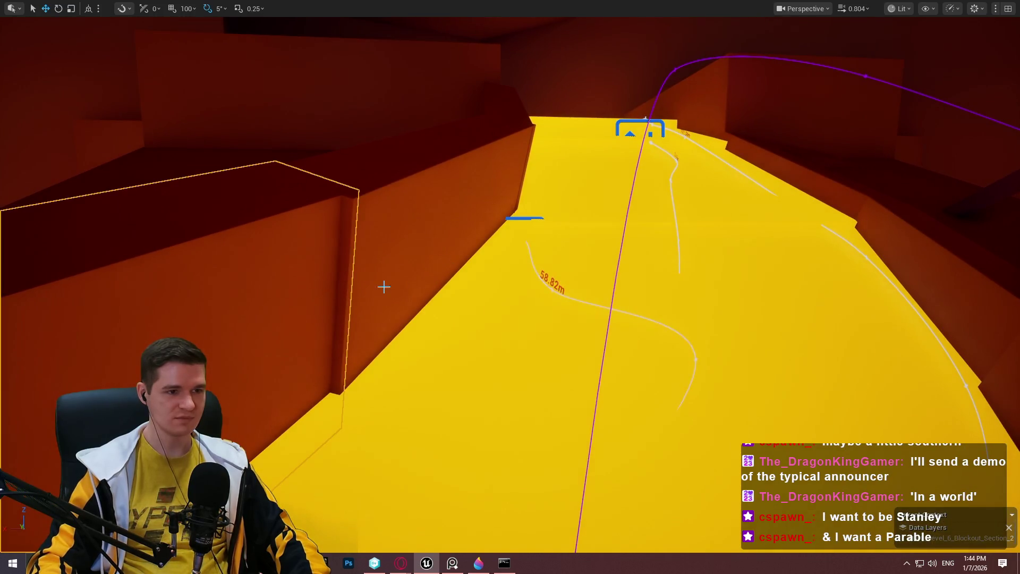
Drop the dark red wall block onto the yellow floor beside the spline and inspect it
{"action": "mouse_move", "coordinate": [438, 238]}
{"action": "left_mouse_down"}
{"action": "mouse_move", "coordinate": [496, 330]}
{"action": "mouse_move", "coordinate": [535, 346]}
{"action": "mouse_move", "coordinate": [530, 353]}
{"action": "mouse_move", "coordinate": [519, 339]}
{"action": "mouse_move", "coordinate": [585, 365]}
{"action": "mouse_move", "coordinate": [551, 335]}
{"action": "mouse_move", "coordinate": [596, 340]}
{"action": "mouse_move", "coordinate": [616, 330]}
{"action": "left_mouse_up"}
{"action": "left_click_drag", "start_coordinate": [767, 372], "coordinate": [767, 372]}
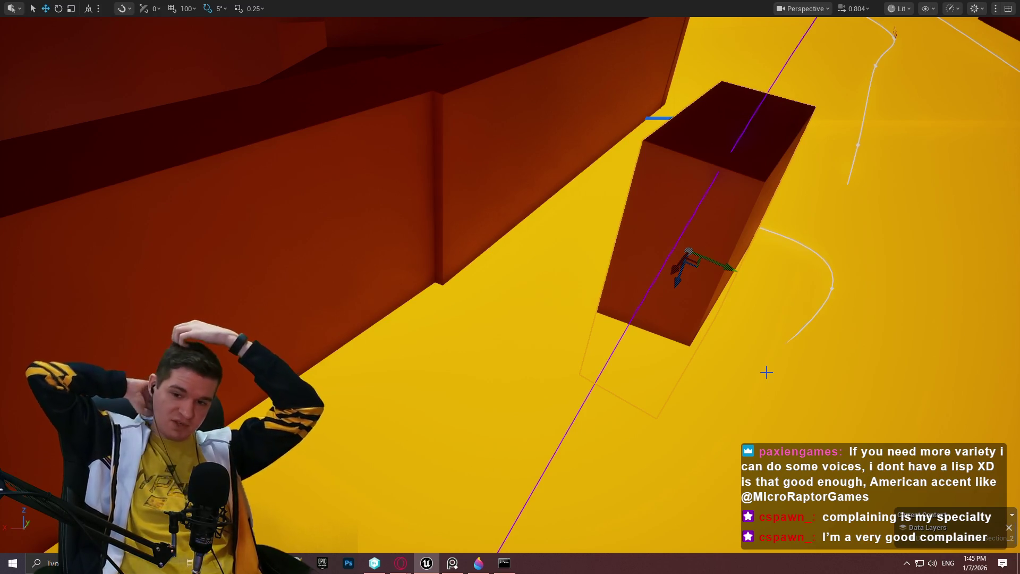
{"action": "mouse_move", "coordinate": [731, 274]}
{"action": "left_mouse_down"}
{"action": "mouse_move", "coordinate": [744, 250]}
{"action": "mouse_move", "coordinate": [723, 298]}
{"action": "mouse_move", "coordinate": [658, 300]}
{"action": "mouse_move", "coordinate": [649, 247]}
{"action": "mouse_move", "coordinate": [701, 294]}
{"action": "mouse_move", "coordinate": [691, 296]}
{"action": "left_mouse_up"}
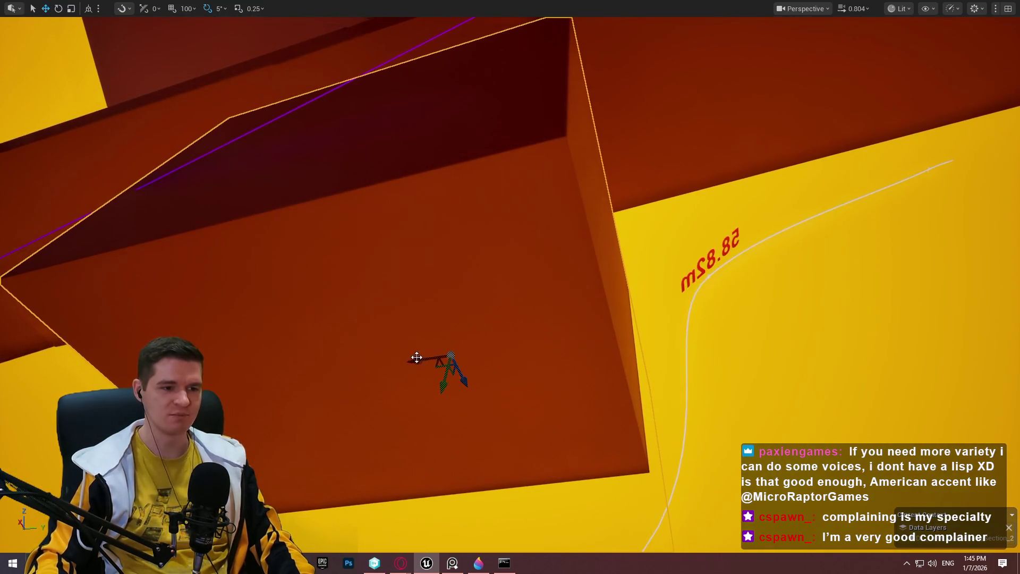
{"action": "mouse_move", "coordinate": [416, 355]}
{"action": "left_mouse_down"}
{"action": "mouse_move", "coordinate": [382, 358]}
{"action": "mouse_move", "coordinate": [361, 319]}
{"action": "mouse_move", "coordinate": [727, 337]}
{"action": "mouse_move", "coordinate": [712, 319]}
{"action": "mouse_move", "coordinate": [613, 342]}
{"action": "left_mouse_up"}
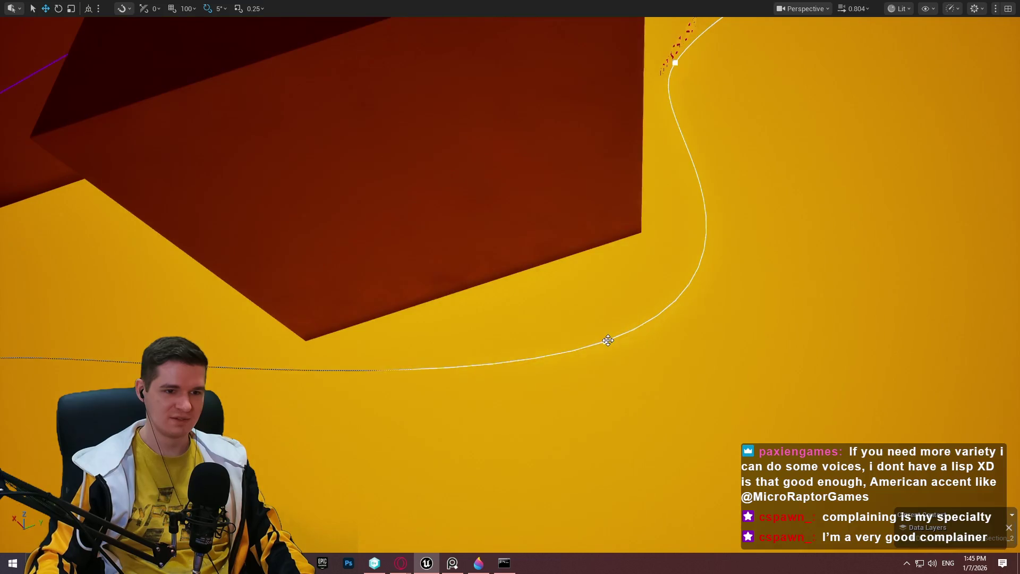
Move two spline points beside the new block so the path bends past it
{"action": "left_click", "coordinate": [608, 340]}
{"action": "mouse_move", "coordinate": [776, 350]}
{"action": "left_mouse_down"}
{"action": "mouse_move", "coordinate": [701, 298]}
{"action": "mouse_move", "coordinate": [689, 359]}
{"action": "left_mouse_up"}
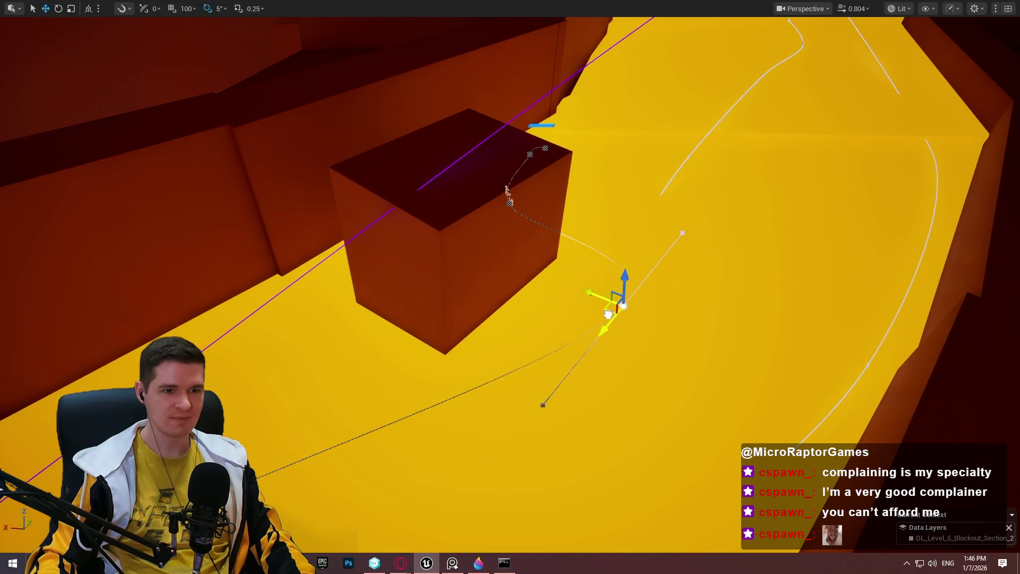
{"action": "mouse_move", "coordinate": [629, 279]}
{"action": "left_mouse_down"}
{"action": "mouse_move", "coordinate": [457, 382]}
{"action": "mouse_move", "coordinate": [434, 295]}
{"action": "mouse_move", "coordinate": [372, 305]}
{"action": "mouse_move", "coordinate": [516, 315]}
{"action": "mouse_move", "coordinate": [558, 479]}
{"action": "mouse_move", "coordinate": [538, 371]}
{"action": "mouse_move", "coordinate": [726, 286]}
{"action": "mouse_move", "coordinate": [538, 97]}
{"action": "left_mouse_up"}
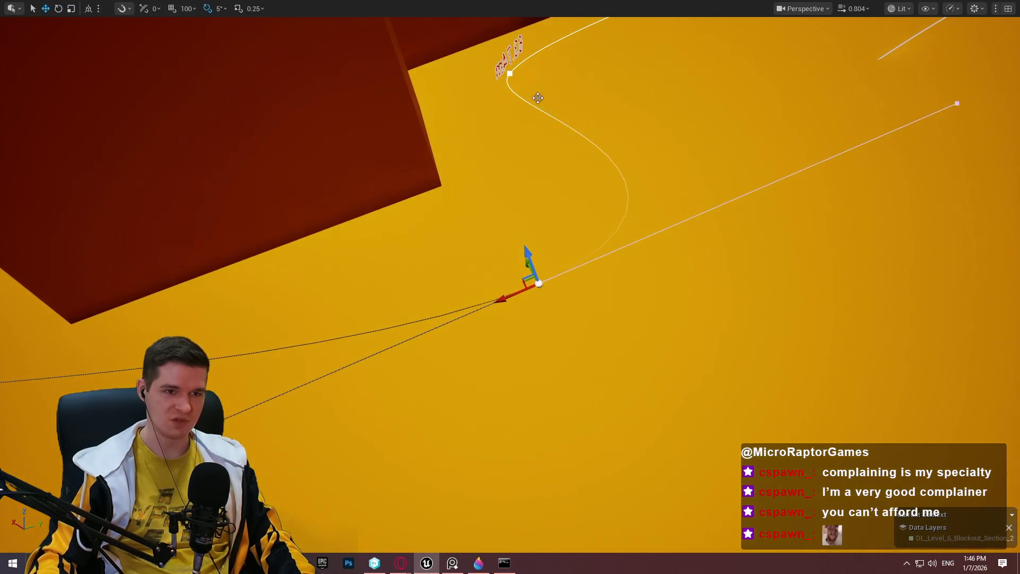
{"action": "mouse_move", "coordinate": [641, 218]}
{"action": "left_mouse_down"}
{"action": "mouse_move", "coordinate": [601, 206]}
{"action": "mouse_move", "coordinate": [362, 282]}
{"action": "left_mouse_up"}
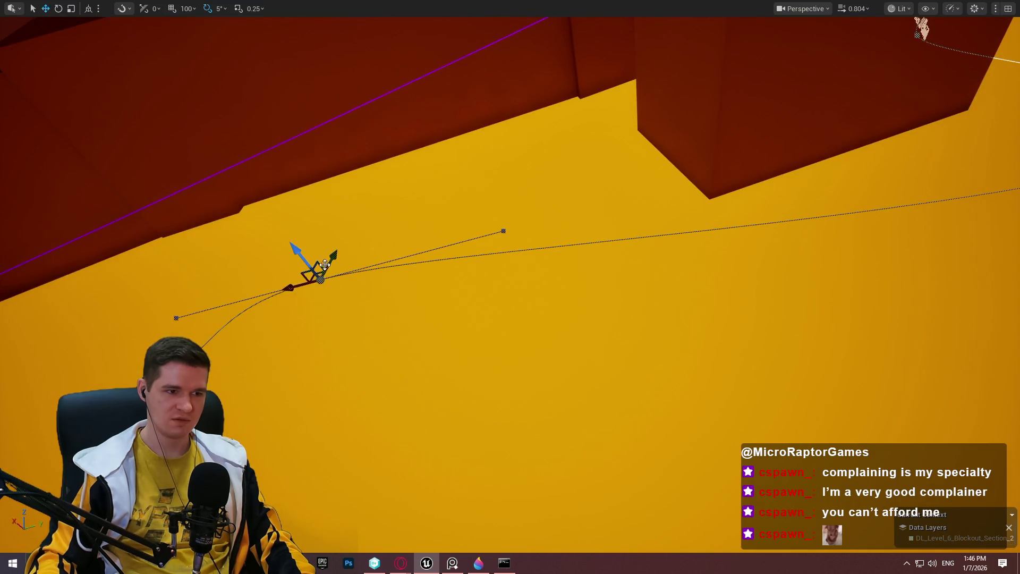
{"action": "mouse_move", "coordinate": [320, 275]}
{"action": "left_mouse_down"}
{"action": "mouse_move", "coordinate": [499, 364]}
{"action": "mouse_move", "coordinate": [556, 349]}
{"action": "mouse_move", "coordinate": [577, 329]}
{"action": "left_mouse_up"}
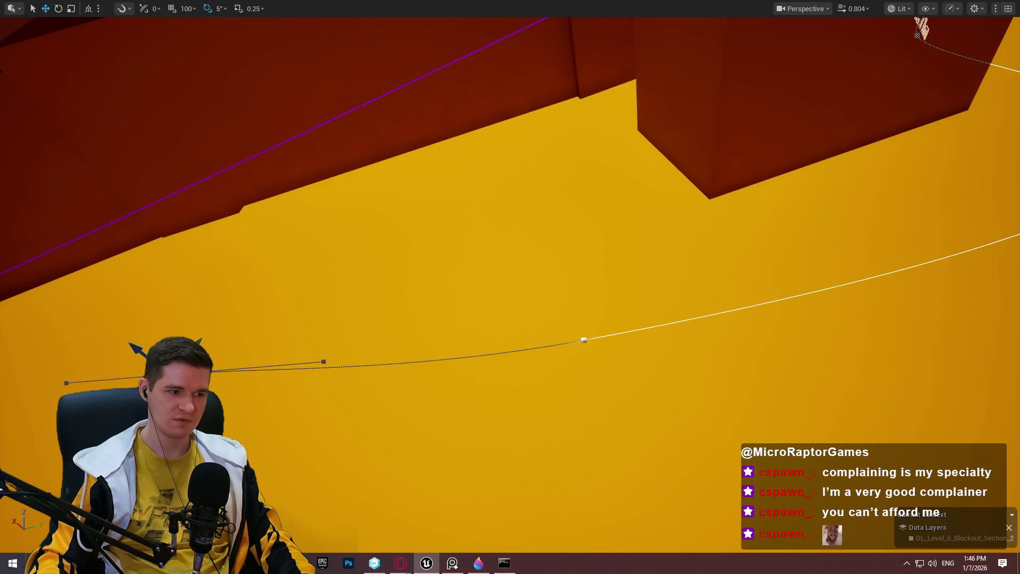
{"action": "mouse_move", "coordinate": [171, 368]}
{"action": "left_mouse_down"}
{"action": "mouse_move", "coordinate": [269, 278]}
{"action": "mouse_move", "coordinate": [206, 268]}
{"action": "mouse_move", "coordinate": [78, 275]}
{"action": "left_mouse_up"}
{"action": "left_click_drag", "start_coordinate": [755, 236], "coordinate": [755, 236]}
Move and rotate the small block down into a low diagonal slab
{"action": "left_click", "coordinate": [763, 139]}
{"action": "left_click_drag", "start_coordinate": [801, 134], "coordinate": [355, 269]}
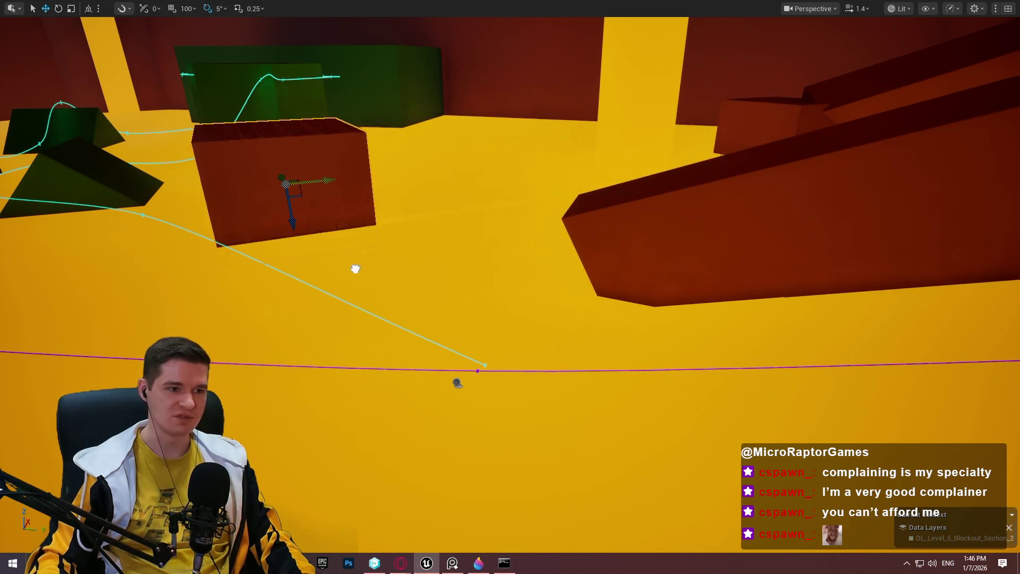
{"action": "mouse_move", "coordinate": [285, 176]}
{"action": "left_mouse_down"}
{"action": "mouse_move", "coordinate": [355, 364]}
{"action": "mouse_move", "coordinate": [396, 403]}
{"action": "mouse_move", "coordinate": [388, 335]}
{"action": "left_mouse_up"}
{"action": "key", "text": "w"}
{"action": "mouse_move", "coordinate": [391, 371]}
{"action": "left_mouse_down"}
{"action": "mouse_move", "coordinate": [399, 513]}
{"action": "mouse_move", "coordinate": [475, 467]}
{"action": "mouse_move", "coordinate": [478, 486]}
{"action": "mouse_move", "coordinate": [433, 489]}
{"action": "mouse_move", "coordinate": [415, 433]}
{"action": "mouse_move", "coordinate": [444, 493]}
{"action": "left_mouse_up"}
{"action": "key", "text": "e"}
{"action": "key", "text": "w"}
{"action": "key", "text": "e"}
{"action": "key", "text": "w"}
{"action": "mouse_move", "coordinate": [421, 447]}
{"action": "left_mouse_down"}
{"action": "mouse_move", "coordinate": [433, 420]}
{"action": "mouse_move", "coordinate": [422, 419]}
{"action": "left_mouse_up"}
Drag the white spline's control points across the floor, shortening the spline to 56.97 m
{"action": "mouse_move", "coordinate": [582, 432]}
{"action": "left_mouse_down"}
{"action": "mouse_move", "coordinate": [563, 451]}
{"action": "mouse_move", "coordinate": [596, 405]}
{"action": "mouse_move", "coordinate": [579, 308]}
{"action": "left_mouse_up"}
{"action": "left_click_drag", "start_coordinate": [579, 148], "coordinate": [579, 147]}
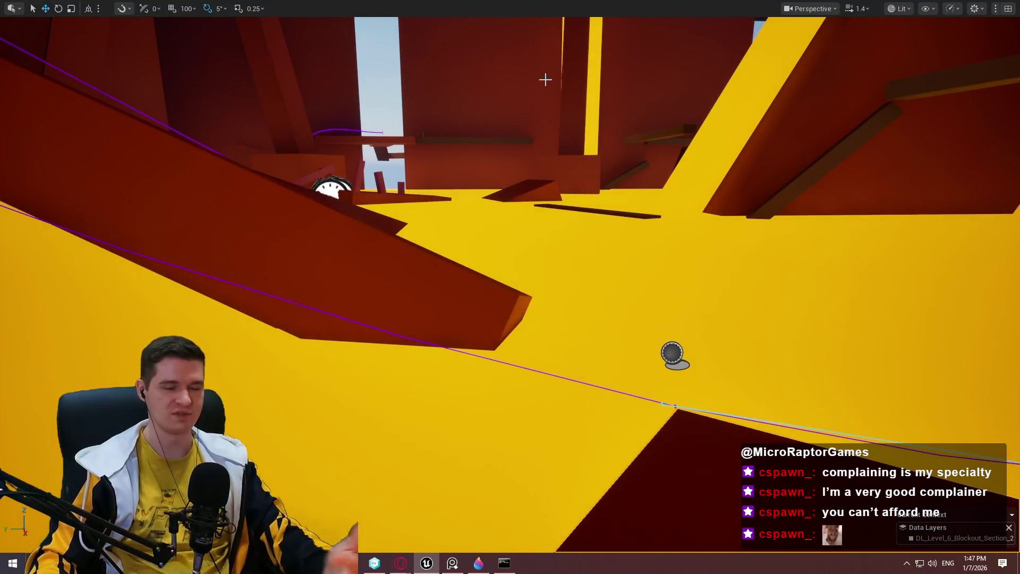
{"action": "left_click_drag", "start_coordinate": [510, 182], "coordinate": [510, 170]}
{"action": "scroll", "coordinate": [510, 170], "scroll_direction": "up", "scroll_amount": 3}
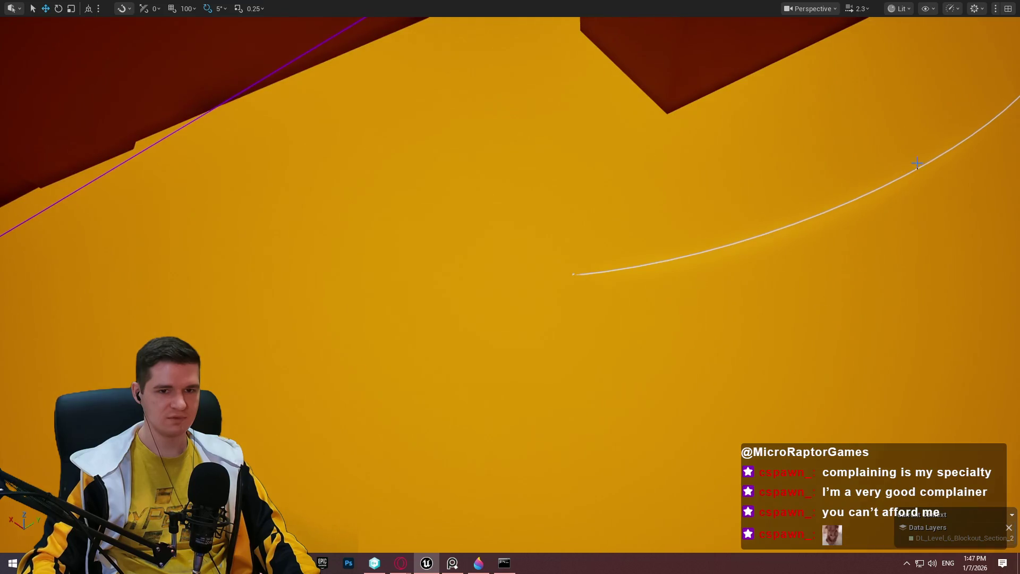
{"action": "left_click", "coordinate": [924, 162]}
{"action": "left_click", "coordinate": [930, 162]}
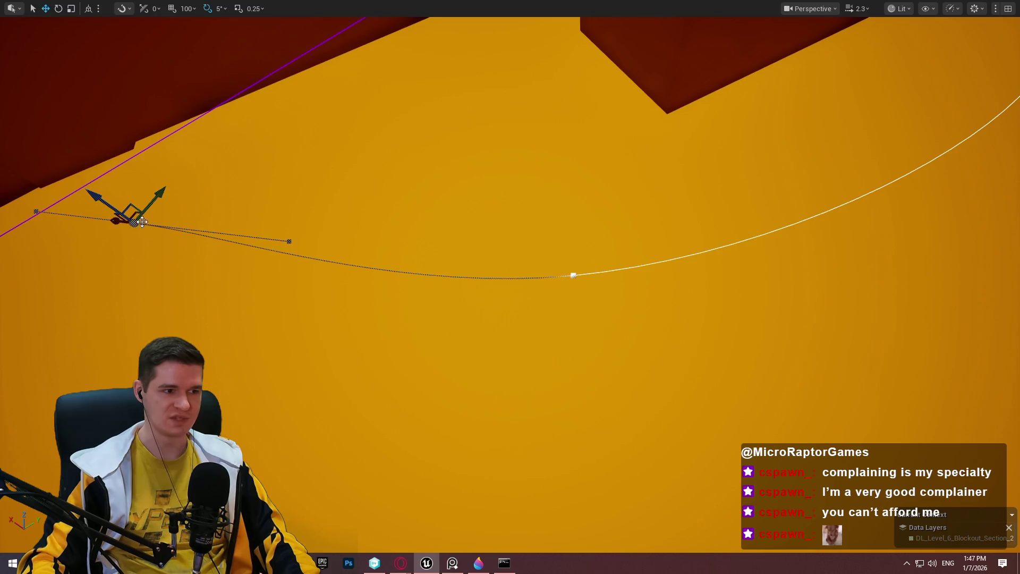
{"action": "mouse_move", "coordinate": [132, 218]}
{"action": "left_mouse_down"}
{"action": "mouse_move", "coordinate": [289, 257]}
{"action": "mouse_move", "coordinate": [250, 257]}
{"action": "mouse_move", "coordinate": [213, 229]}
{"action": "mouse_move", "coordinate": [38, 37]}
{"action": "left_mouse_up"}
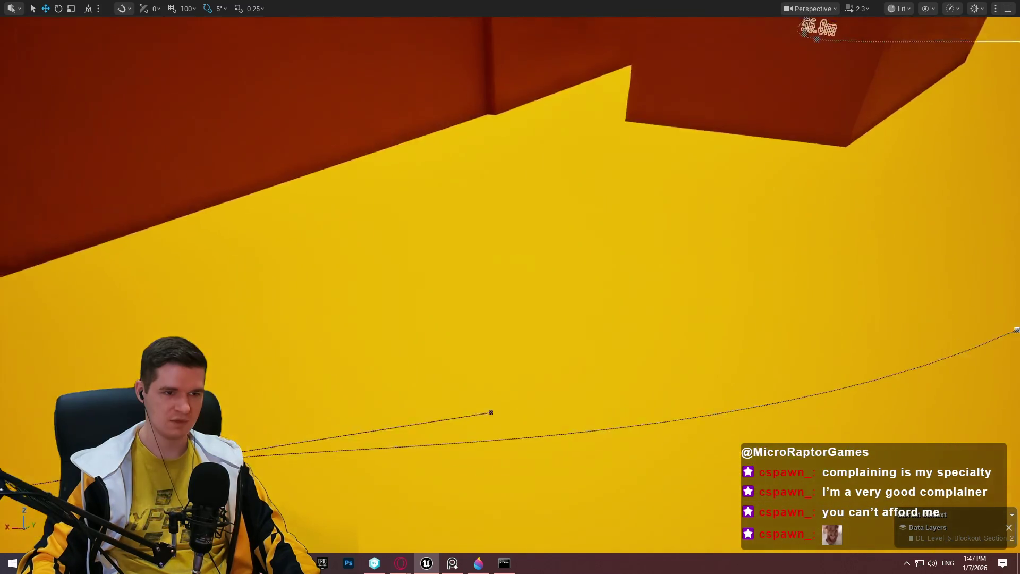
{"action": "mouse_move", "coordinate": [429, 351]}
{"action": "left_mouse_down"}
{"action": "mouse_move", "coordinate": [394, 276]}
{"action": "mouse_move", "coordinate": [391, 310]}
{"action": "mouse_move", "coordinate": [385, 300]}
{"action": "left_mouse_up"}
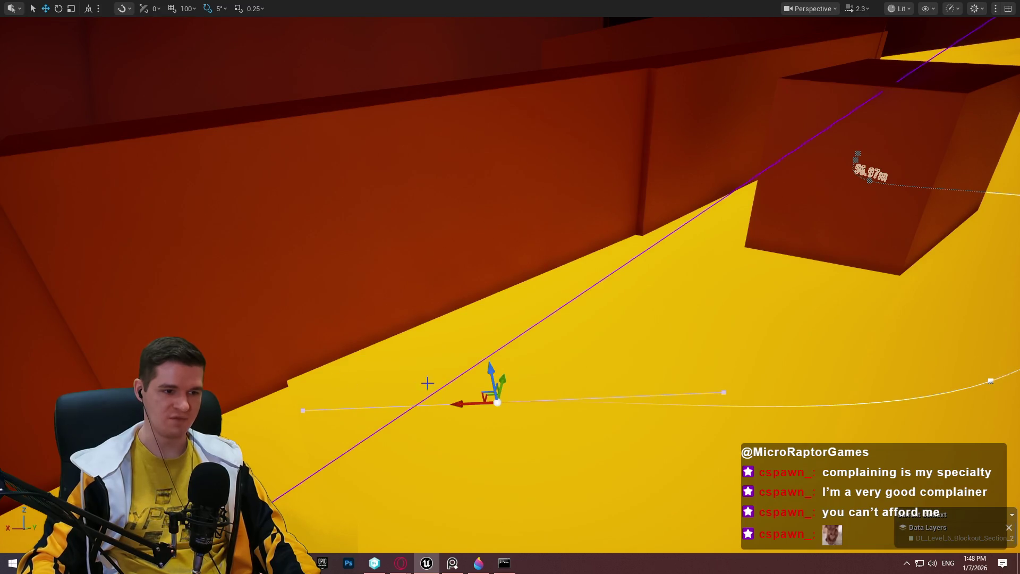
Shift the orange wall, shorten it and rotate it -30 degrees
{"action": "left_click", "coordinate": [402, 273]}
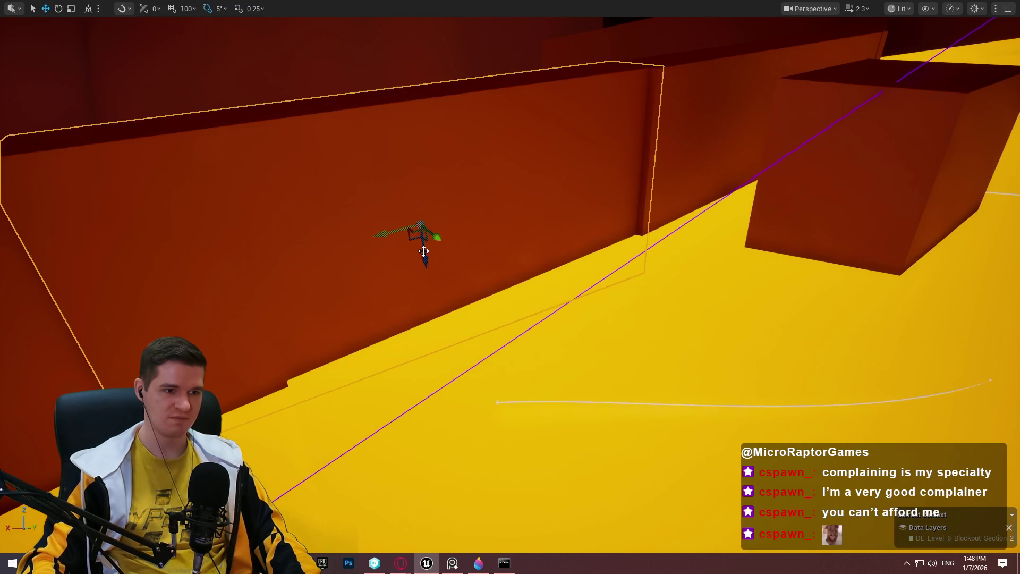
{"action": "mouse_move", "coordinate": [439, 235]}
{"action": "left_mouse_down"}
{"action": "mouse_move", "coordinate": [510, 274]}
{"action": "mouse_move", "coordinate": [462, 272]}
{"action": "mouse_move", "coordinate": [475, 279]}
{"action": "mouse_move", "coordinate": [479, 437]}
{"action": "mouse_move", "coordinate": [473, 414]}
{"action": "left_mouse_up"}
{"action": "key", "text": "r"}
{"action": "key", "text": "e"}
{"action": "mouse_move", "coordinate": [431, 383]}
{"action": "left_mouse_down"}
{"action": "mouse_move", "coordinate": [420, 420]}
{"action": "mouse_move", "coordinate": [409, 403]}
{"action": "left_mouse_up"}
{"action": "key", "text": "w"}
Re-angle the orange wall and raise it slightly beside the platform path
{"action": "scroll", "coordinate": [565, 335], "scroll_direction": "down", "scroll_amount": 3}
{"action": "scroll", "coordinate": [636, 265], "scroll_direction": "down", "scroll_amount": 2}
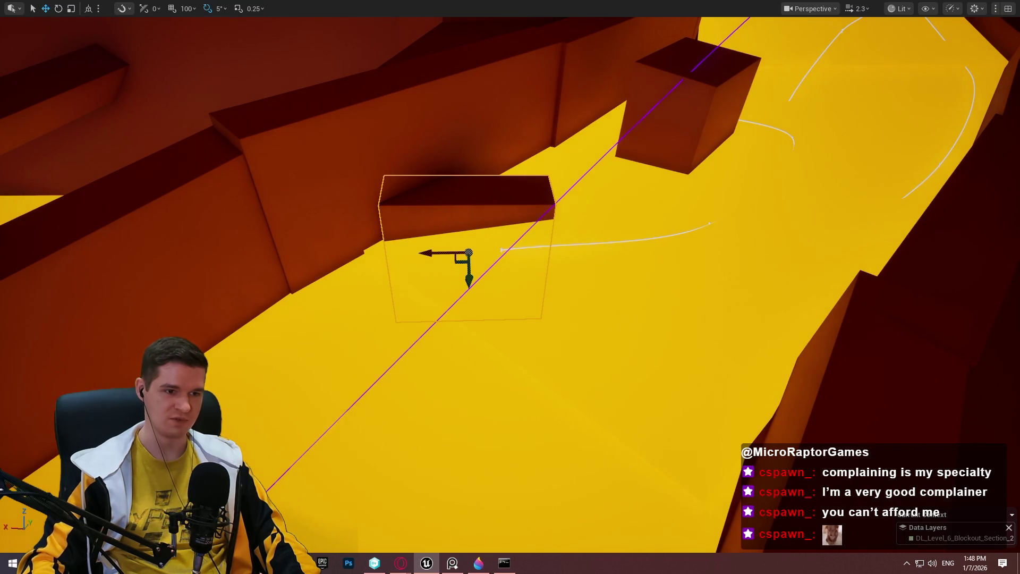
{"action": "scroll", "coordinate": [510, 287], "scroll_direction": "up", "scroll_amount": 3}
{"action": "key", "text": "e"}
{"action": "mouse_move", "coordinate": [547, 343]}
{"action": "left_mouse_down"}
{"action": "mouse_move", "coordinate": [510, 375]}
{"action": "mouse_move", "coordinate": [532, 383]}
{"action": "mouse_move", "coordinate": [544, 415]}
{"action": "mouse_move", "coordinate": [447, 399]}
{"action": "left_mouse_up"}
{"action": "key", "text": "w"}
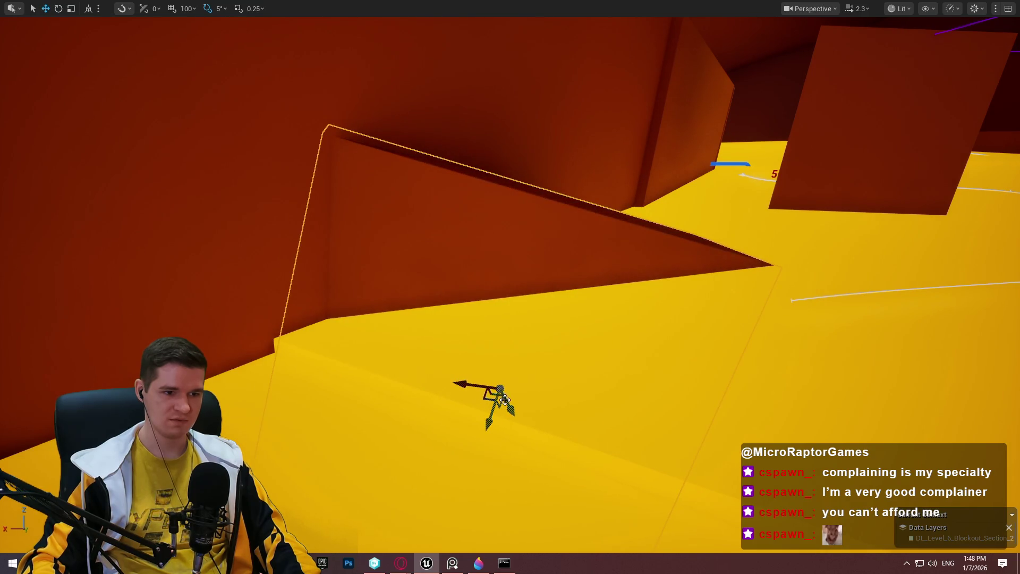
{"action": "mouse_move", "coordinate": [512, 408]}
{"action": "left_mouse_down"}
{"action": "mouse_move", "coordinate": [509, 397]}
{"action": "mouse_move", "coordinate": [608, 303]}
{"action": "mouse_move", "coordinate": [623, 304]}
{"action": "left_mouse_up"}
{"action": "left_click", "coordinate": [456, 318]}
{"action": "left_click", "coordinate": [747, 214]}
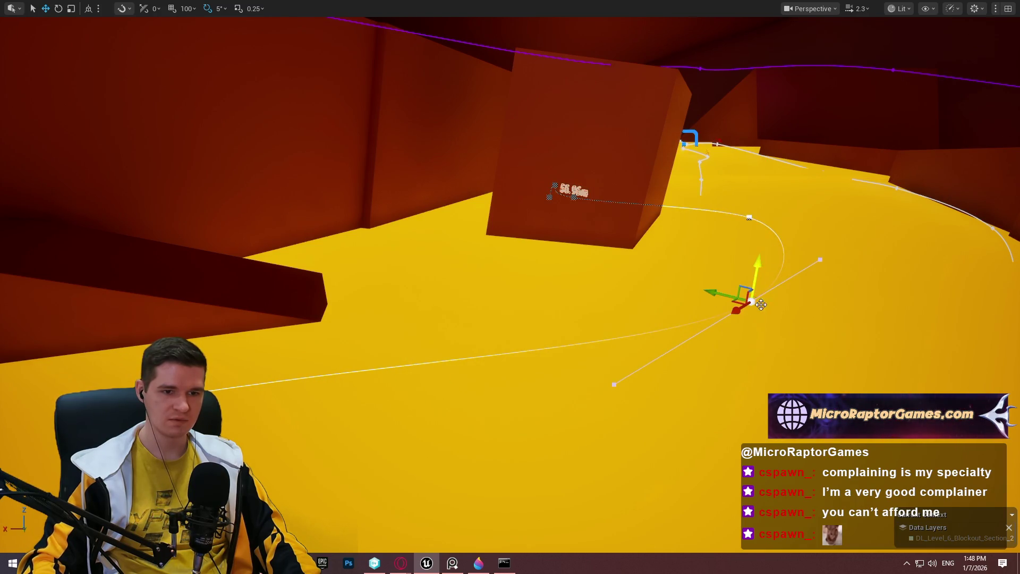
Drag spline points to smooth the platform's curve past the dark block, then exit immersive mode
{"action": "mouse_move", "coordinate": [758, 268]}
{"action": "left_mouse_down"}
{"action": "mouse_move", "coordinate": [757, 305]}
{"action": "mouse_move", "coordinate": [754, 268]}
{"action": "left_mouse_up"}
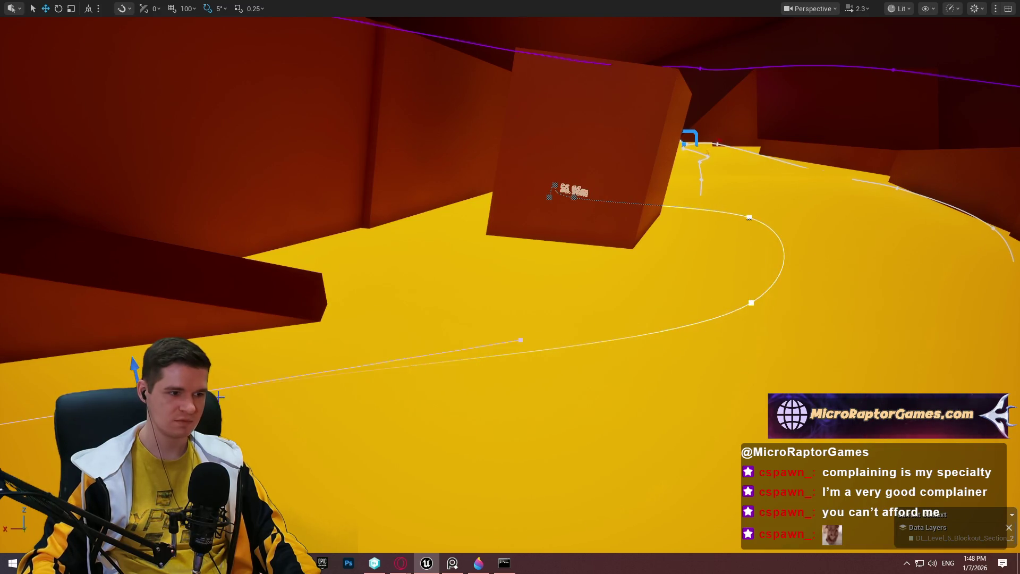
{"action": "left_click_drag", "start_coordinate": [202, 320], "coordinate": [209, 353]}
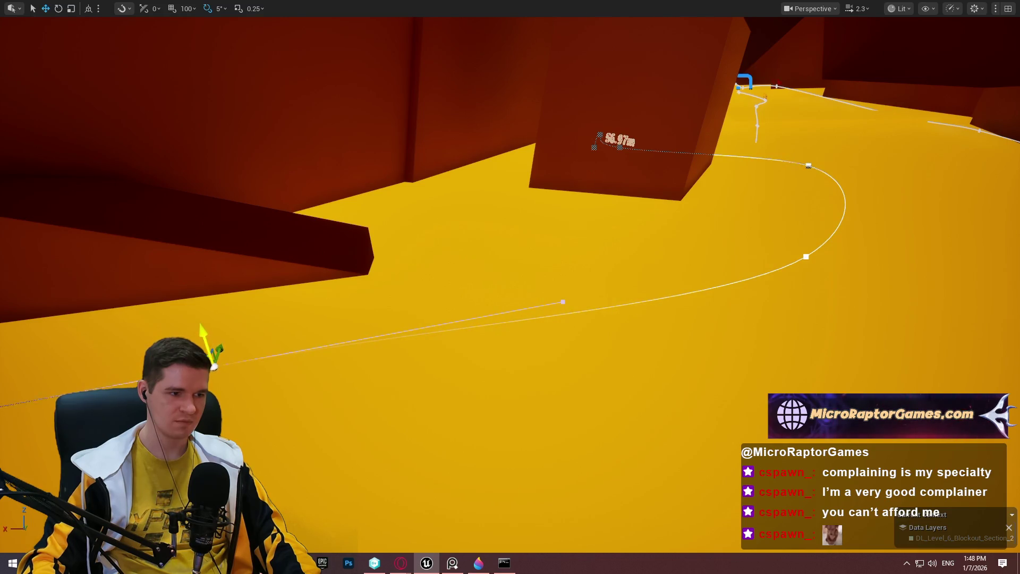
{"action": "left_click_drag", "start_coordinate": [369, 341], "coordinate": [166, 372]}
{"action": "left_click_drag", "start_coordinate": [164, 333], "coordinate": [180, 371]}
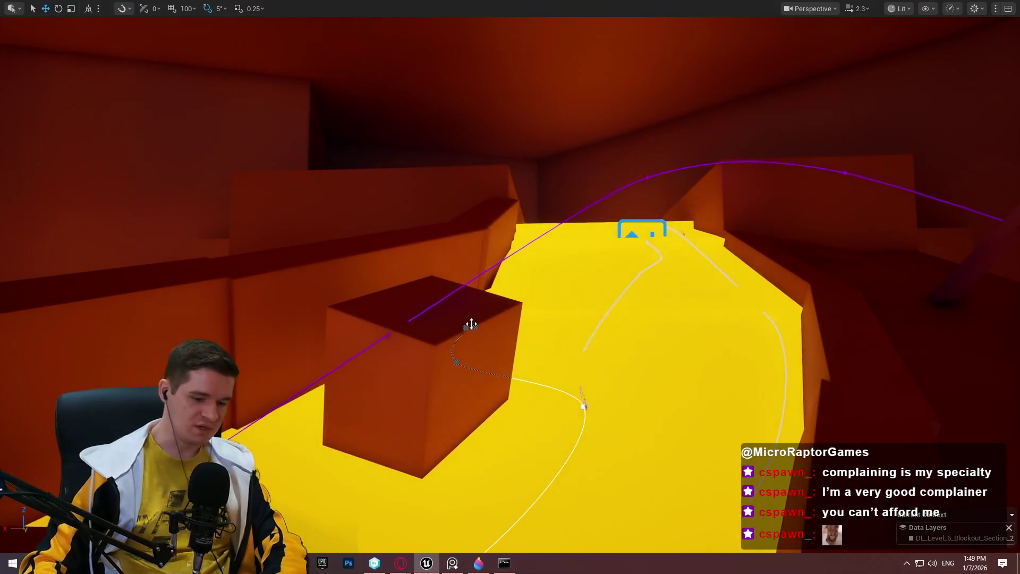
{"action": "key", "text": "F11"}
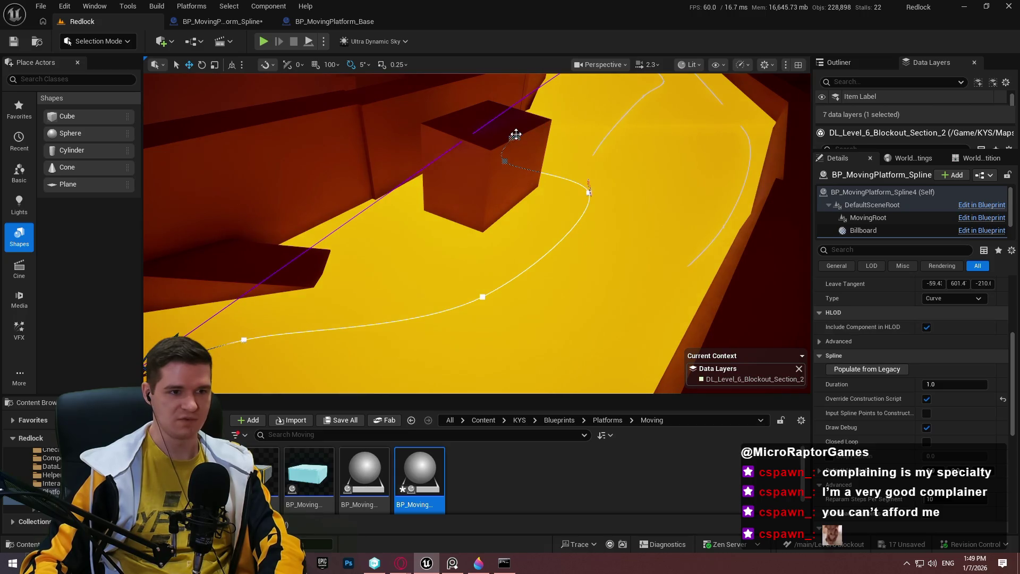
Select the BP_MovingPlatform_Spline4 spline and frame it to show its 3.0 m/s speed in Details
{"action": "left_click", "coordinate": [700, 227]}
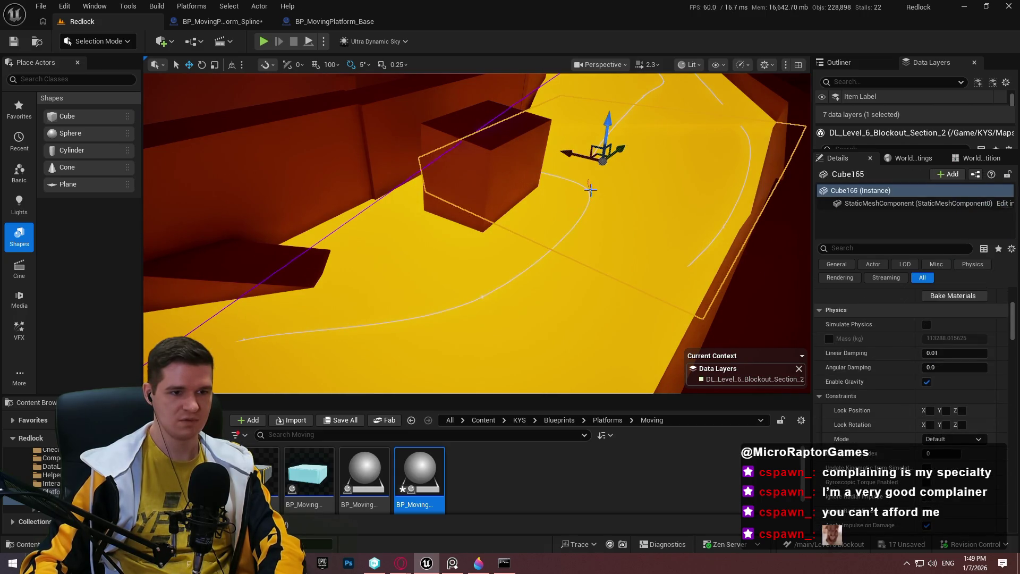
{"action": "scroll", "coordinate": [477, 234], "scroll_direction": "down", "scroll_amount": 2}
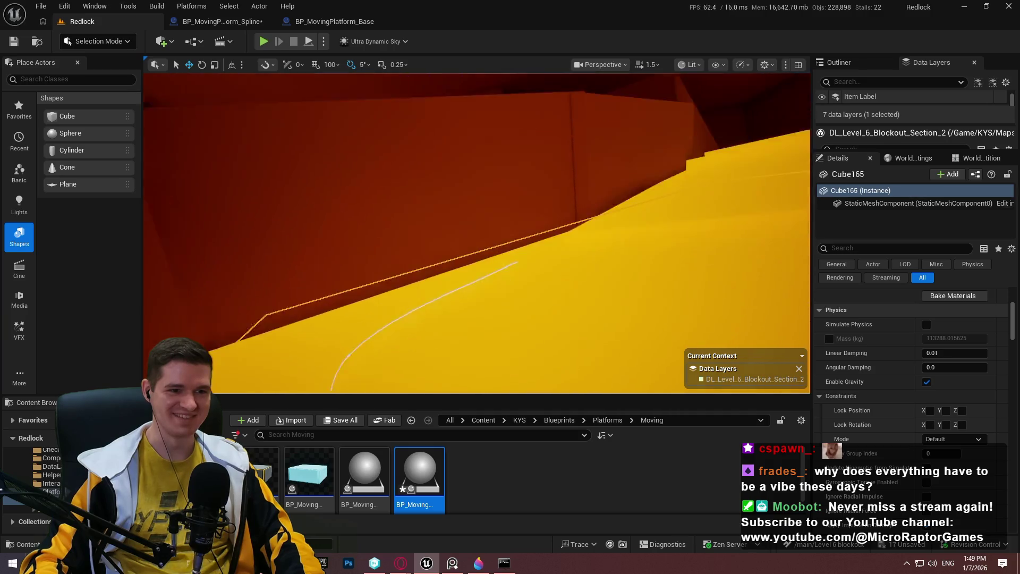
{"action": "left_click_drag", "start_coordinate": [459, 153], "coordinate": [459, 153]}
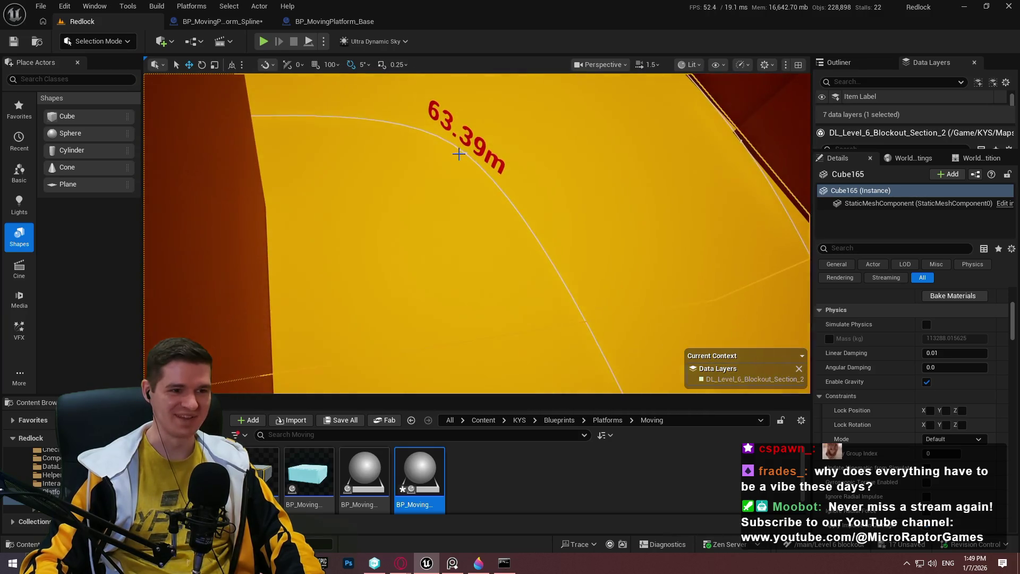
{"action": "left_click", "coordinate": [467, 153]}
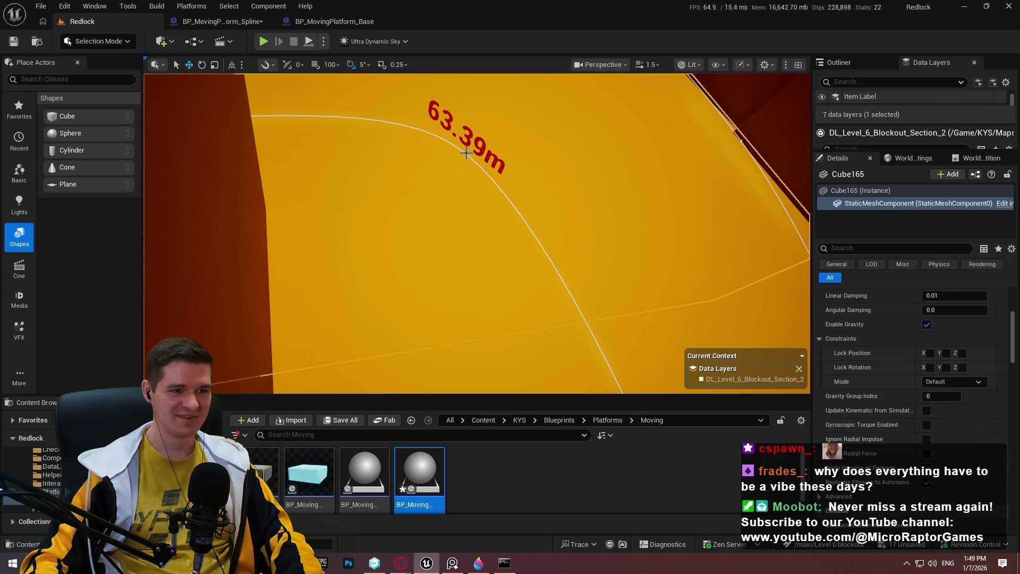
{"action": "key", "text": "f"}
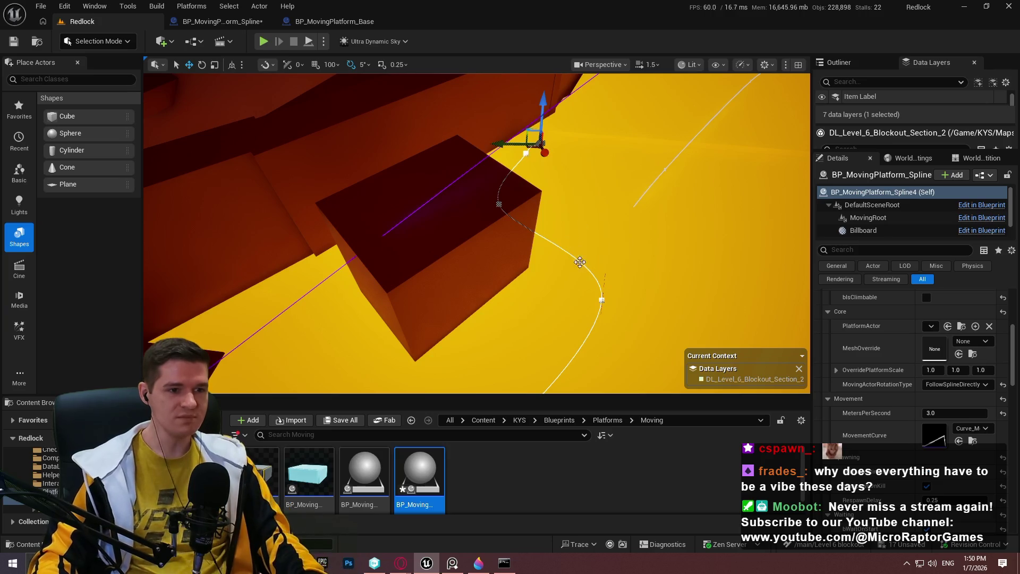
Reselect BP_MovingPlatform_Spline4 and raise its MetersPerSecond speed from 3.0 to 5.0
{"action": "left_click", "coordinate": [603, 297]}
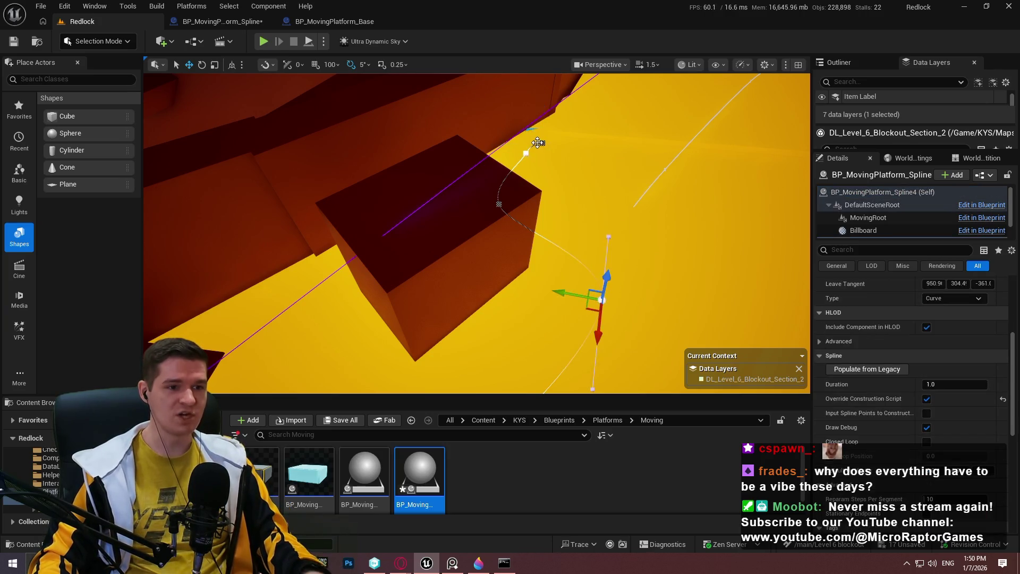
{"action": "left_click", "coordinate": [526, 152]}
{"action": "left_click", "coordinate": [565, 141]}
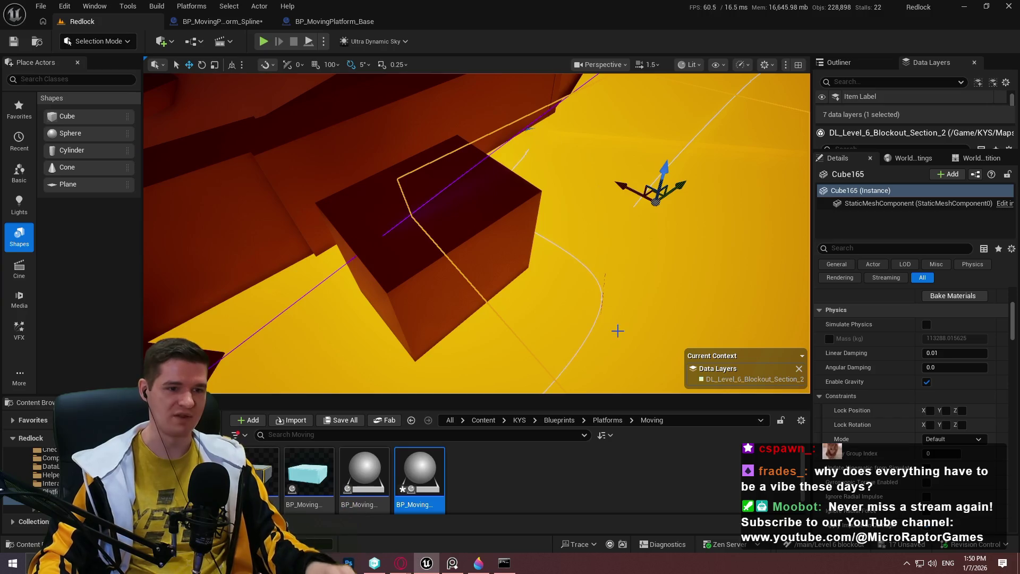
{"action": "left_click", "coordinate": [599, 298]}
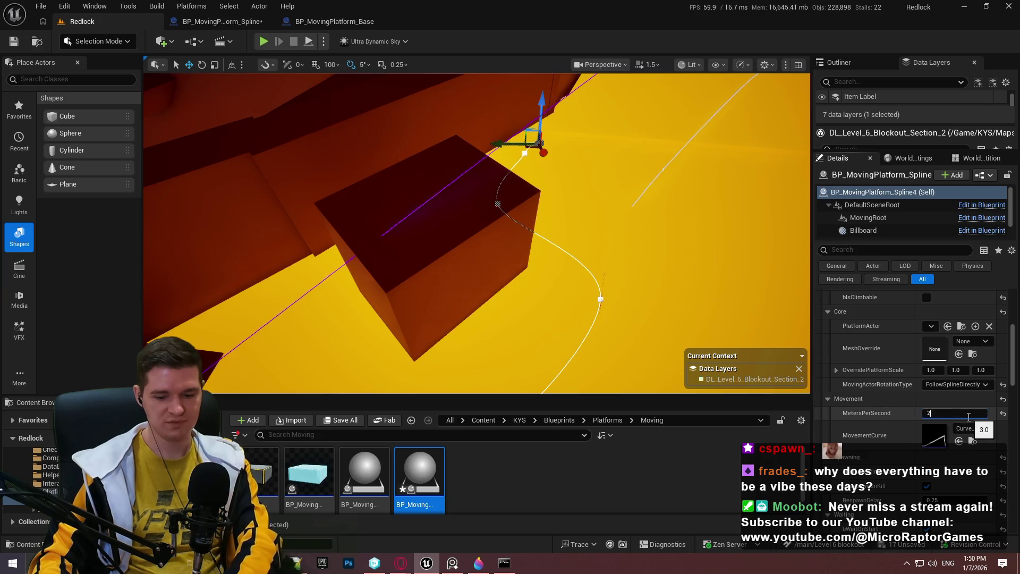
{"action": "type", "text": "2.5"}
{"action": "key", "text": "Return"}
Browse the MovementCurve asset list and close it, leaving the current curve unchanged
{"action": "mouse_move", "coordinate": [549, 282]}
{"action": "left_mouse_down"}
{"action": "mouse_move", "coordinate": [590, 224]}
{"action": "mouse_move", "coordinate": [562, 243]}
{"action": "left_mouse_up"}
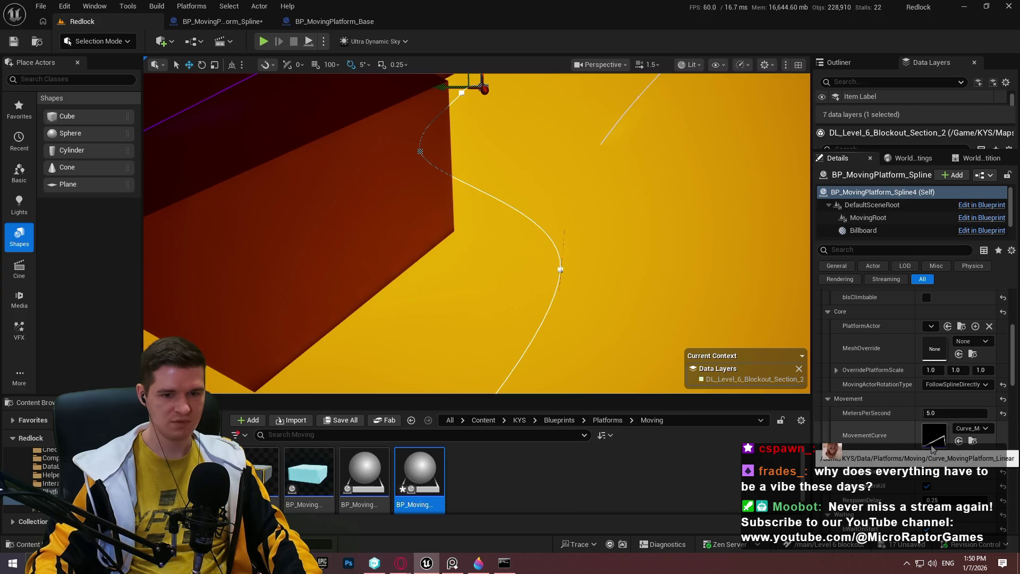
{"action": "left_click", "coordinate": [959, 429]}
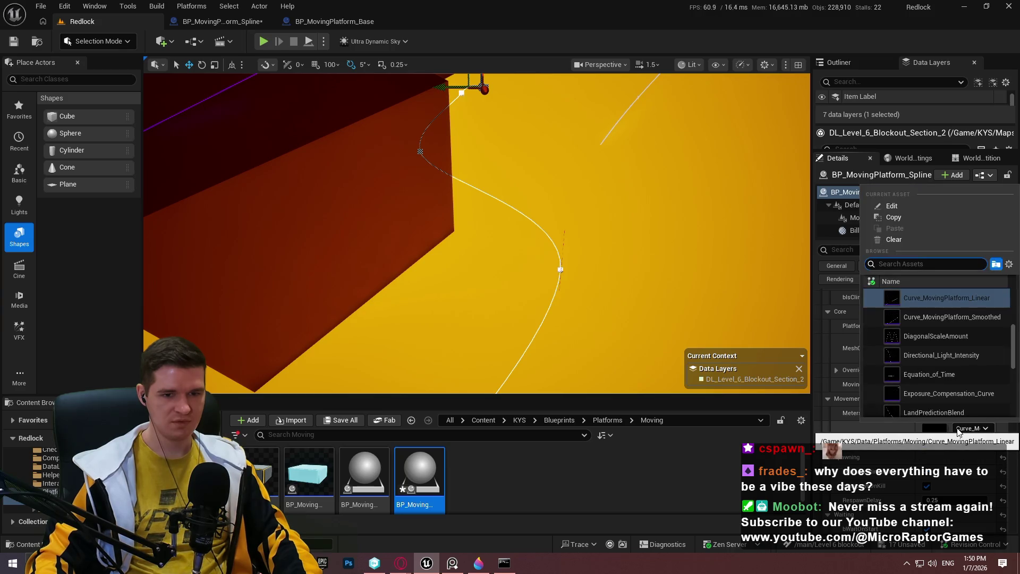
{"action": "scroll", "coordinate": [983, 356], "scroll_direction": "down", "scroll_amount": 10}
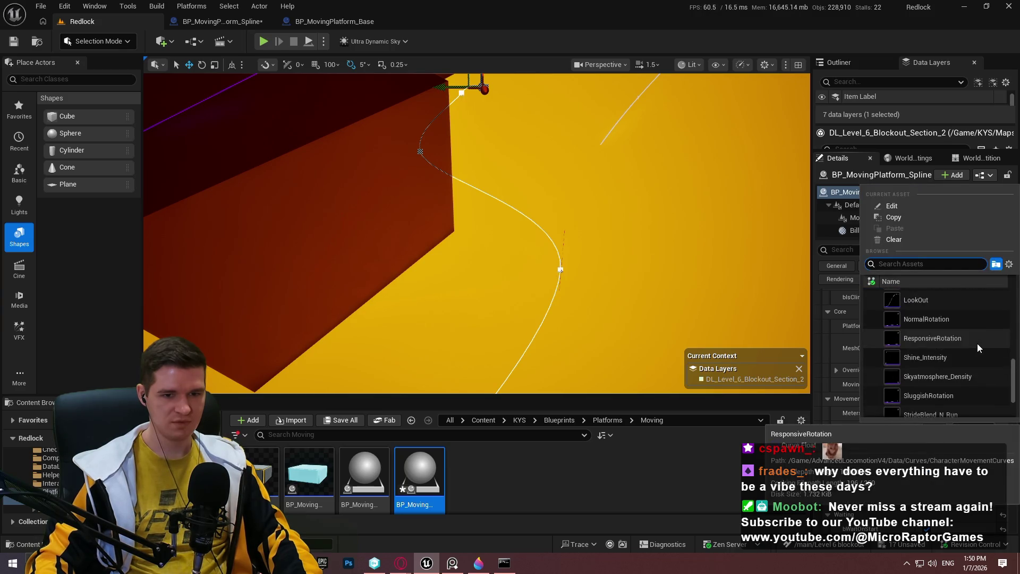
{"action": "scroll", "coordinate": [951, 372], "scroll_direction": "up", "scroll_amount": 5}
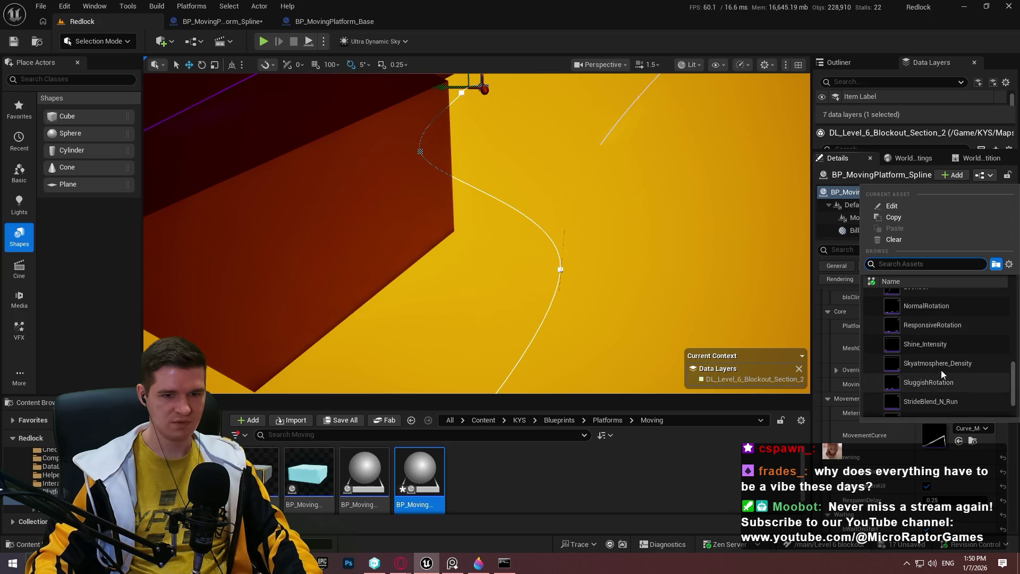
{"action": "scroll", "coordinate": [942, 346], "scroll_direction": "up", "scroll_amount": 3}
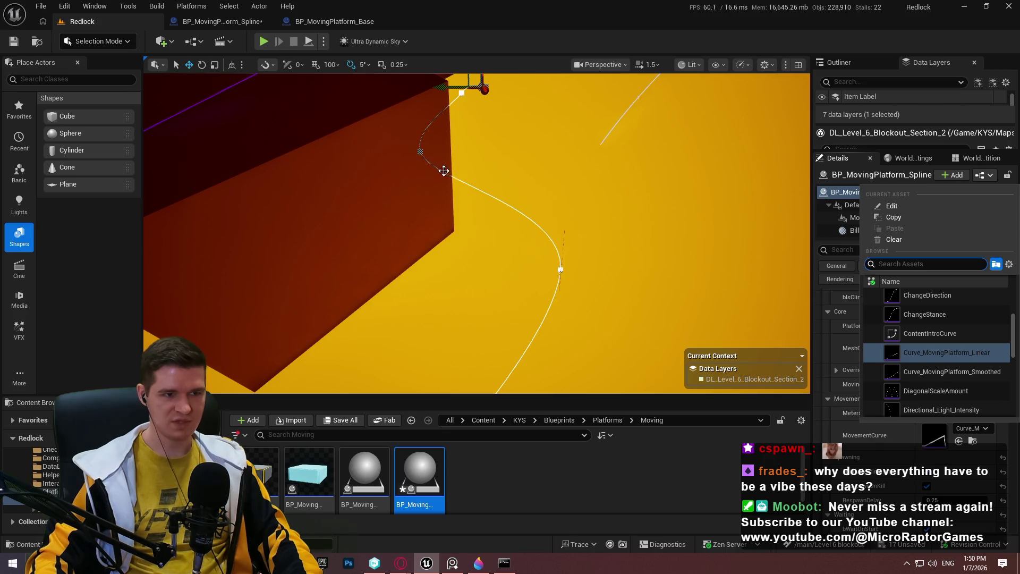
{"action": "left_click", "coordinate": [934, 440]}
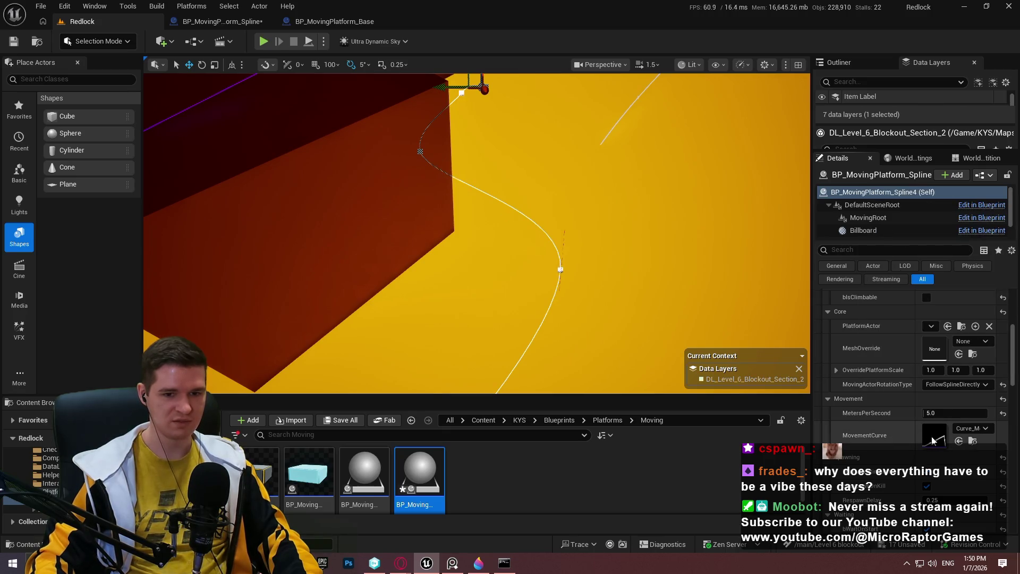
Create a new CustomCurves folder inside the Moving folder
{"action": "left_click", "coordinate": [973, 441]}
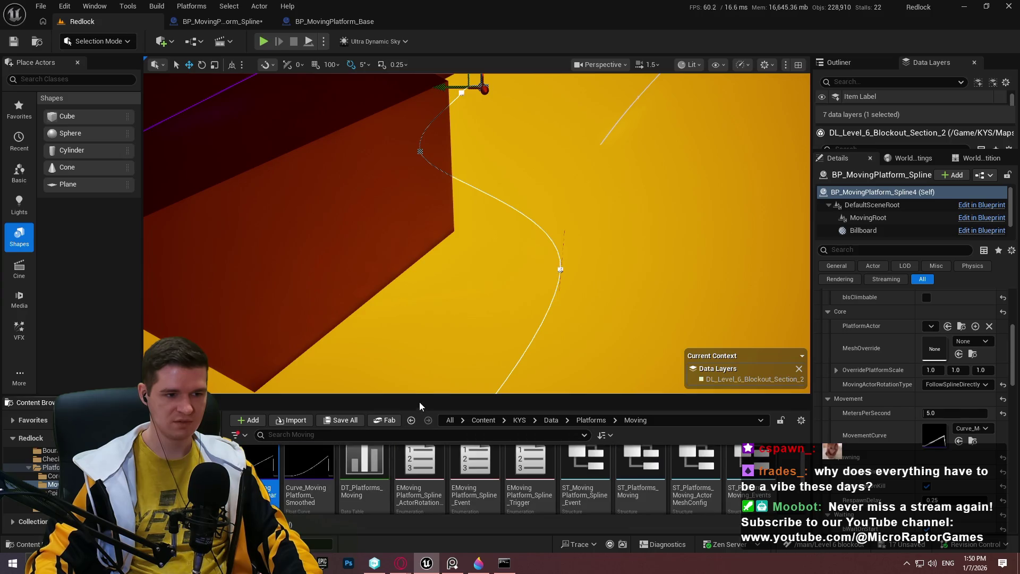
{"action": "mouse_move", "coordinate": [420, 397]}
{"action": "left_mouse_down"}
{"action": "mouse_move", "coordinate": [387, 228]}
{"action": "mouse_move", "coordinate": [369, 264]}
{"action": "left_mouse_up"}
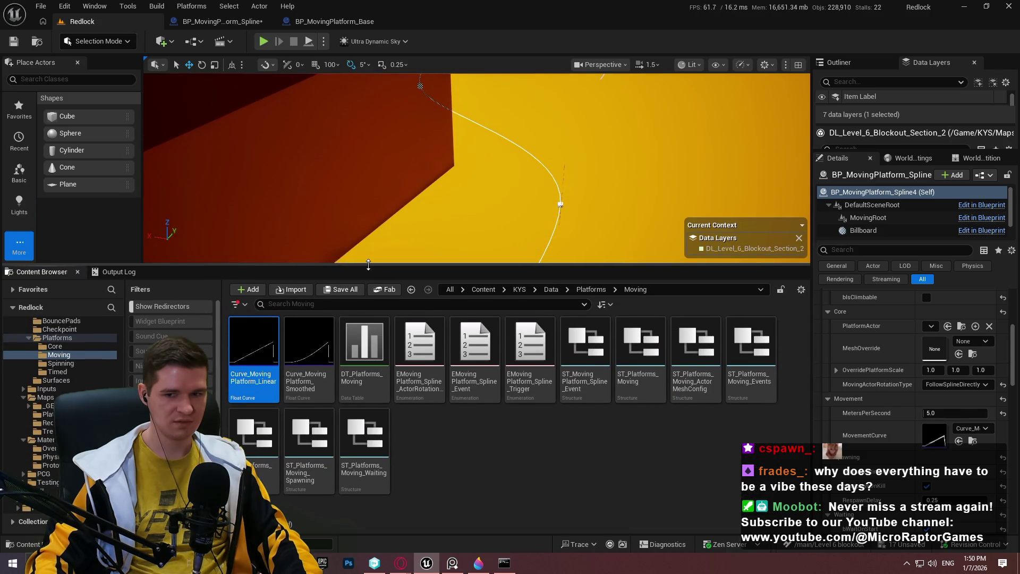
{"action": "left_click", "coordinate": [527, 507]}
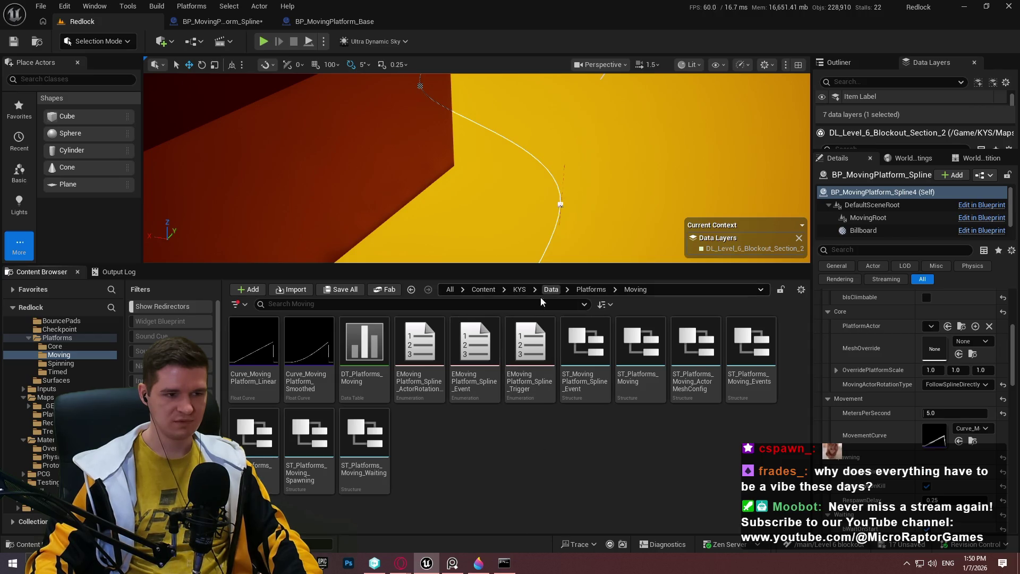
{"action": "right_click", "coordinate": [460, 473]}
{"action": "left_click", "coordinate": [505, 122]}
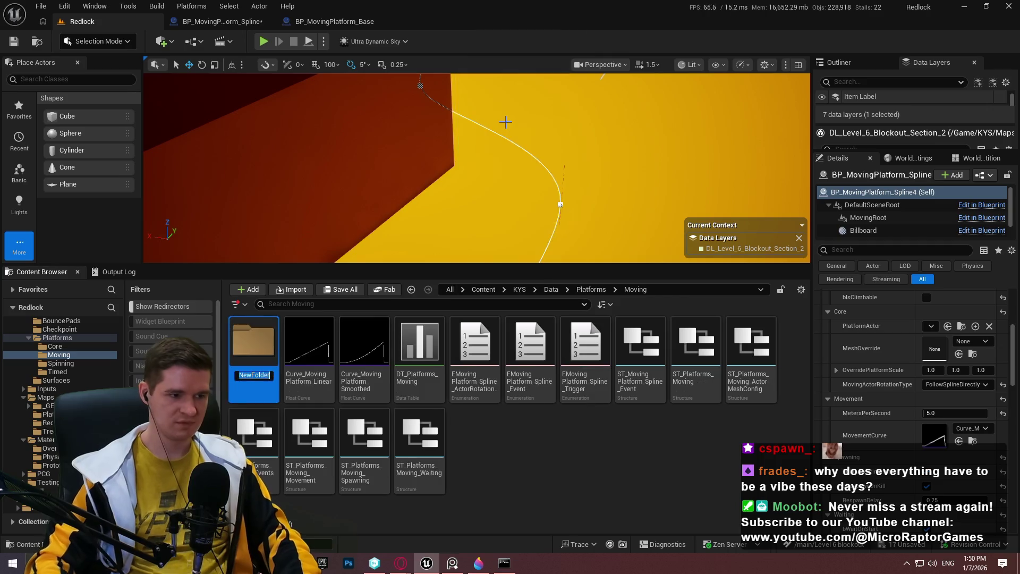
{"action": "type", "text": "CustomCurves"}
{"action": "key", "text": "Return"}
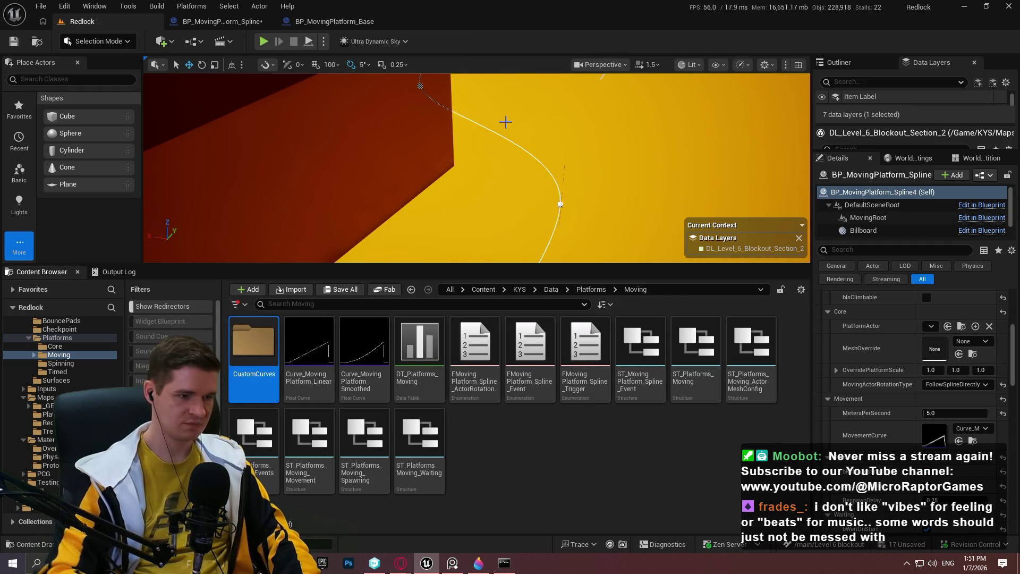
{"action": "left_click", "coordinate": [522, 499]}
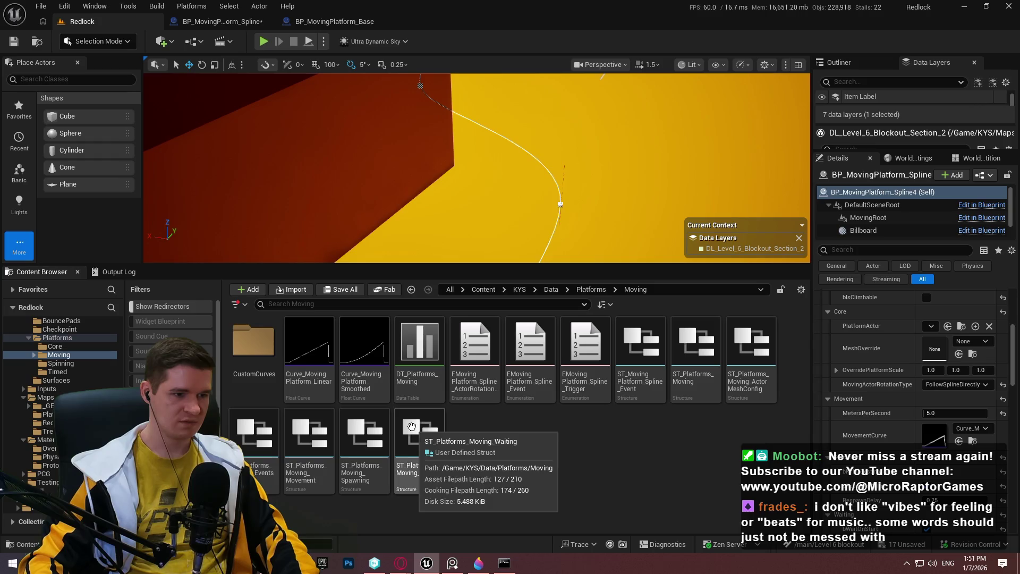
Duplicate Curve_MovingPlatform_Linear, move the copy into CustomCurves, and open Curve_MovingPlatform_Linear1 for editing
{"action": "left_click", "coordinate": [364, 370]}
{"action": "left_click", "coordinate": [309, 382]}
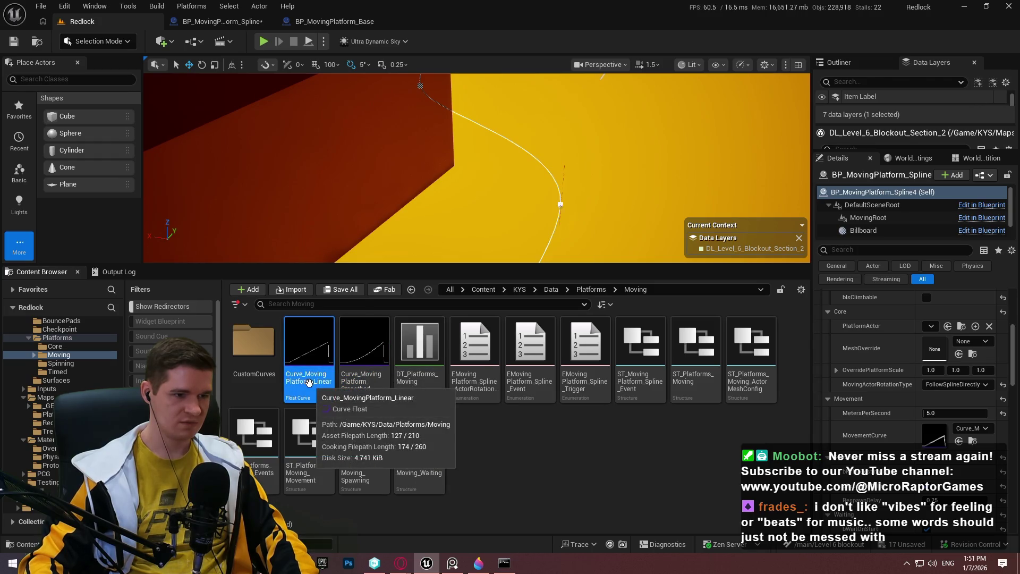
{"action": "key", "text": "ctrl+d"}
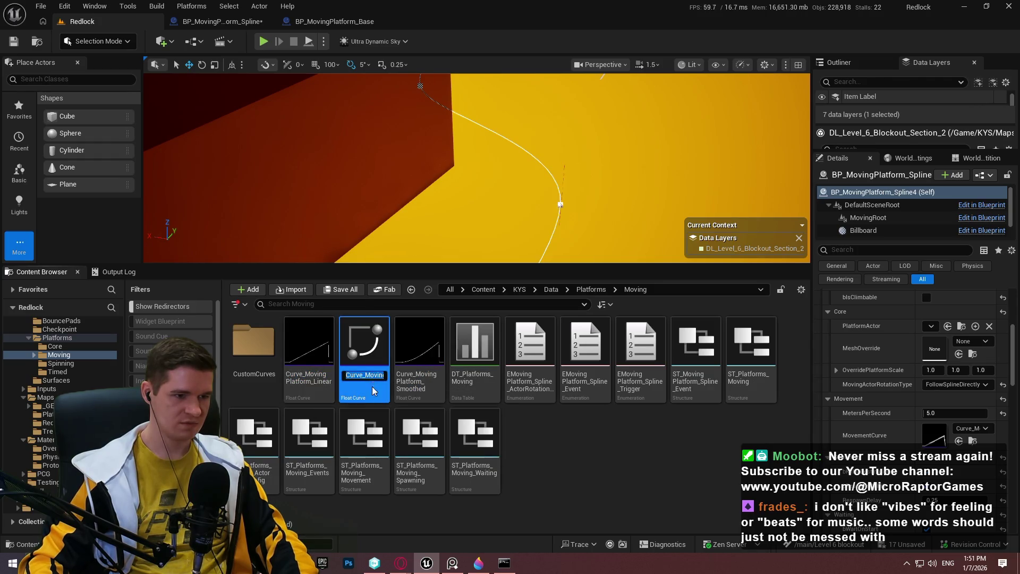
{"action": "mouse_move", "coordinate": [378, 367]}
{"action": "left_mouse_down"}
{"action": "mouse_move", "coordinate": [248, 366]}
{"action": "mouse_move", "coordinate": [251, 378]}
{"action": "left_mouse_up"}
{"action": "left_click", "coordinate": [287, 388]}
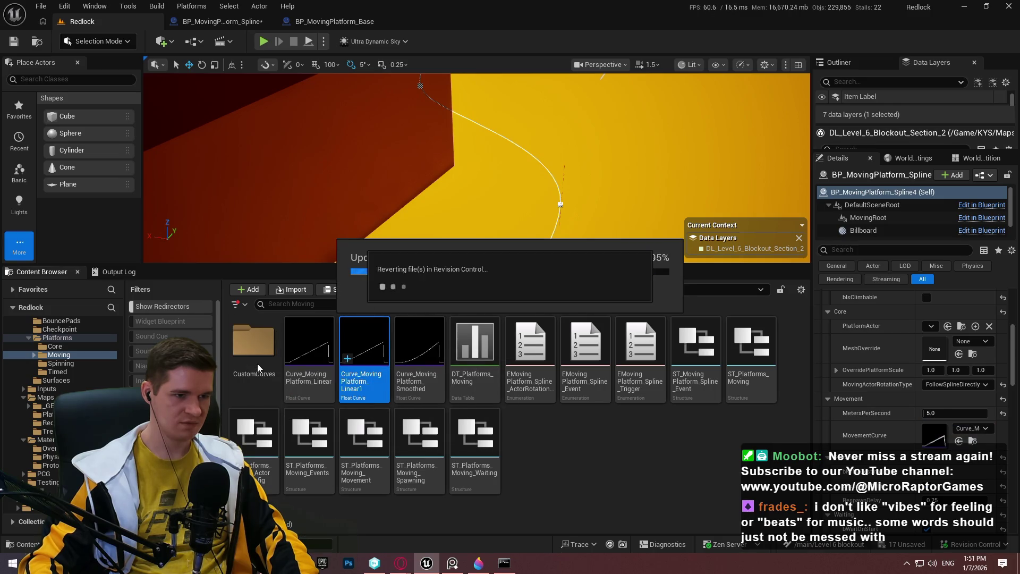
{"action": "left_click", "coordinate": [265, 378]}
{"action": "double_click", "coordinate": [267, 378]}
{"action": "double_click", "coordinate": [265, 375]}
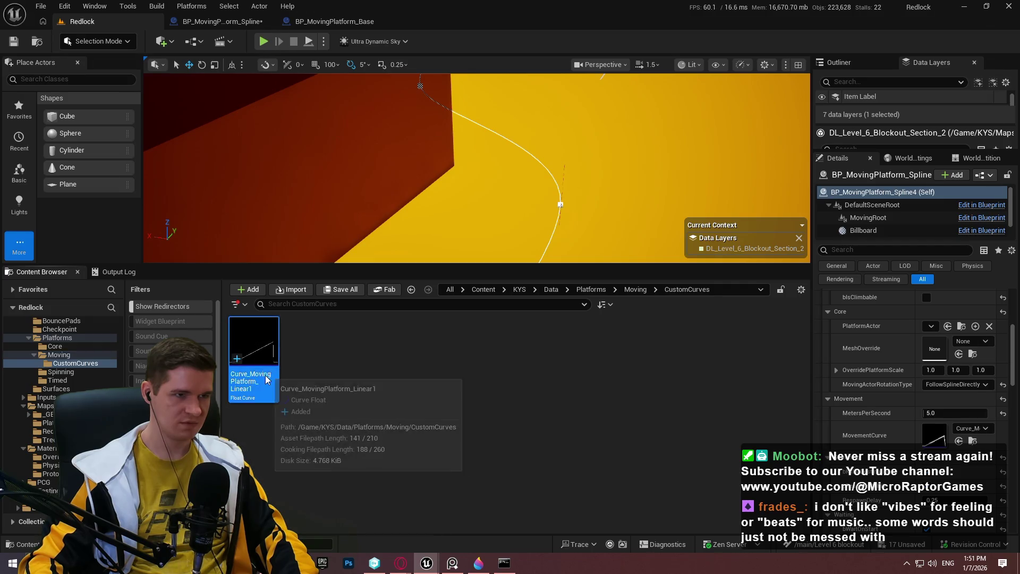
{"action": "scroll", "coordinate": [642, 230], "scroll_direction": "down", "scroll_amount": 2}
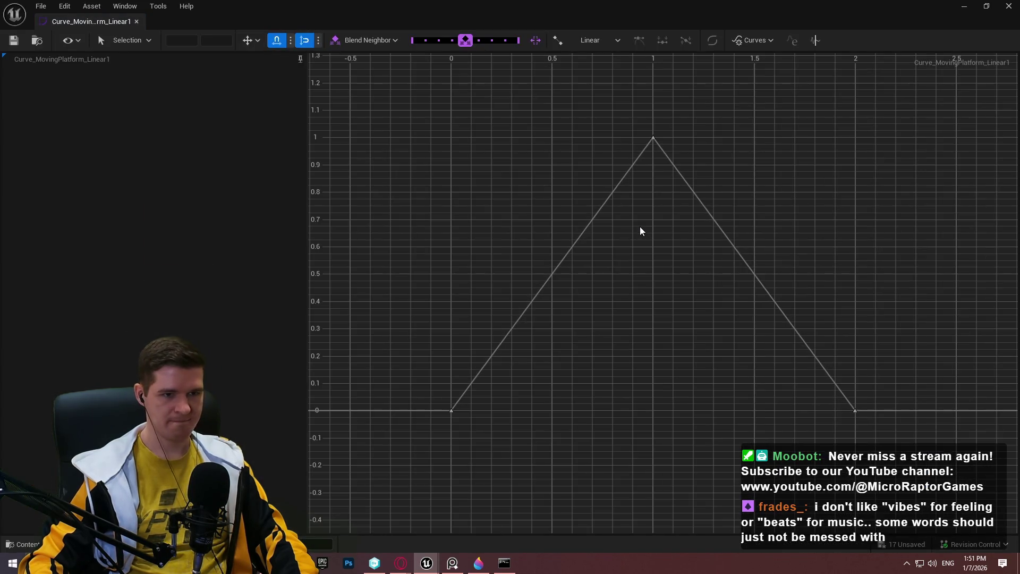
Add two curve keys, at time 0.1 (value 0.3) and time 0.4 (value 0.35)
{"action": "scroll", "coordinate": [636, 235], "scroll_direction": "up", "scroll_amount": 1}
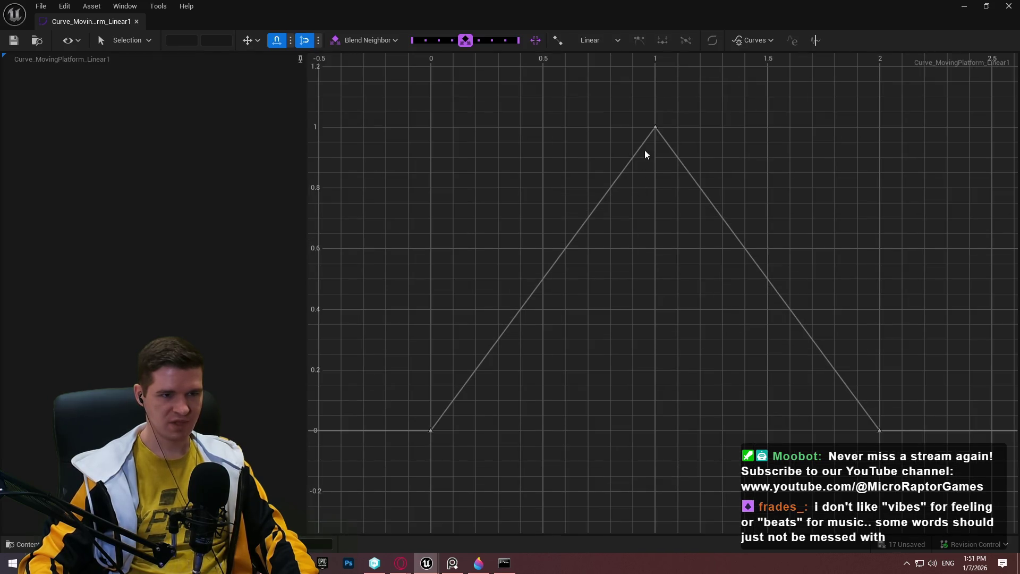
{"action": "left_click_drag", "start_coordinate": [798, 161], "coordinate": [797, 164]}
{"action": "left_click", "coordinate": [743, 425]}
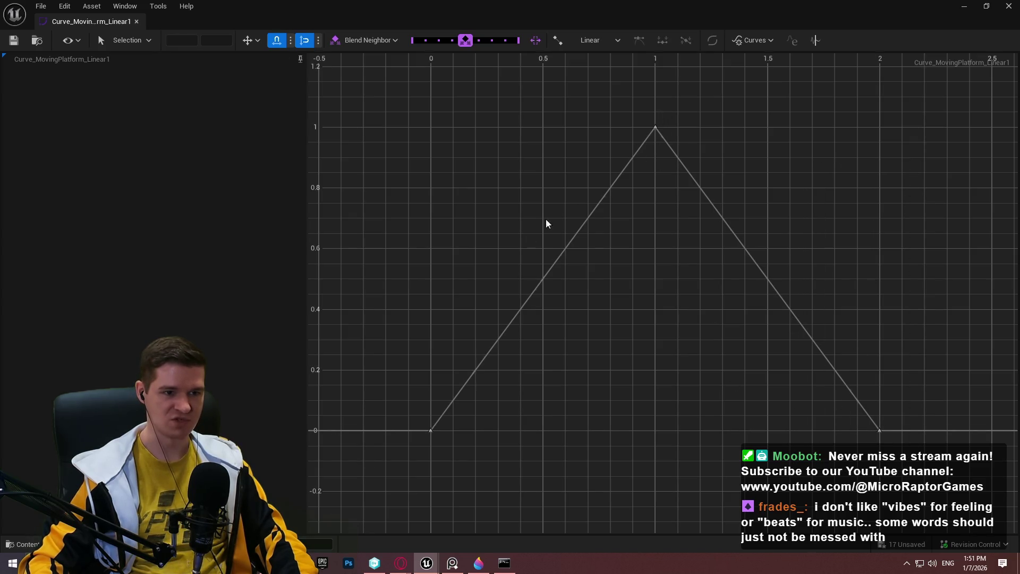
{"action": "key", "text": "f"}
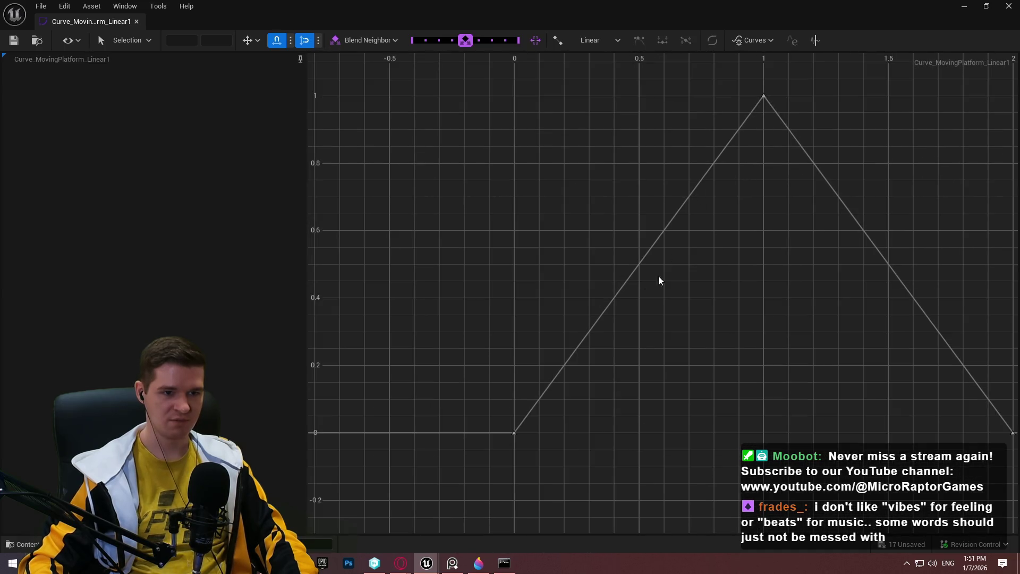
{"action": "key", "text": "ctrl+a"}
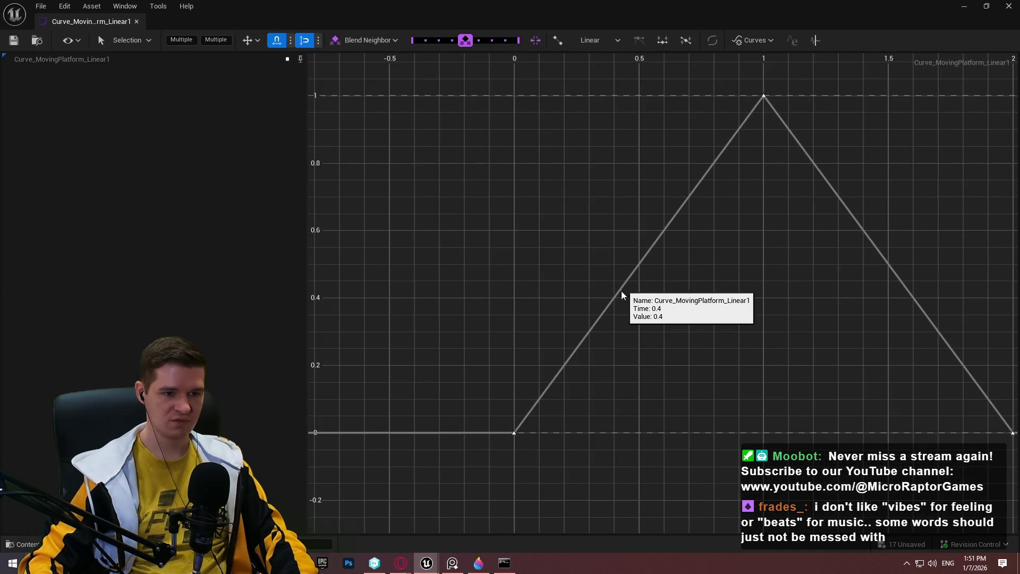
{"action": "left_click", "coordinate": [605, 318]}
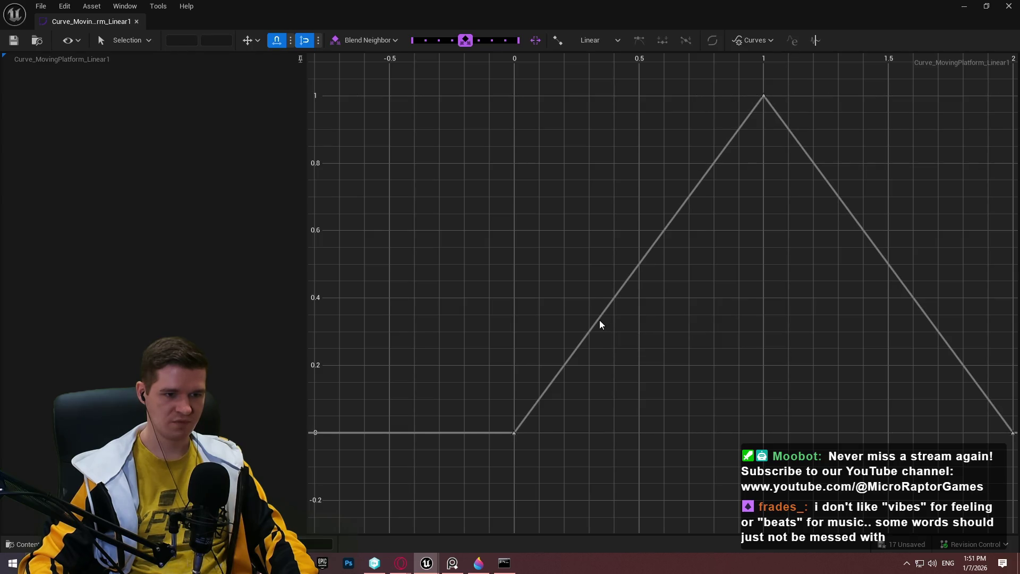
{"action": "right_click", "coordinate": [599, 322]}
{"action": "left_click", "coordinate": [615, 345]}
{"action": "left_click_drag", "start_coordinate": [588, 332], "coordinate": [549, 332]}
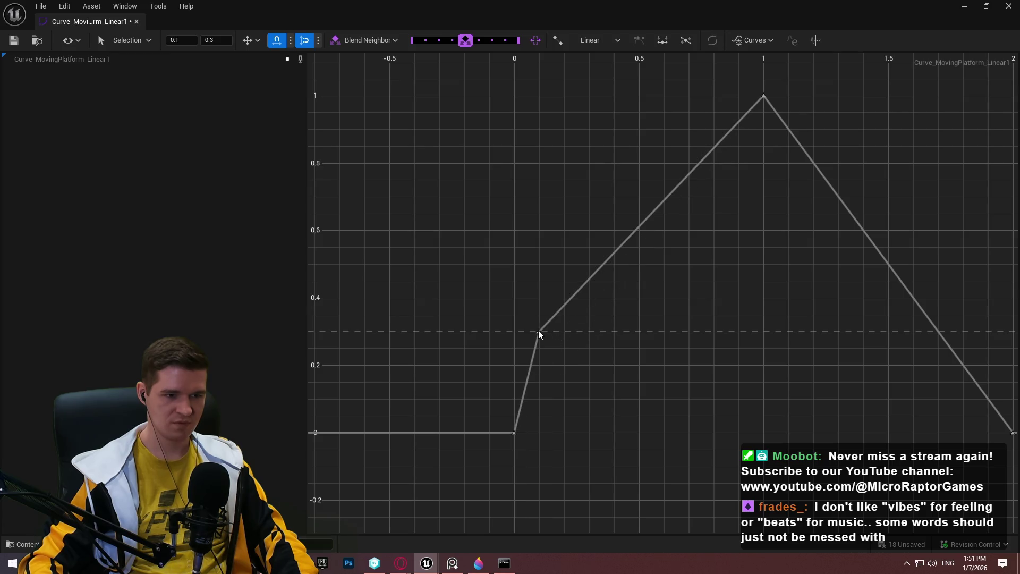
{"action": "right_click", "coordinate": [574, 299]}
{"action": "left_click", "coordinate": [597, 328]}
{"action": "mouse_move", "coordinate": [566, 303]}
{"action": "left_mouse_down"}
{"action": "mouse_move", "coordinate": [640, 334]}
{"action": "mouse_move", "coordinate": [617, 320]}
{"action": "left_mouse_up"}
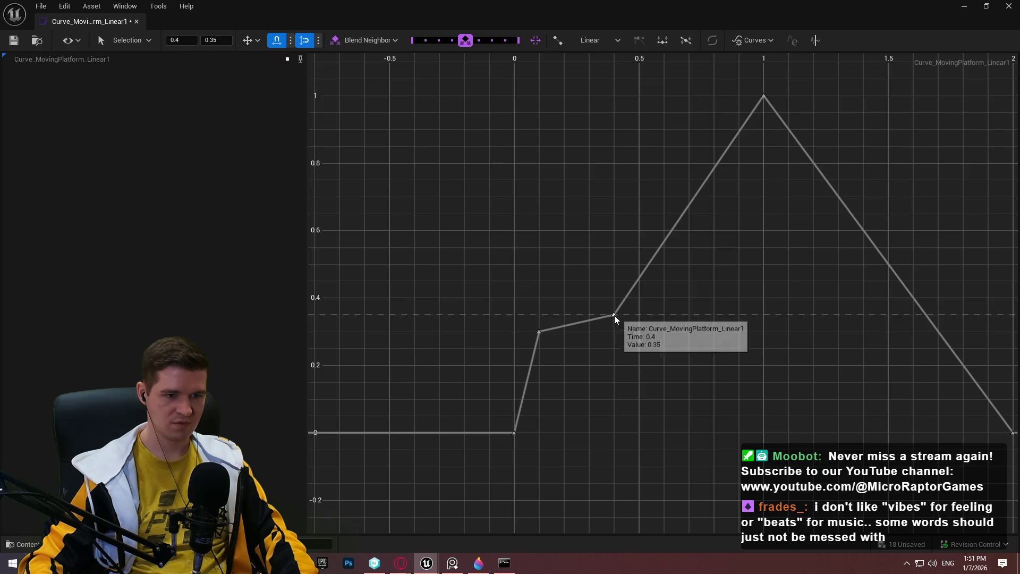
Give the 0.4, 0.1 and starting keys smooth, flattened User tangents
{"action": "right_click", "coordinate": [619, 322]}
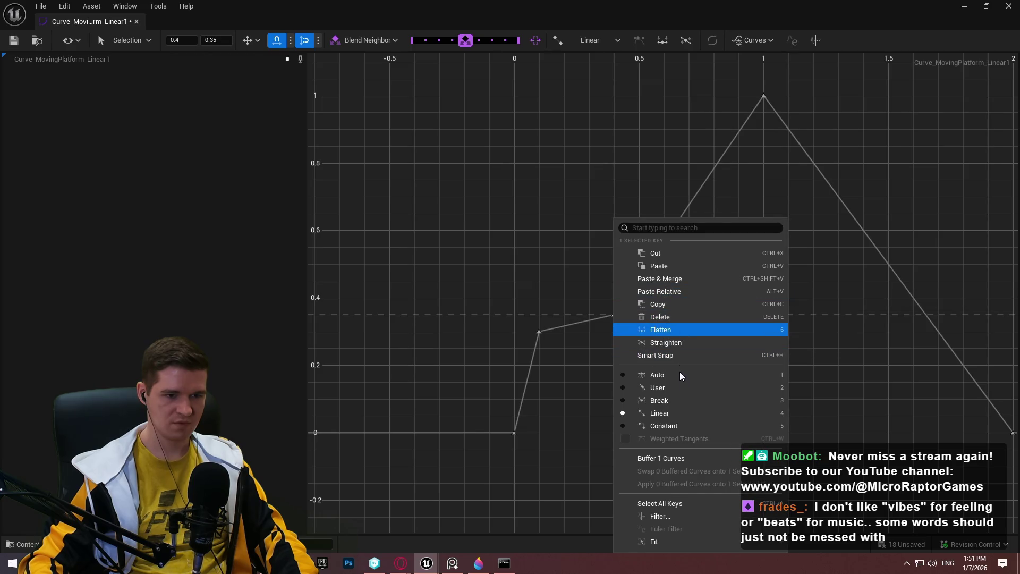
{"action": "left_click", "coordinate": [680, 388]}
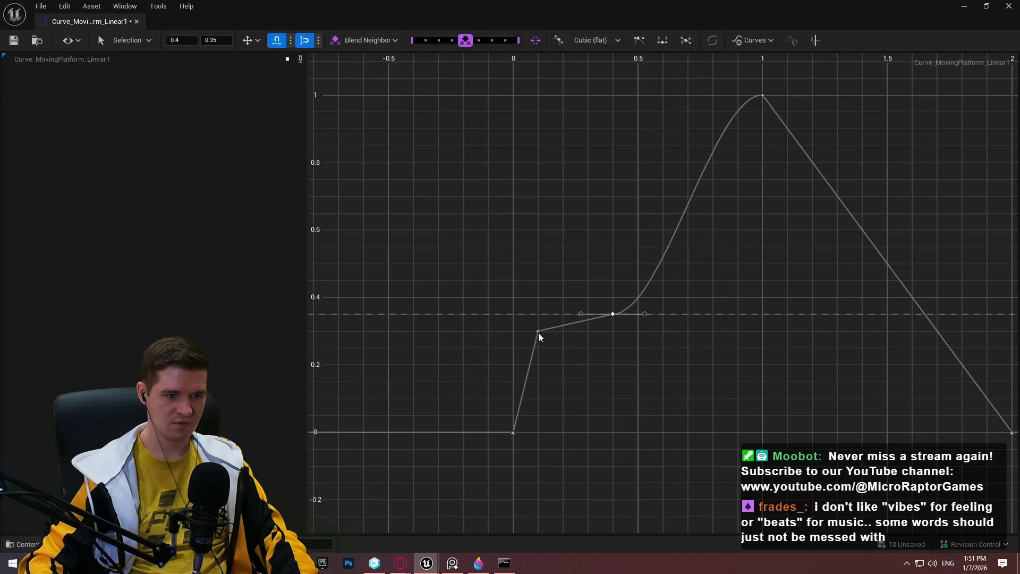
{"action": "right_click", "coordinate": [542, 340]}
{"action": "left_click", "coordinate": [584, 388]}
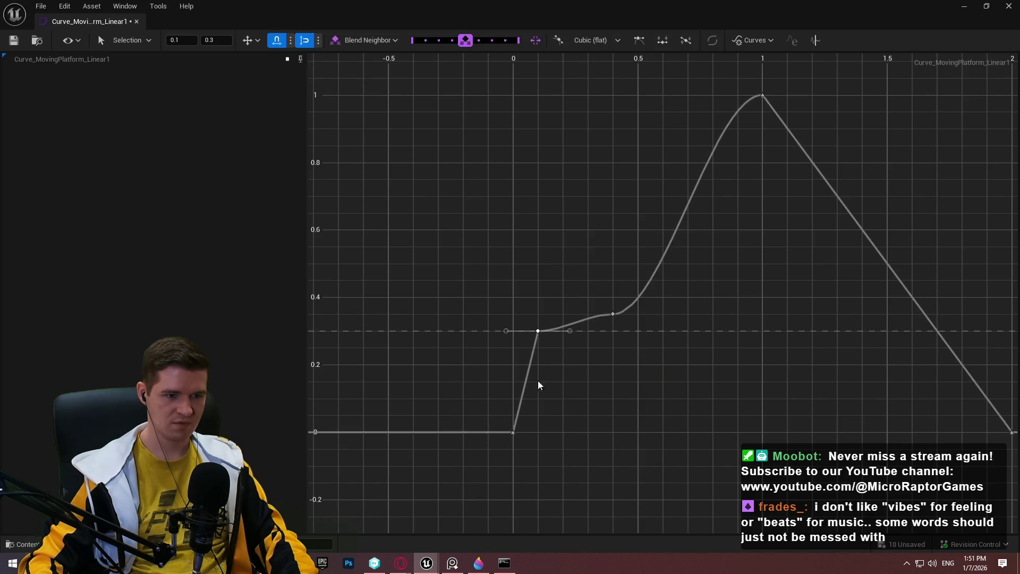
{"action": "right_click", "coordinate": [514, 432]}
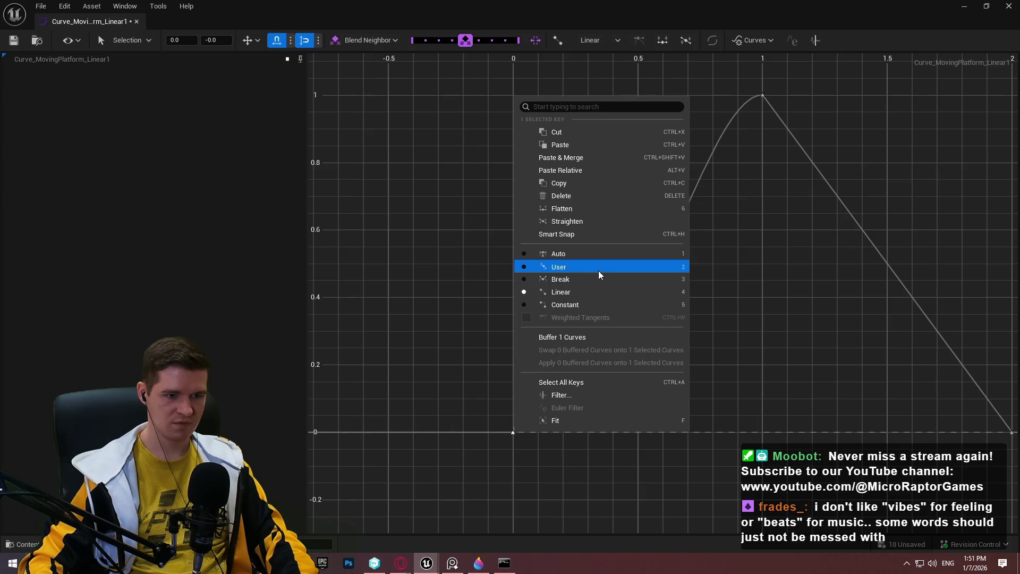
{"action": "left_click", "coordinate": [600, 268]}
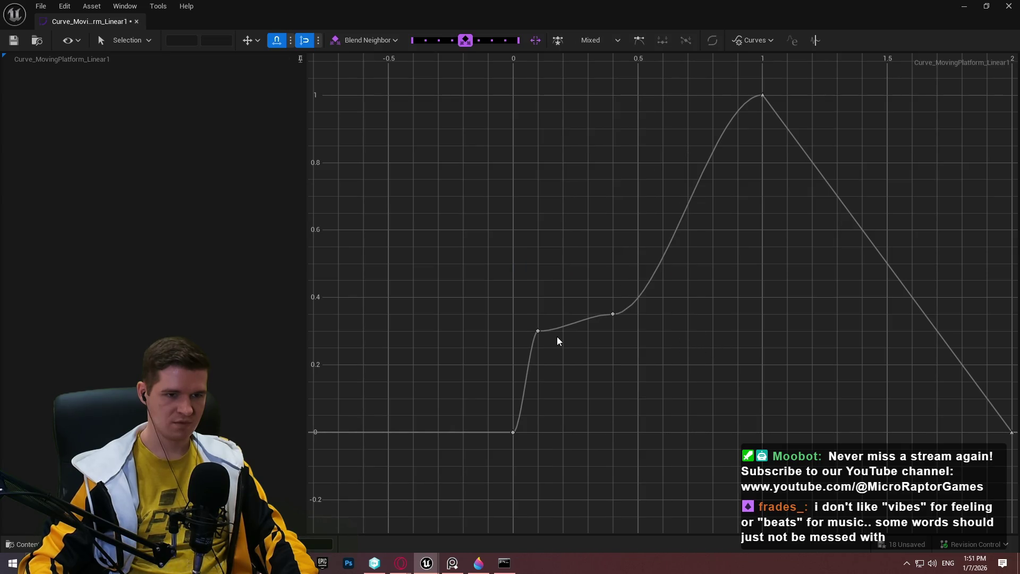
Save and close the eased curve, then run a quick play test
{"action": "left_click", "coordinate": [24, 41]}
{"action": "left_click", "coordinate": [136, 21]}
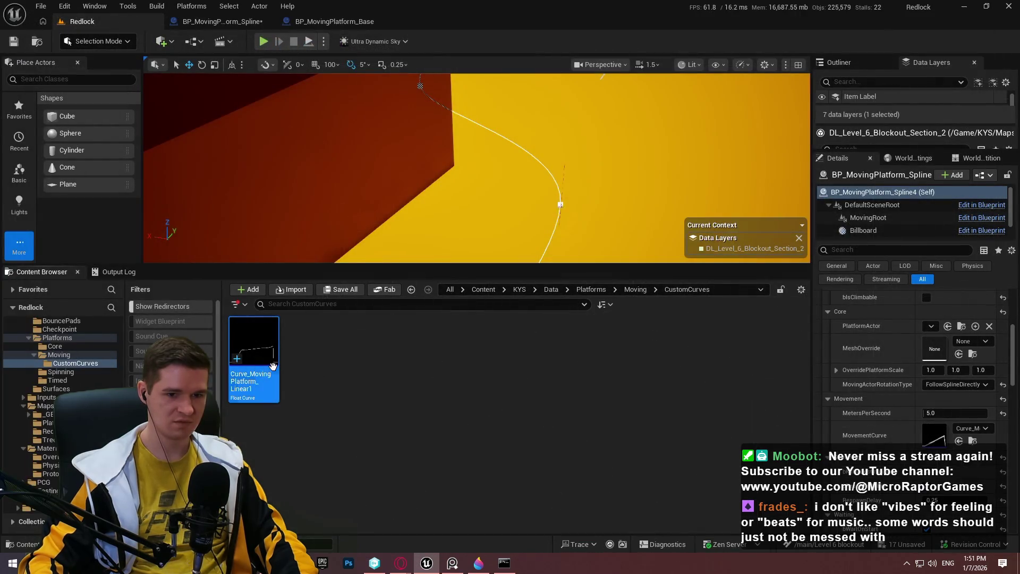
{"action": "left_click_drag", "start_coordinate": [632, 262], "coordinate": [597, 394]}
{"action": "left_click", "coordinate": [323, 42]}
{"action": "left_click", "coordinate": [310, 40]}
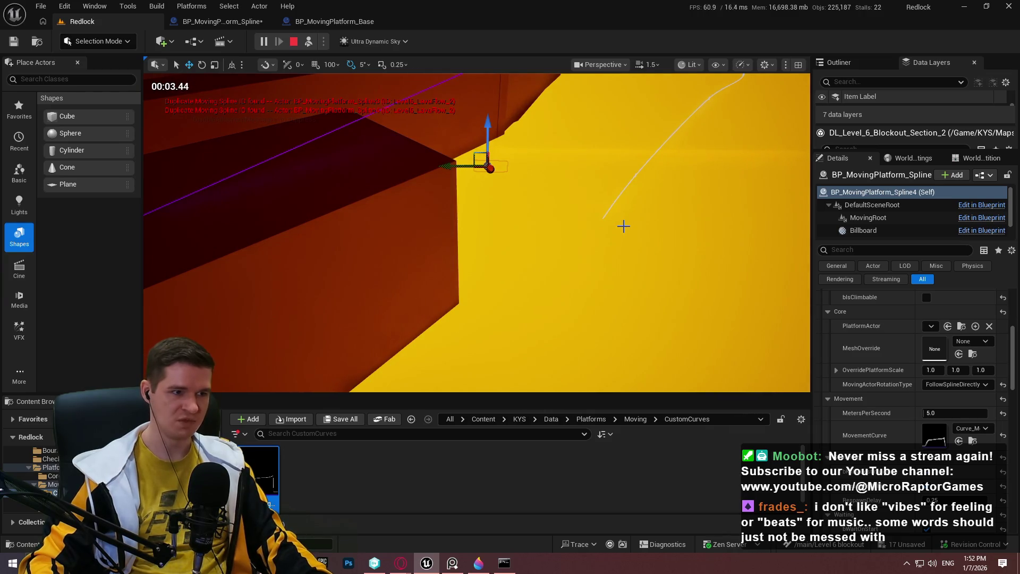
{"action": "key", "text": "Escape"}
Set the platform's MovingPlatformID to Level6_LavaFlow_3
{"action": "scroll", "coordinate": [885, 410], "scroll_direction": "down", "scroll_amount": 10}
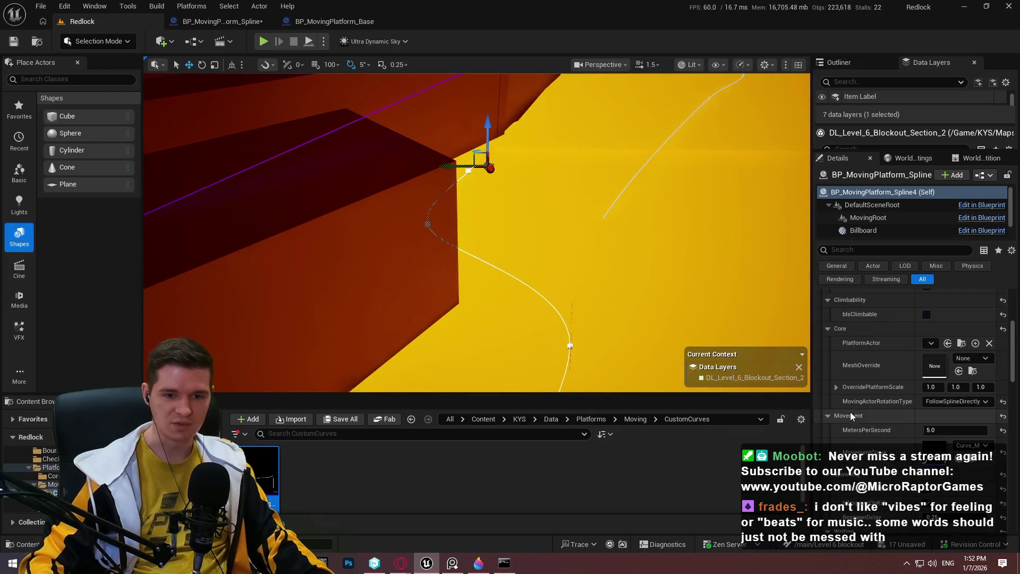
{"action": "scroll", "coordinate": [880, 410], "scroll_direction": "down", "scroll_amount": 2}
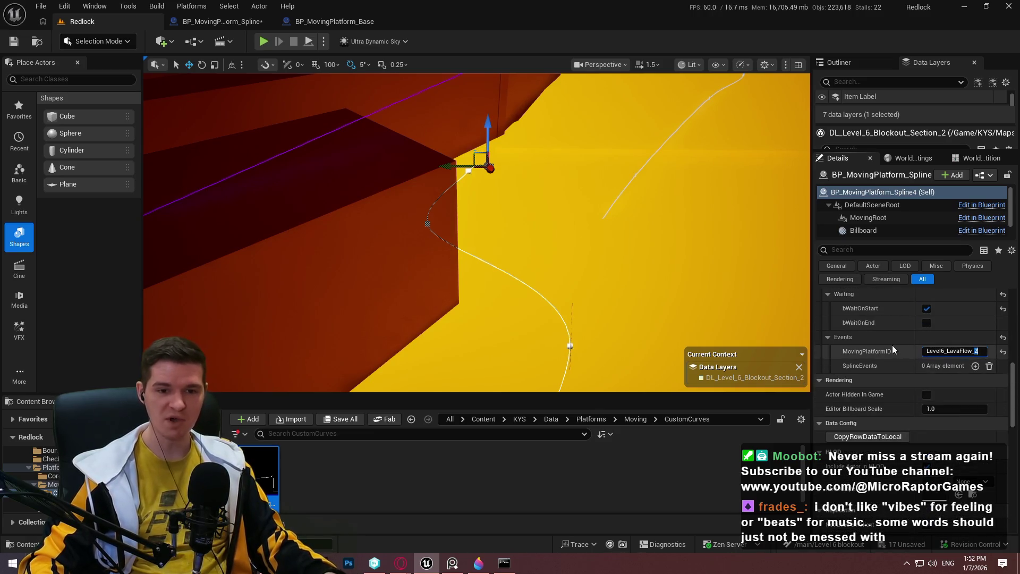
{"action": "type", "text": "3"}
{"action": "key", "text": "Return"}
Simulate and play the level repeatedly to watch the platform travel the lava flow
{"action": "left_click", "coordinate": [308, 43]}
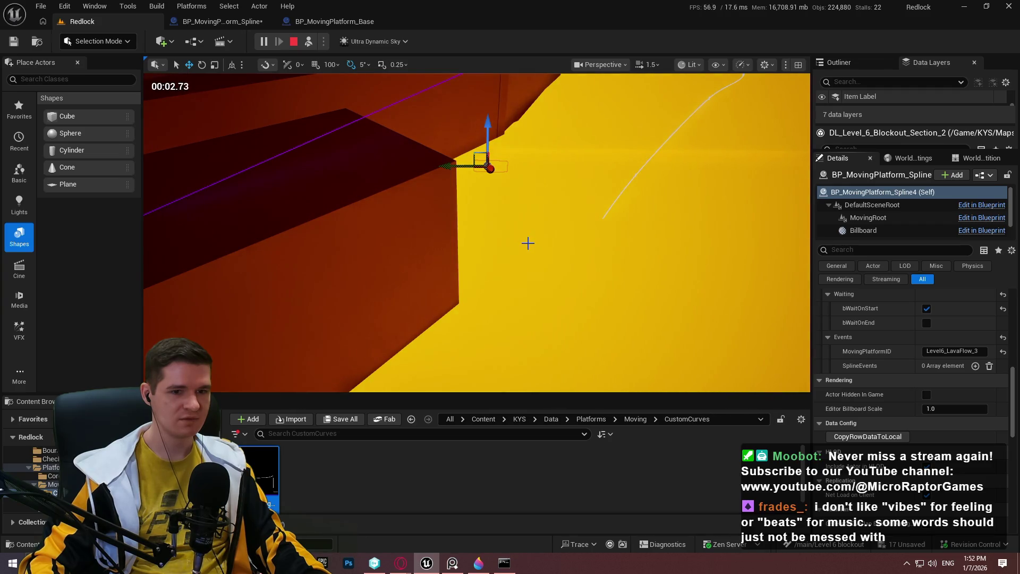
{"action": "key", "text": "Escape"}
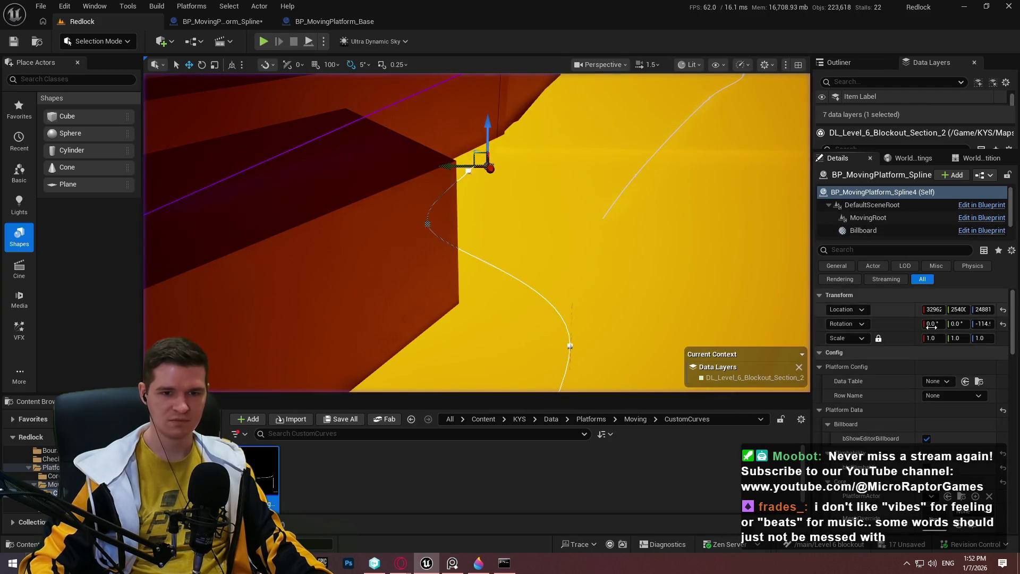
{"action": "scroll", "coordinate": [923, 415], "scroll_direction": "down", "scroll_amount": 10}
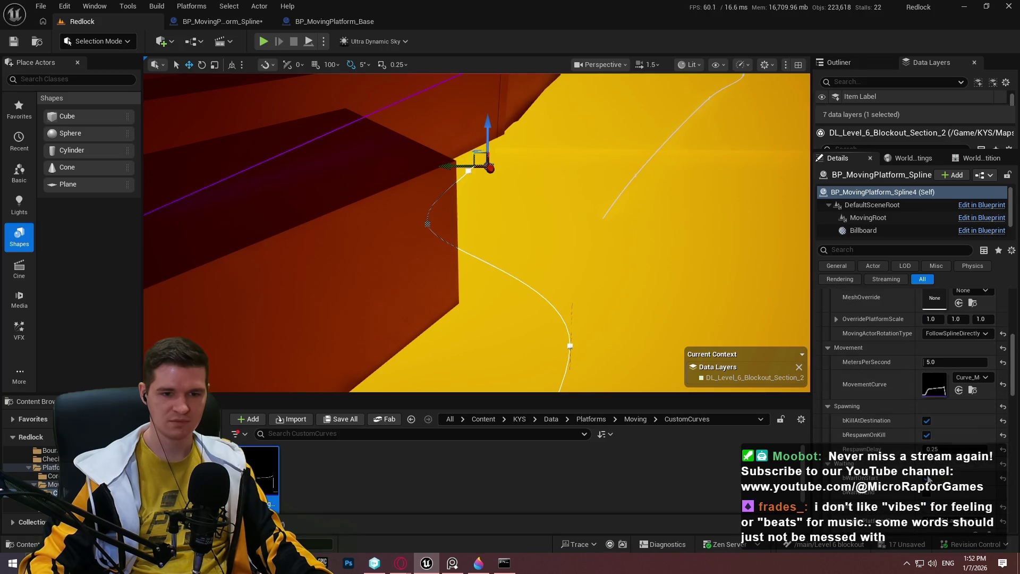
{"action": "left_click", "coordinate": [308, 42]}
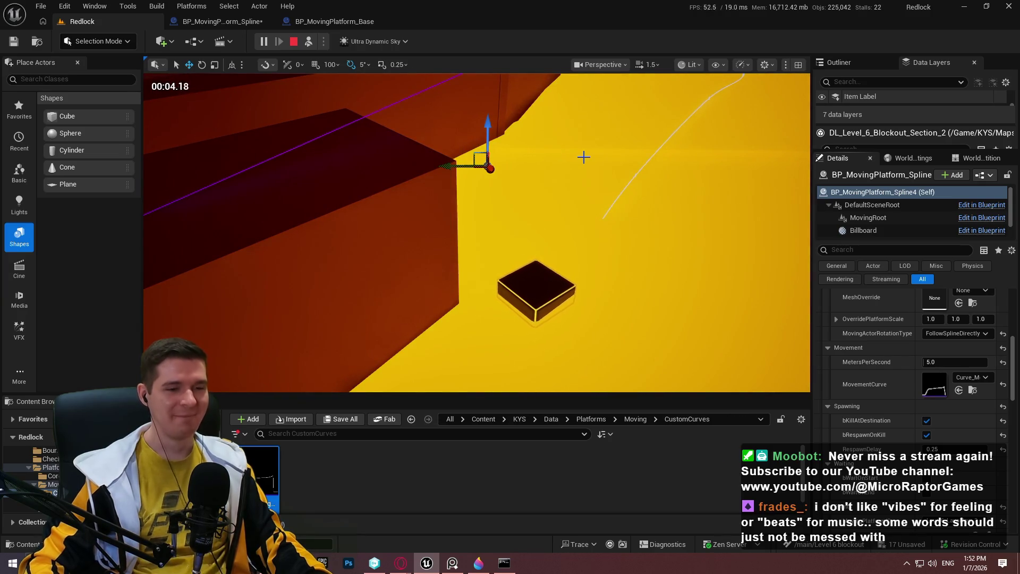
{"action": "mouse_move", "coordinate": [585, 157]}
{"action": "left_mouse_down"}
{"action": "mouse_move", "coordinate": [585, 213]}
{"action": "mouse_move", "coordinate": [505, 234]}
{"action": "mouse_move", "coordinate": [483, 213]}
{"action": "mouse_move", "coordinate": [483, 244]}
{"action": "left_mouse_up"}
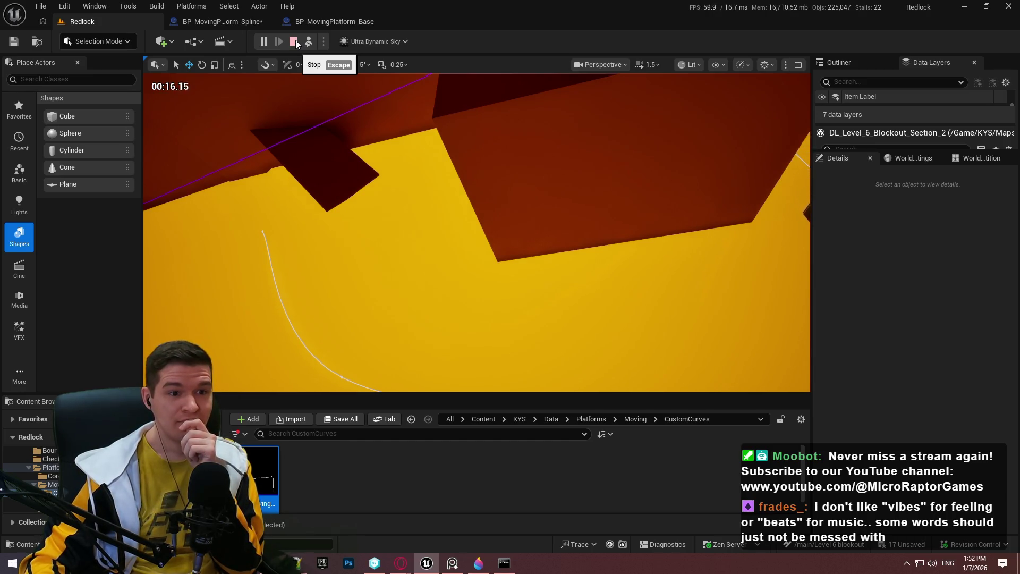
{"action": "left_click", "coordinate": [294, 41]}
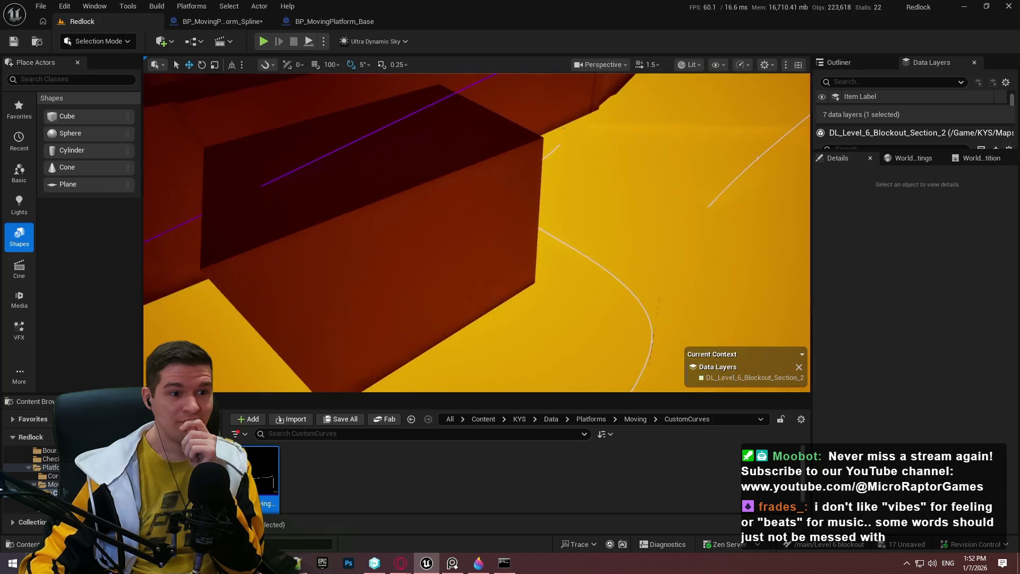
{"action": "key", "text": "alt+p"}
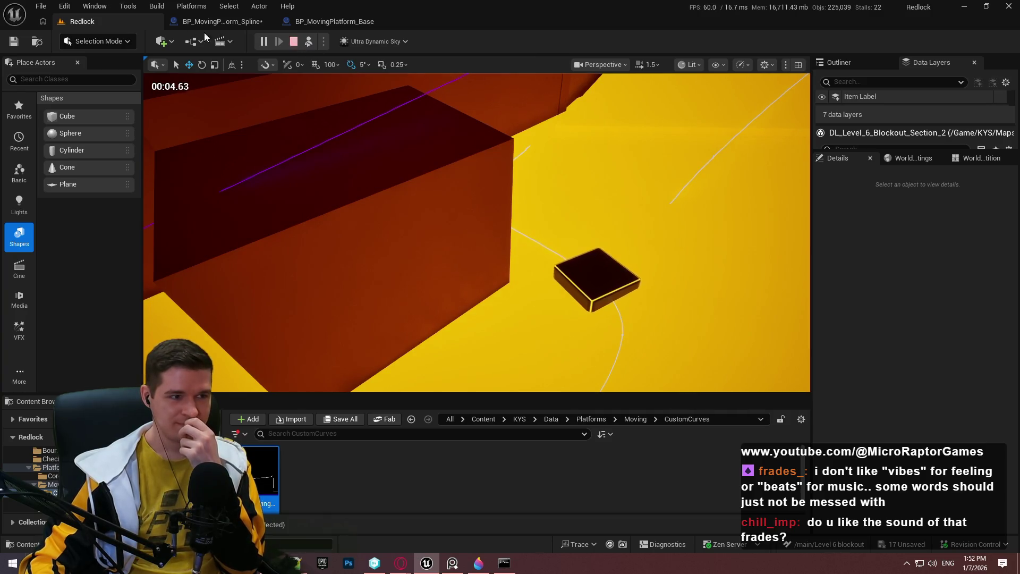
{"action": "left_click", "coordinate": [293, 42]}
Reopen Curve_MovingPlatform_Linear1 and dock its editor beside the blueprint editors
{"action": "left_click", "coordinate": [326, 24]}
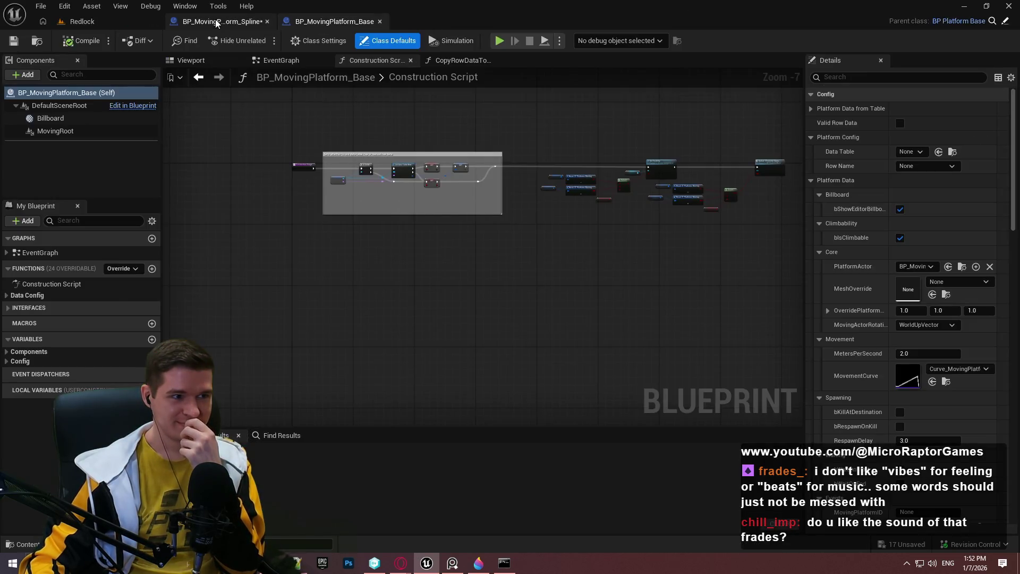
{"action": "left_click", "coordinate": [223, 21]}
{"action": "left_click", "coordinate": [82, 21]}
{"action": "double_click", "coordinate": [265, 488]}
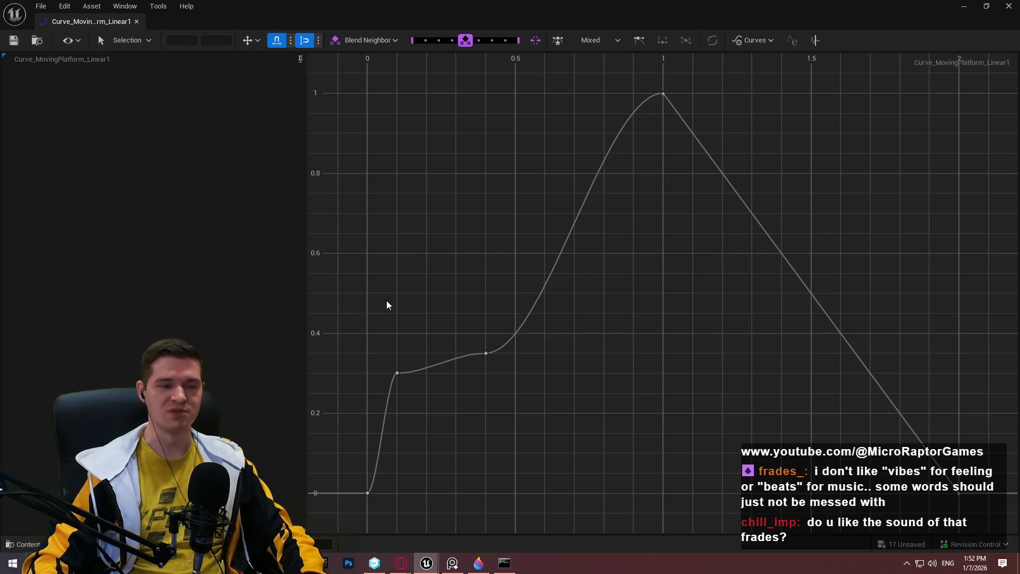
{"action": "mouse_move", "coordinate": [129, 22]}
{"action": "left_mouse_down"}
{"action": "mouse_move", "coordinate": [416, 46]}
{"action": "mouse_move", "coordinate": [425, 19]}
{"action": "mouse_move", "coordinate": [493, 21]}
{"action": "left_mouse_up"}
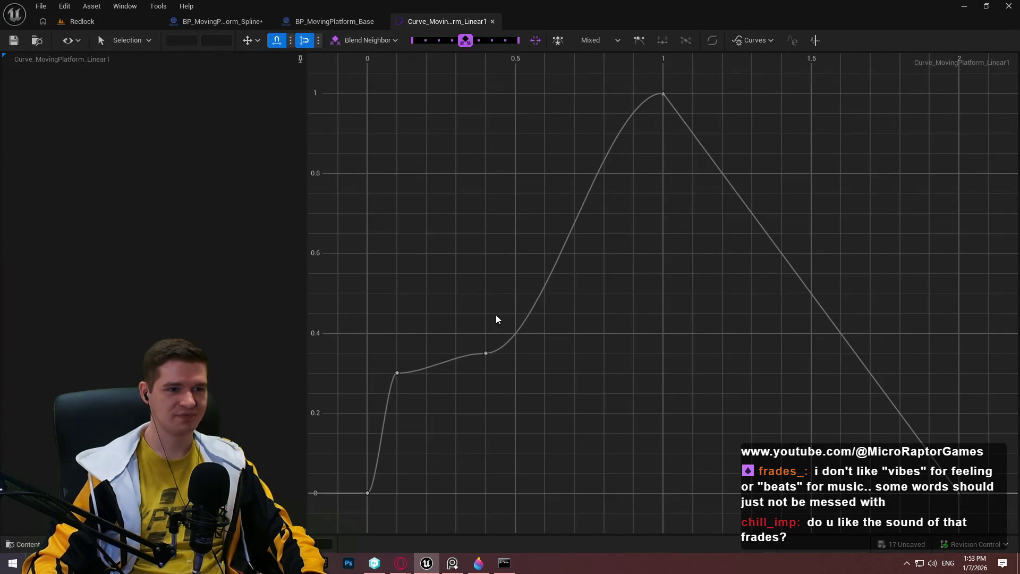
Move the early keys to 0.1/0.15 and 0.6/0.25, then play-test from the Redlock level
{"action": "left_click", "coordinate": [397, 373]}
{"action": "left_click_drag", "start_coordinate": [413, 396], "coordinate": [418, 406]}
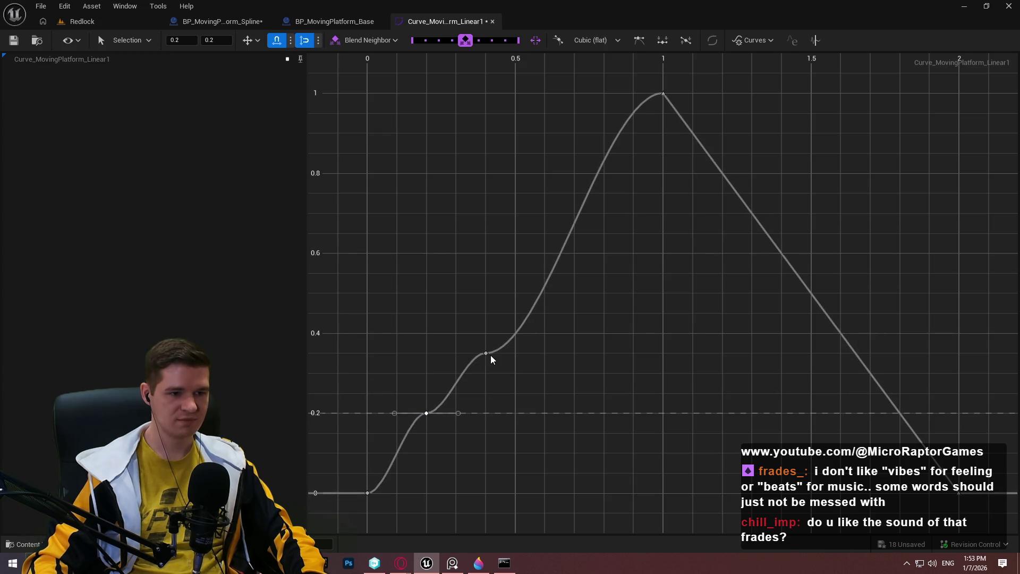
{"action": "mouse_move", "coordinate": [488, 355]}
{"action": "left_mouse_down"}
{"action": "mouse_move", "coordinate": [492, 374]}
{"action": "mouse_move", "coordinate": [567, 388]}
{"action": "mouse_move", "coordinate": [549, 391]}
{"action": "left_mouse_up"}
{"action": "left_click_drag", "start_coordinate": [427, 414], "coordinate": [409, 432]}
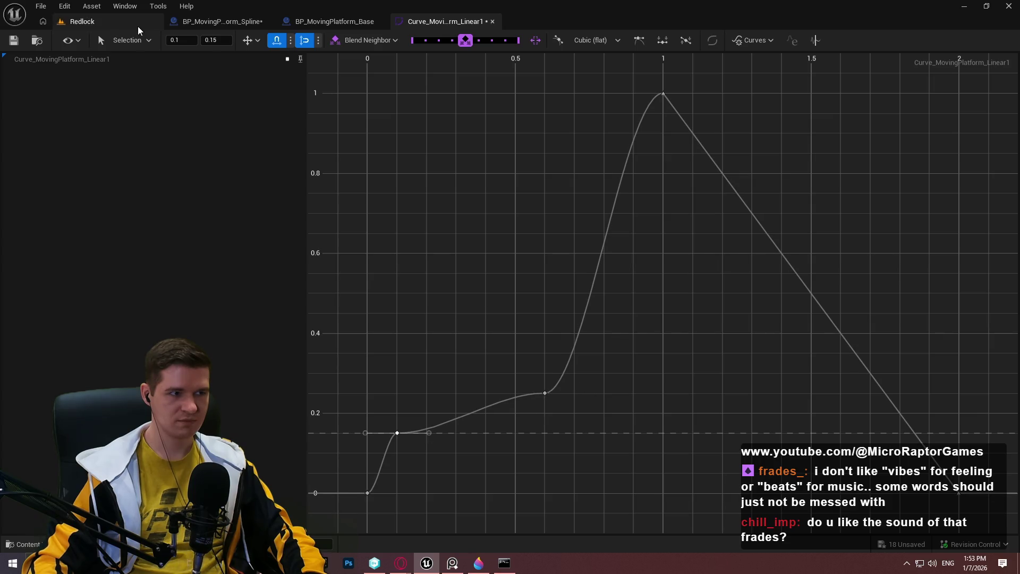
{"action": "left_click", "coordinate": [106, 29]}
{"action": "key", "text": "alt+p"}
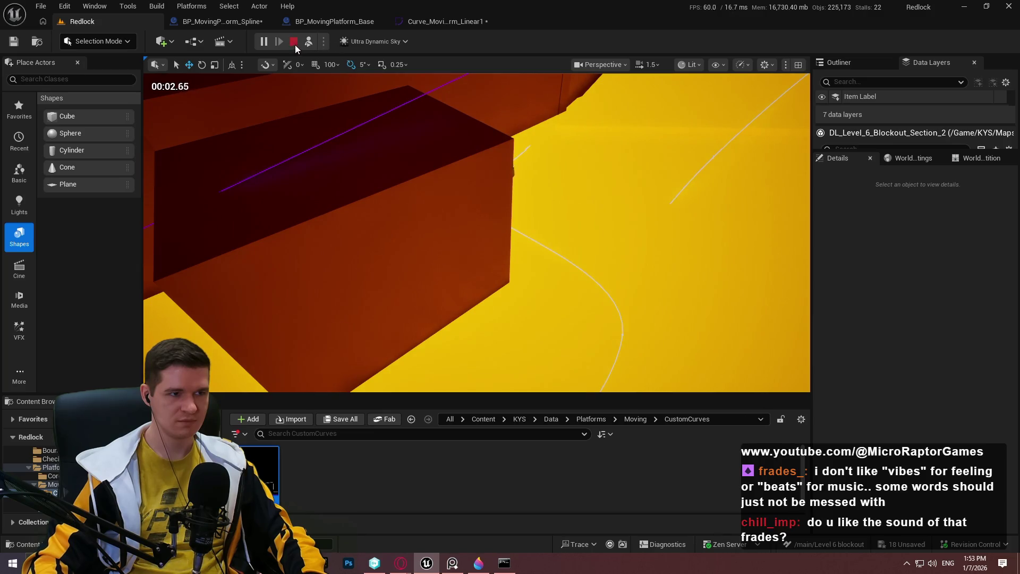
Shift the first curve key to time 0.2 and play-test the platform over the lava
{"action": "left_click", "coordinate": [294, 43]}
{"action": "left_click", "coordinate": [453, 22]}
{"action": "left_click_drag", "start_coordinate": [394, 435], "coordinate": [425, 435]}
{"action": "left_click", "coordinate": [129, 24]}
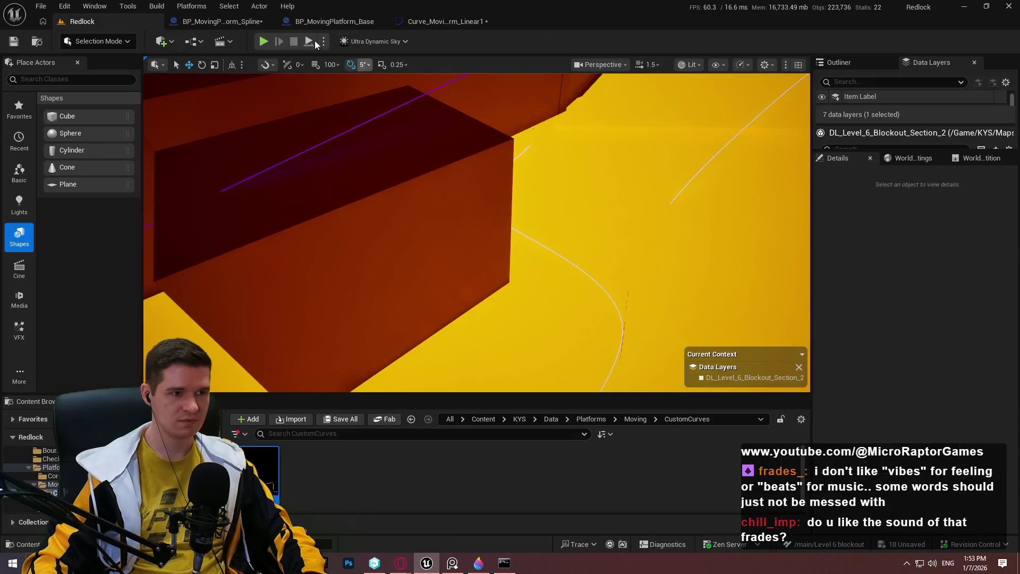
{"action": "left_click", "coordinate": [308, 44]}
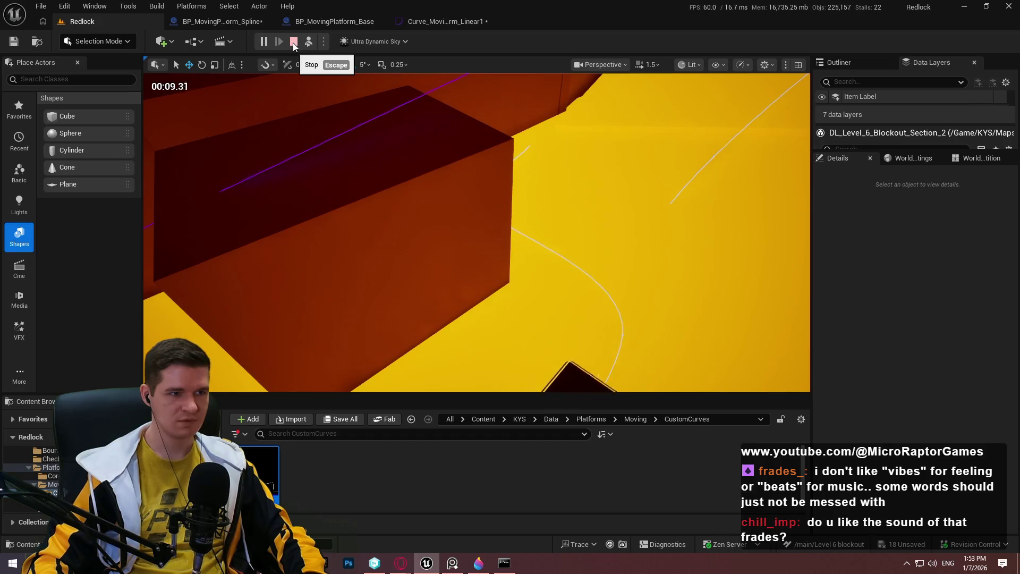
{"action": "left_click", "coordinate": [420, 107]}
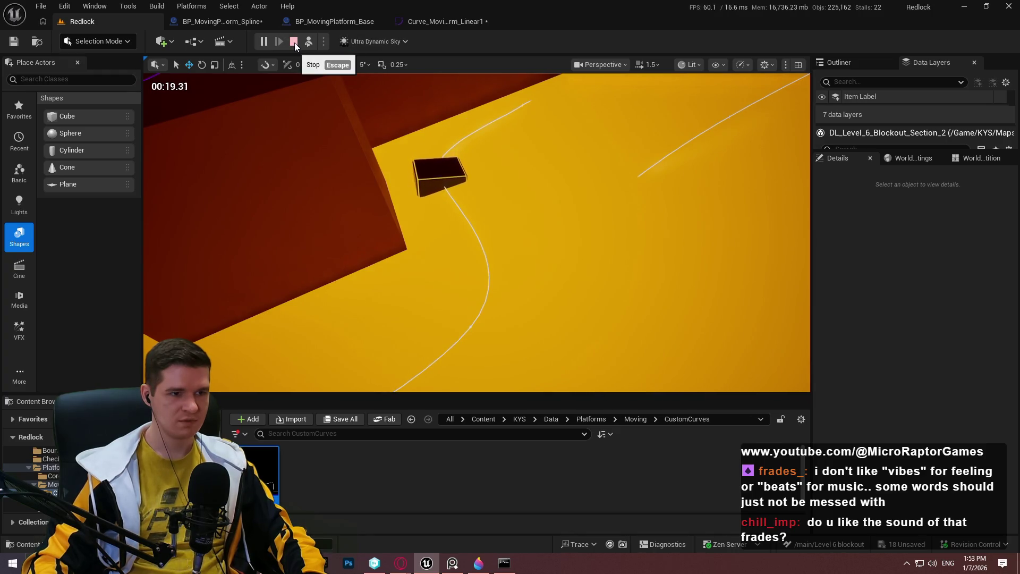
Tilt the tangent of the 0.6 curve key to bend the movement curve
{"action": "left_click", "coordinate": [295, 42]}
{"action": "left_click", "coordinate": [450, 22]}
{"action": "left_click", "coordinate": [544, 393]}
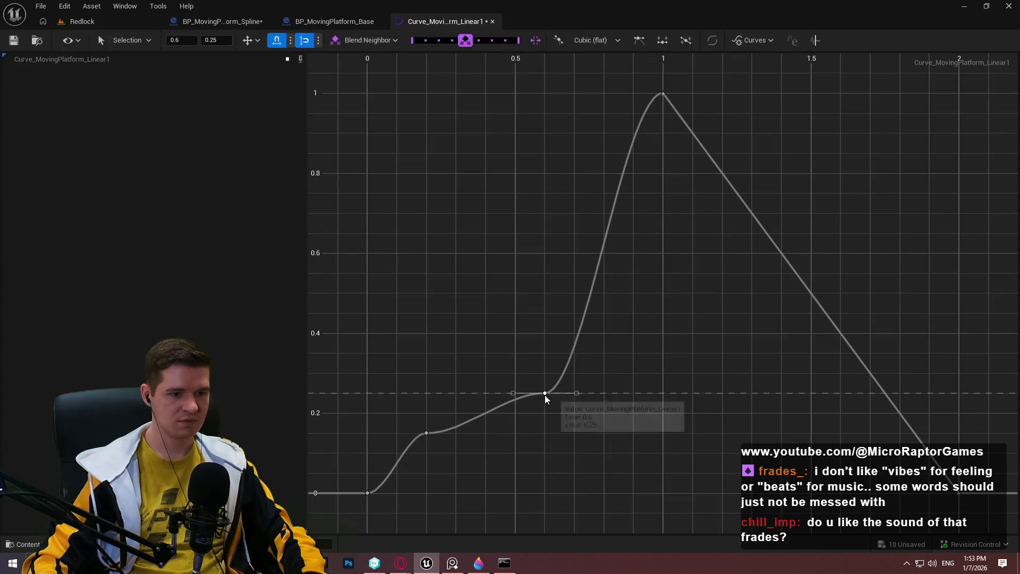
{"action": "right_click", "coordinate": [550, 393]}
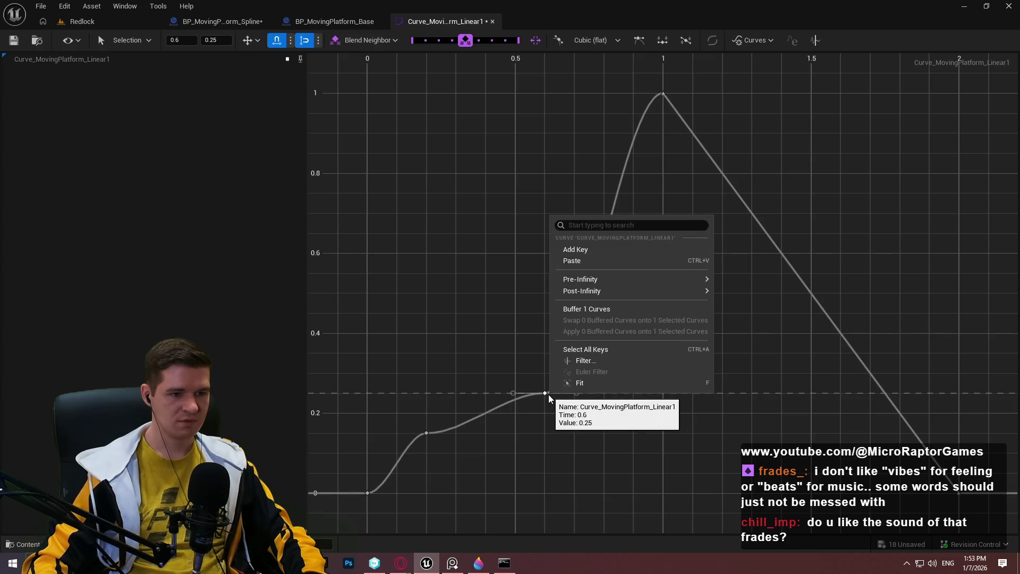
{"action": "left_click", "coordinate": [513, 393]}
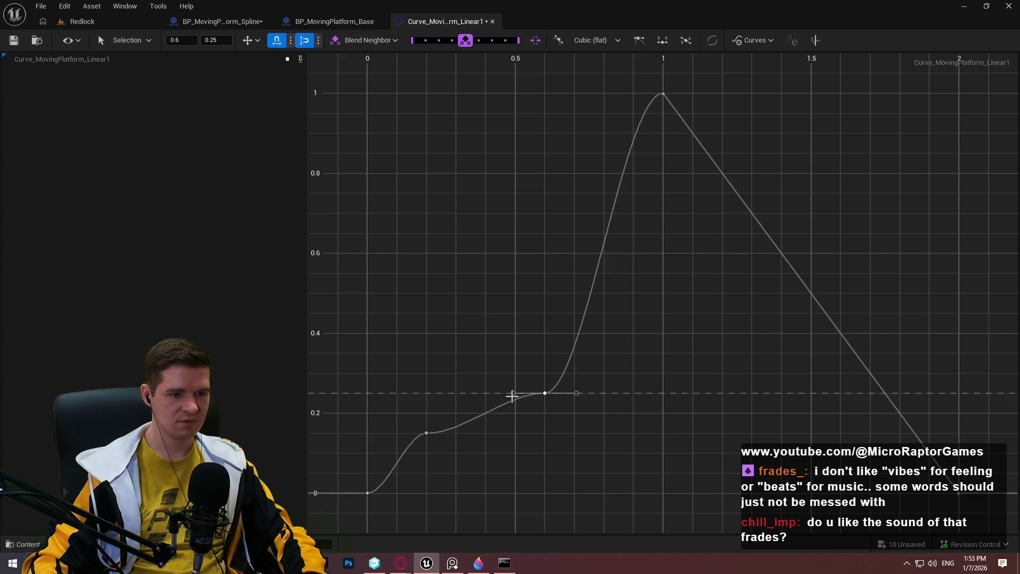
{"action": "mouse_move", "coordinate": [515, 393]}
{"action": "left_mouse_down"}
{"action": "mouse_move", "coordinate": [515, 415]}
{"action": "mouse_move", "coordinate": [557, 366]}
{"action": "left_mouse_up"}
Reshape the 0.2 key's tangents, move it to time 0.3, and play-test again
{"action": "left_click", "coordinate": [426, 433]}
{"action": "right_click", "coordinate": [429, 434]}
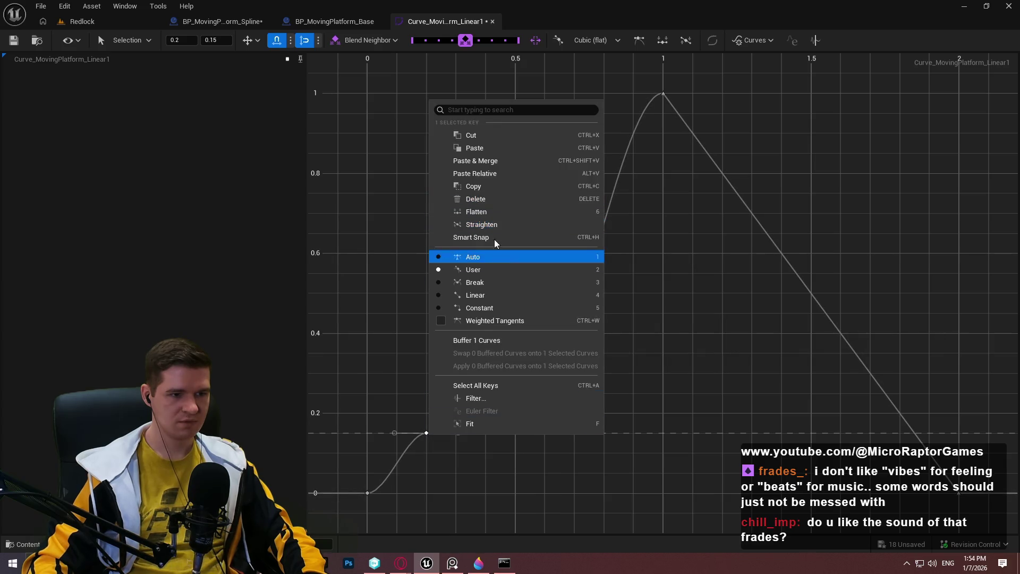
{"action": "mouse_move", "coordinate": [393, 434]}
{"action": "left_mouse_down"}
{"action": "mouse_move", "coordinate": [394, 446]}
{"action": "mouse_move", "coordinate": [428, 416]}
{"action": "left_mouse_up"}
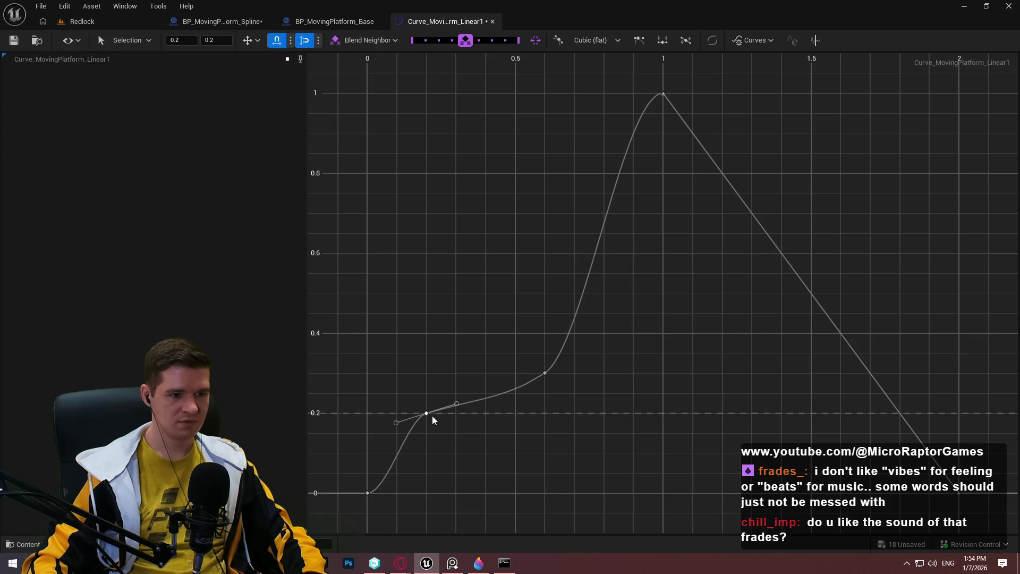
{"action": "left_click_drag", "start_coordinate": [426, 414], "coordinate": [456, 414]}
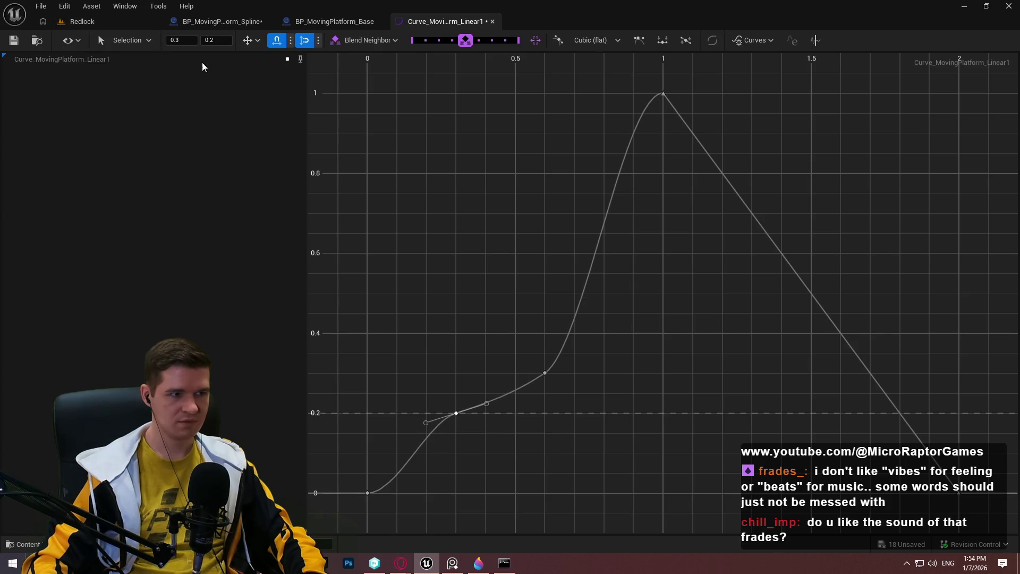
{"action": "left_click", "coordinate": [83, 21]}
{"action": "key", "text": "alt+p"}
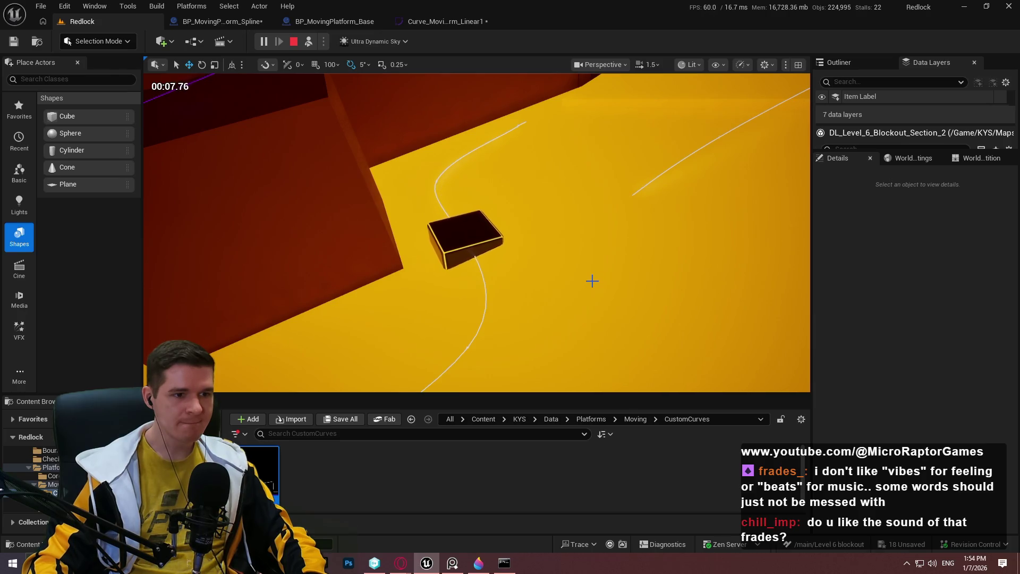
Raise the curve key at time 0.8 to 0.45 and watch the platform up close
{"action": "left_click", "coordinate": [296, 41]}
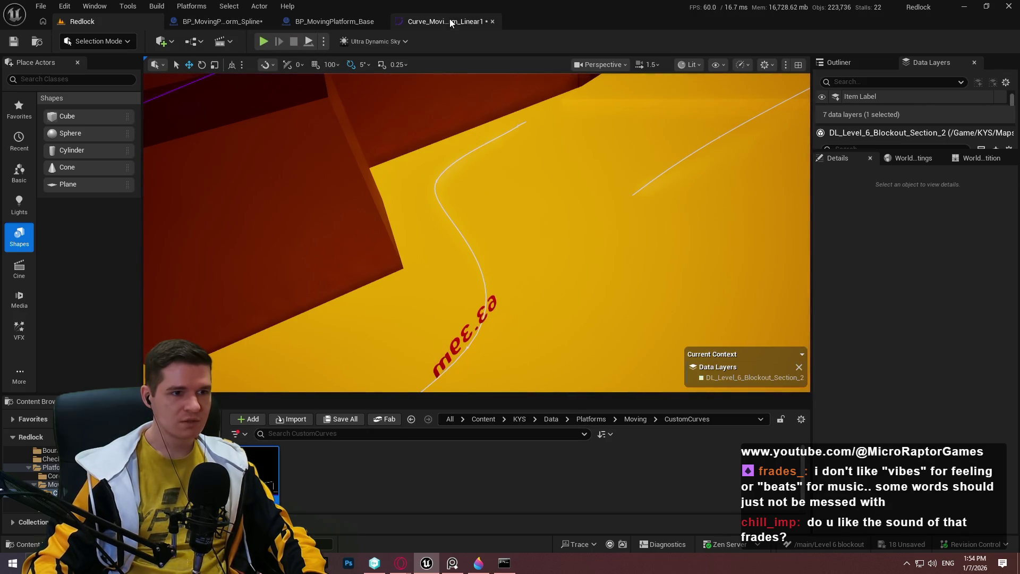
{"action": "left_click", "coordinate": [449, 19]}
{"action": "mouse_move", "coordinate": [456, 411]}
{"action": "left_mouse_down"}
{"action": "mouse_move", "coordinate": [486, 374]}
{"action": "mouse_move", "coordinate": [554, 334]}
{"action": "mouse_move", "coordinate": [596, 276]}
{"action": "mouse_move", "coordinate": [614, 324]}
{"action": "left_mouse_up"}
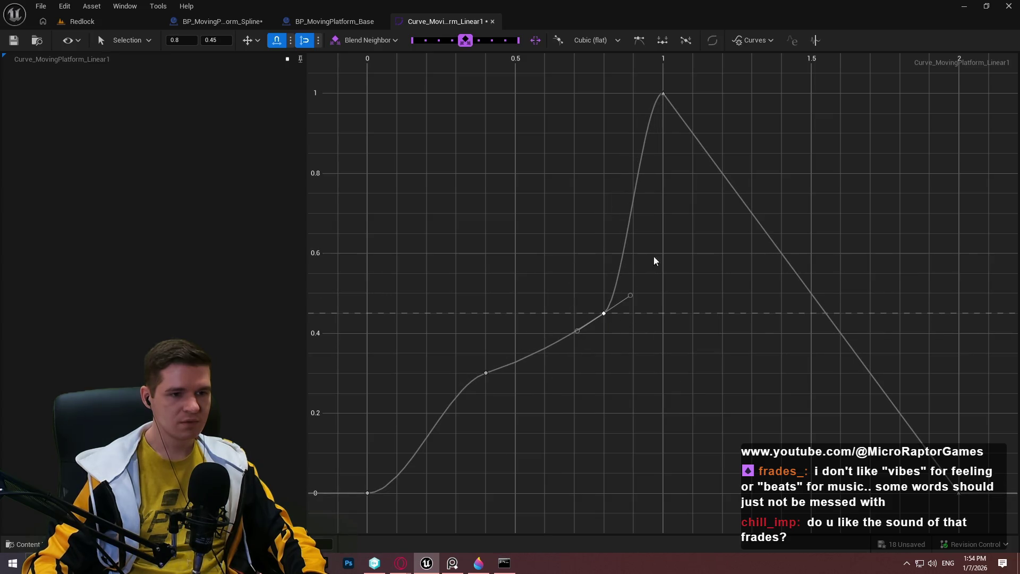
{"action": "left_click", "coordinate": [134, 24]}
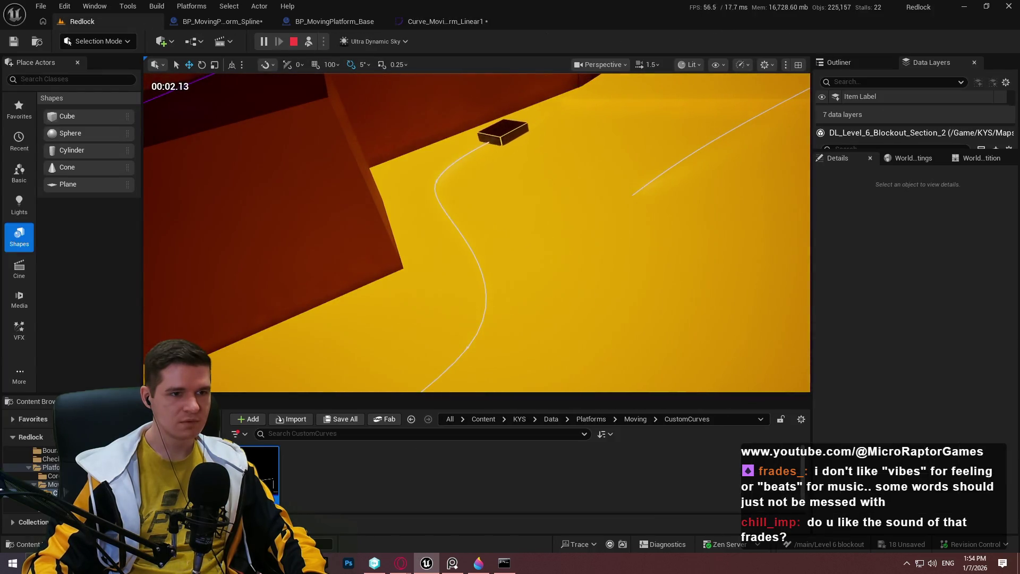
{"action": "left_click_drag", "start_coordinate": [601, 298], "coordinate": [602, 298]}
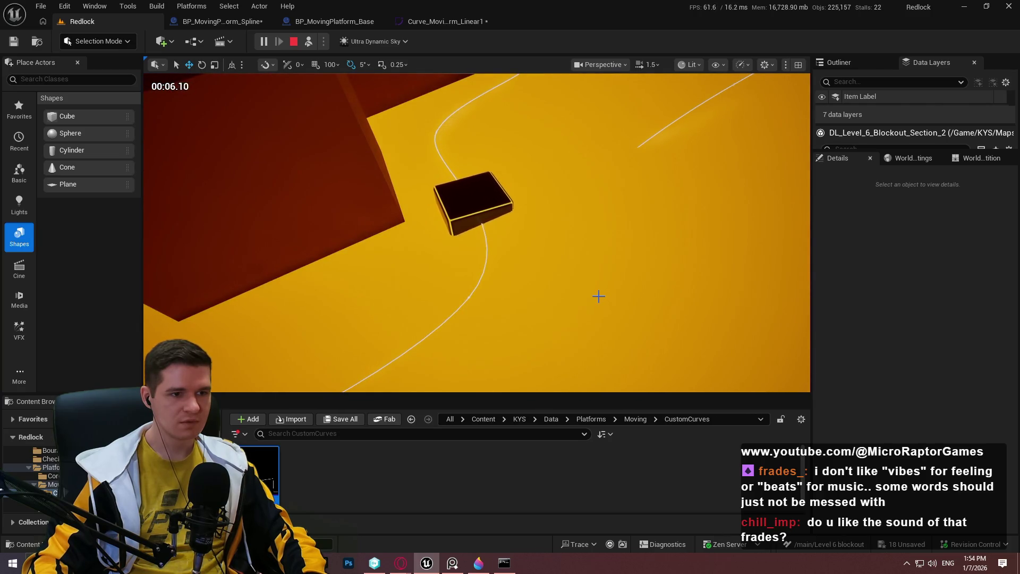
{"action": "left_click_drag", "start_coordinate": [600, 297], "coordinate": [600, 297]}
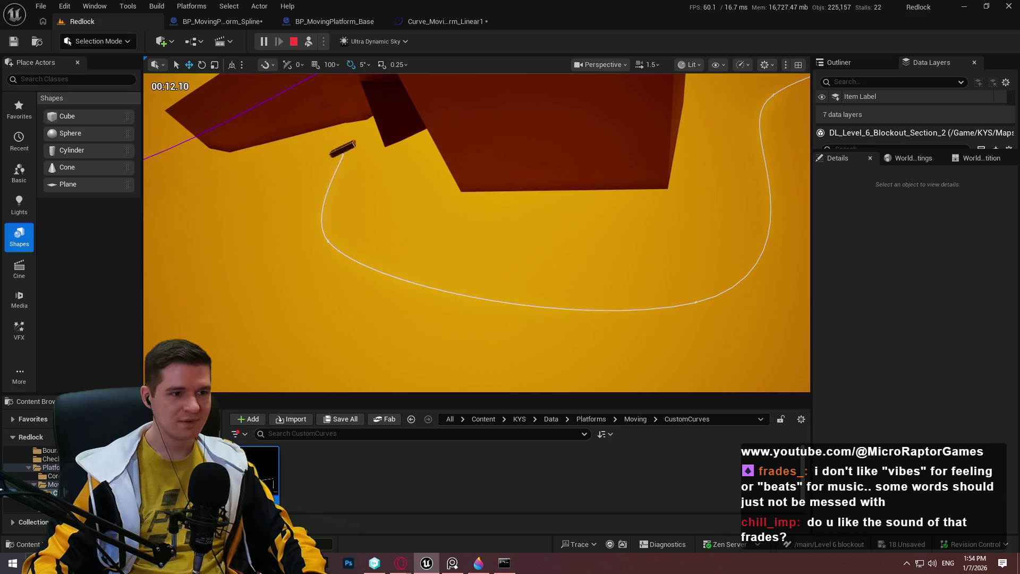
Lower the peak key at time 1 to 0.65, break its tangents, and soften the descent
{"action": "left_click", "coordinate": [439, 25]}
{"action": "left_click_drag", "start_coordinate": [663, 96], "coordinate": [664, 238]}
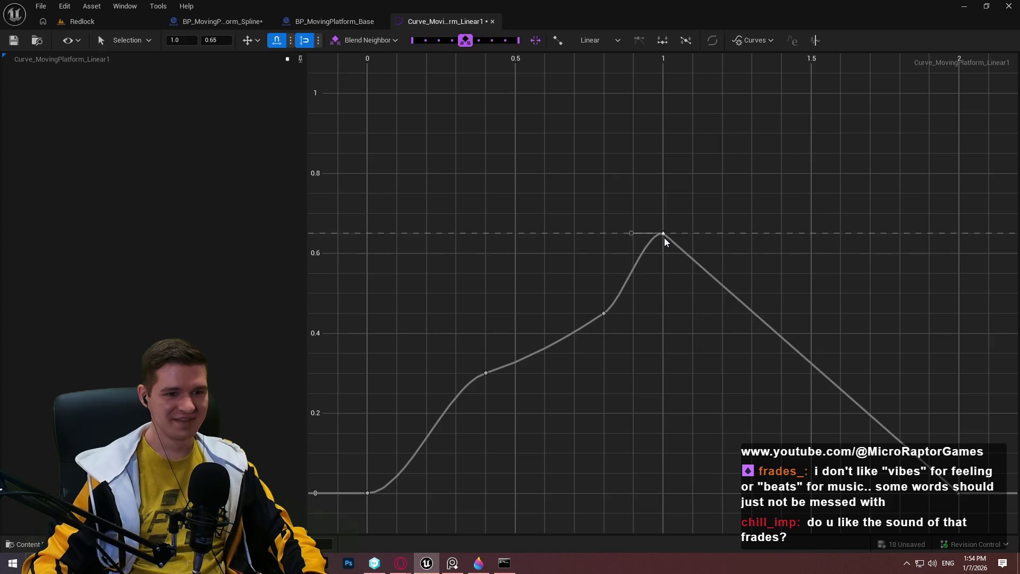
{"action": "right_click", "coordinate": [665, 234]}
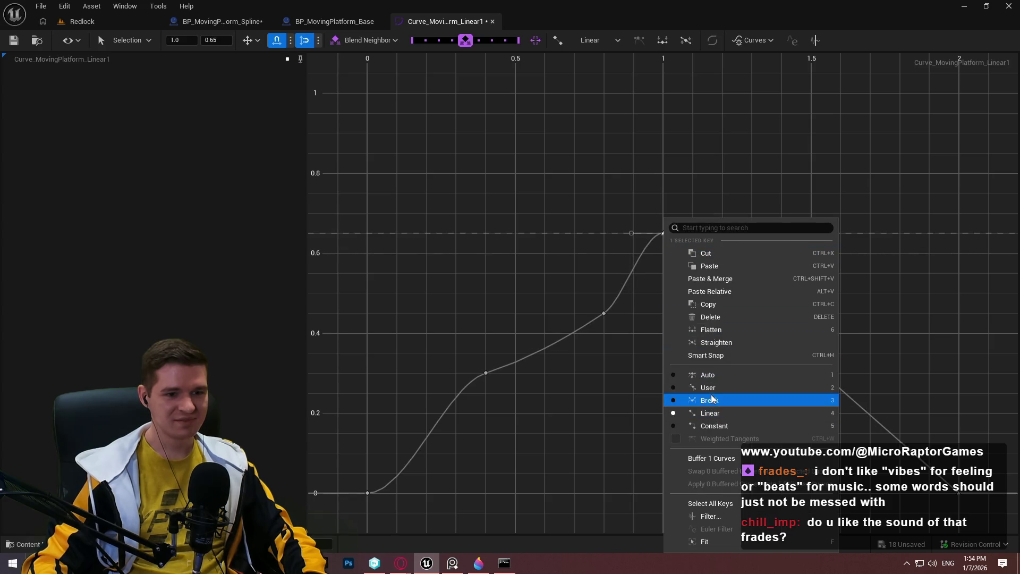
{"action": "left_click", "coordinate": [712, 399]}
{"action": "right_click", "coordinate": [665, 235]}
{"action": "left_click", "coordinate": [718, 400]}
{"action": "left_click_drag", "start_coordinate": [700, 233], "coordinate": [726, 228]}
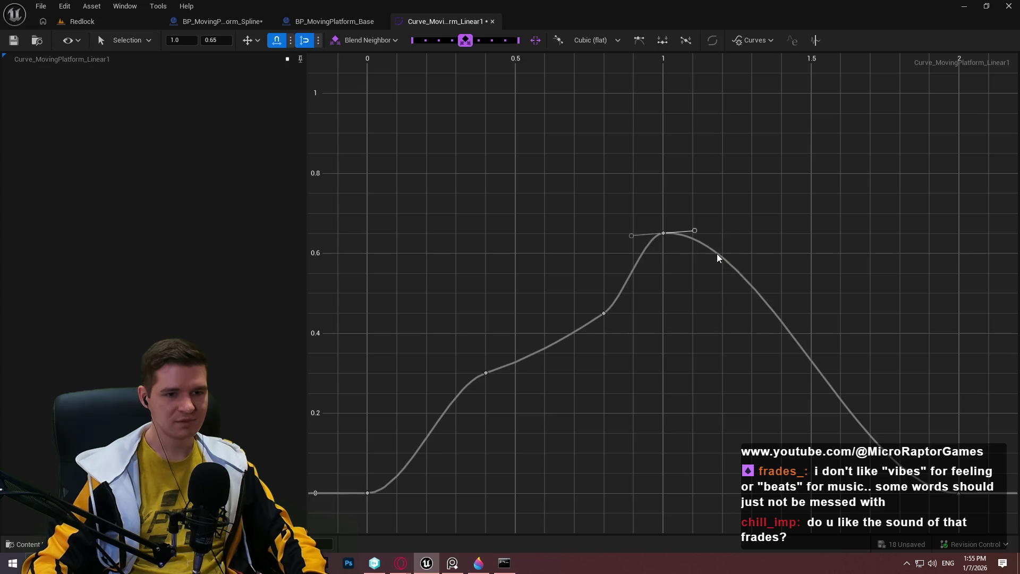
Simulate the level to test the new platform motion, then stop
{"action": "left_click", "coordinate": [98, 25]}
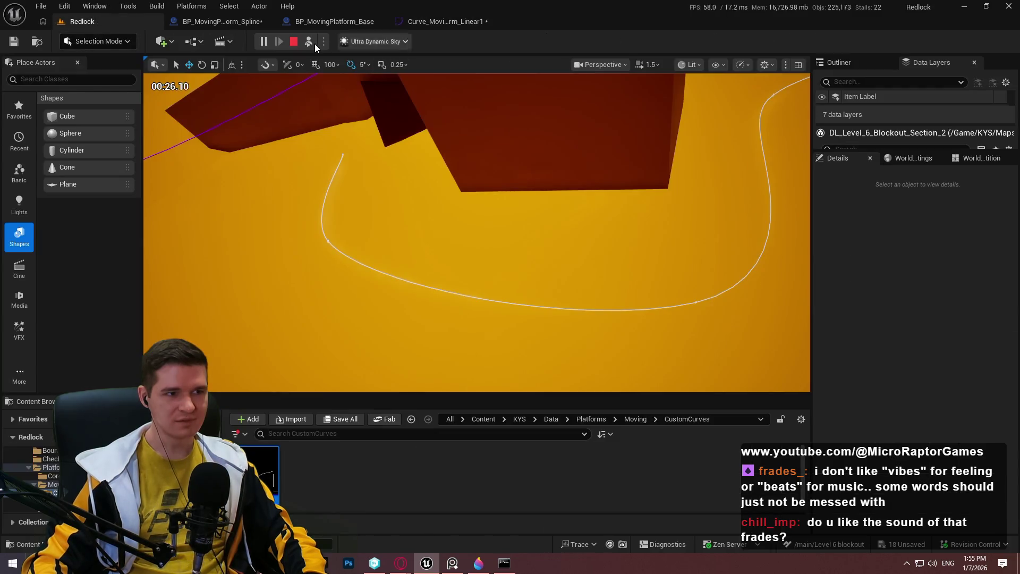
{"action": "left_click", "coordinate": [311, 45]}
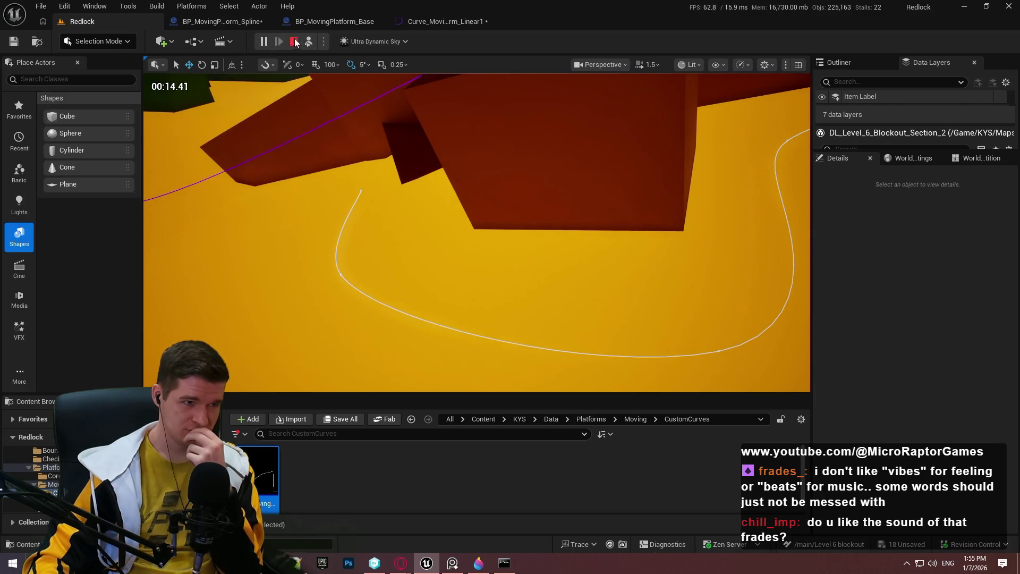
{"action": "left_click", "coordinate": [298, 42]}
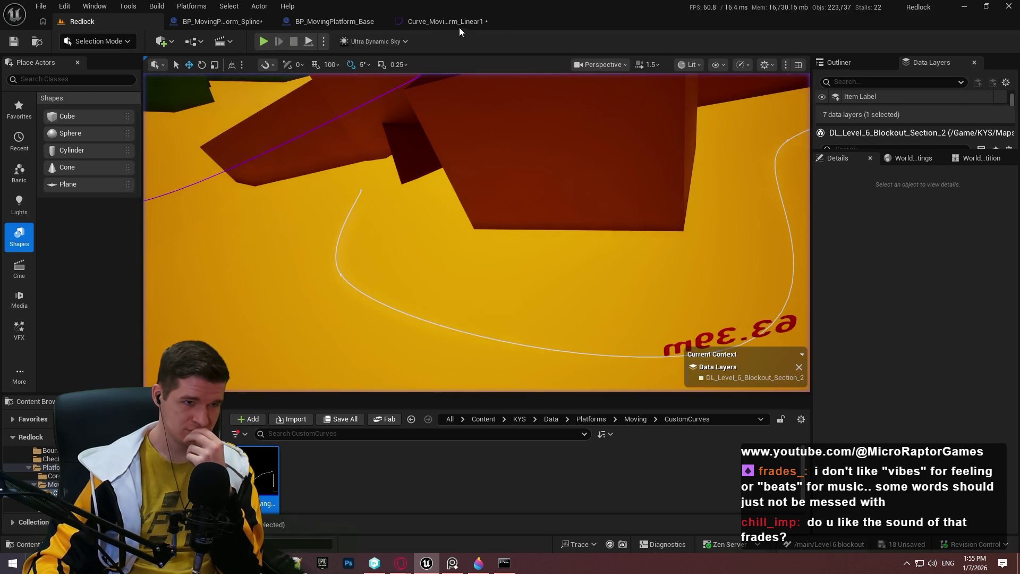
Restore the peak to 1.0, raise the 0.8 key to 0.55, move the early key to time 0.3, and simulate
{"action": "left_click", "coordinate": [459, 26]}
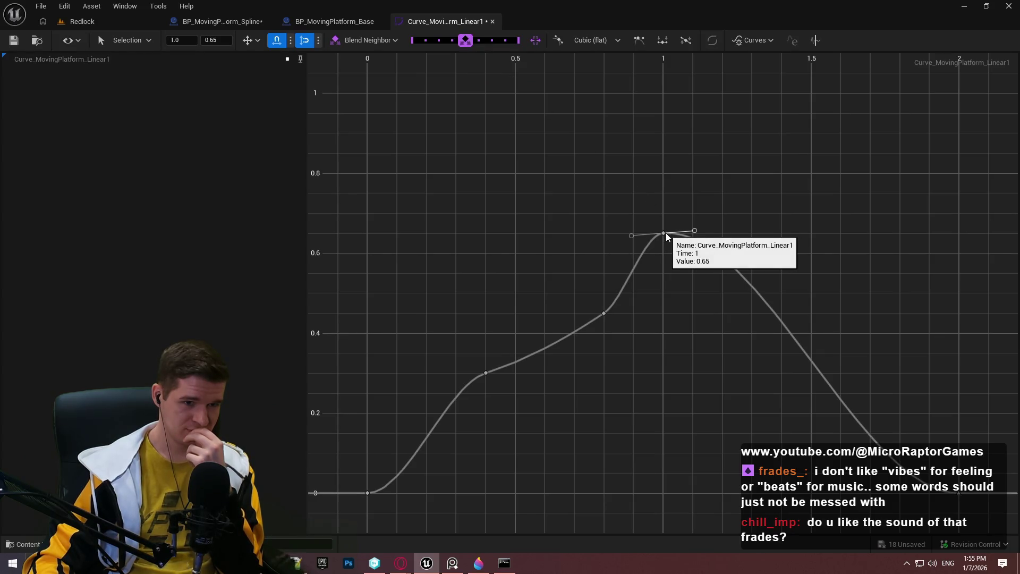
{"action": "left_click_drag", "start_coordinate": [662, 234], "coordinate": [661, 94]}
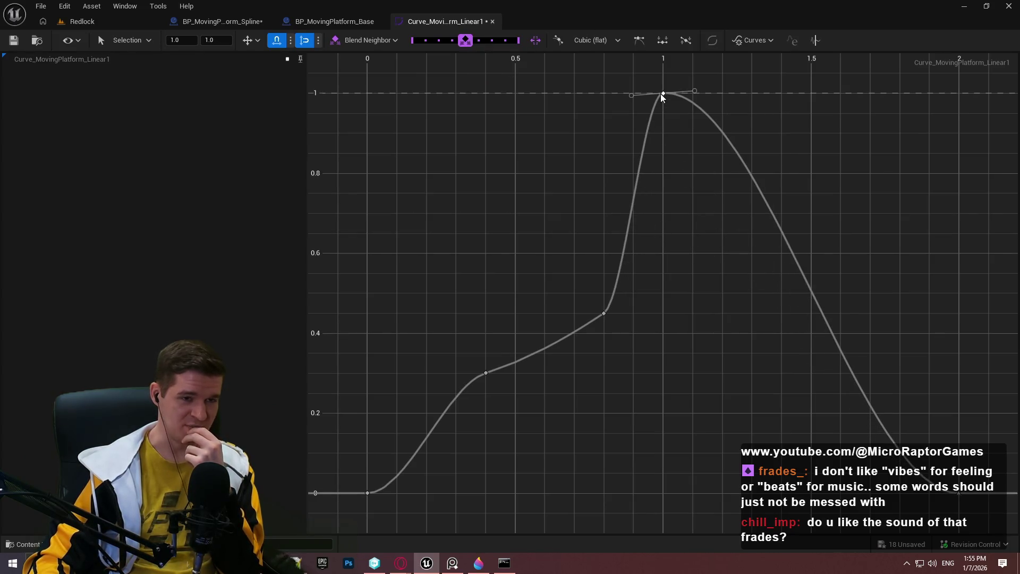
{"action": "left_click_drag", "start_coordinate": [603, 313], "coordinate": [594, 270]}
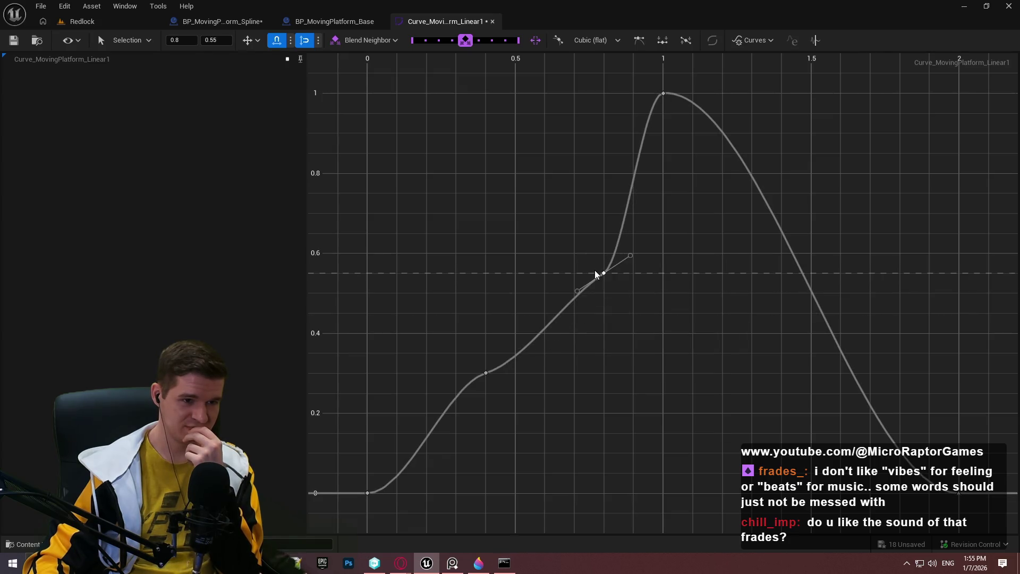
{"action": "left_click_drag", "start_coordinate": [484, 375], "coordinate": [445, 330]}
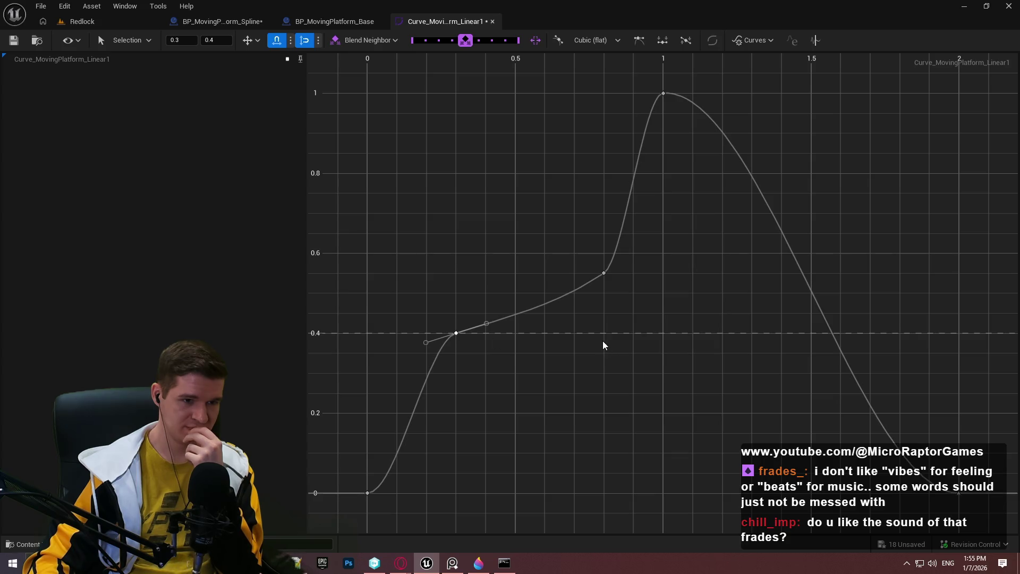
{"action": "left_click", "coordinate": [101, 21]}
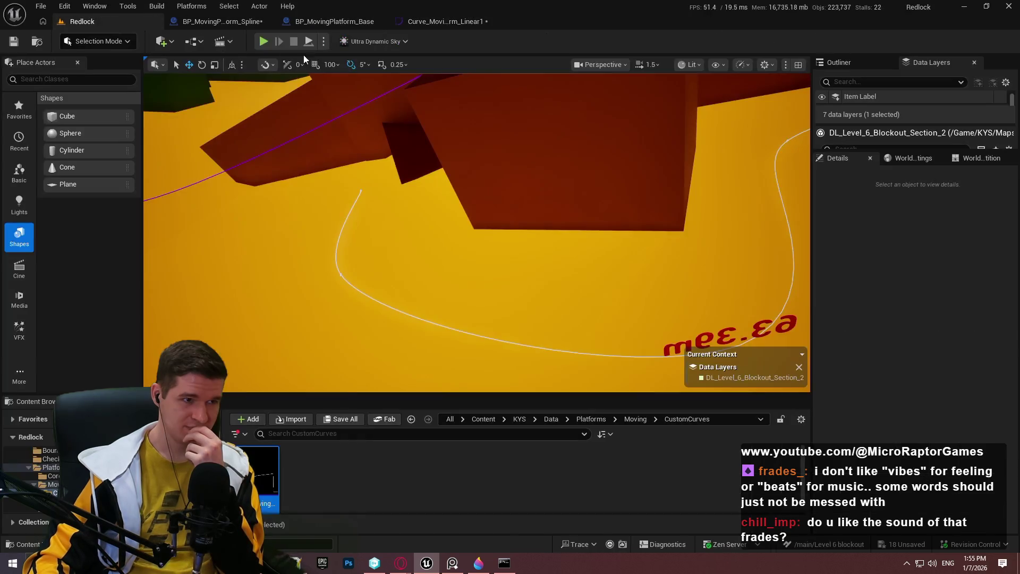
{"action": "left_click", "coordinate": [305, 41]}
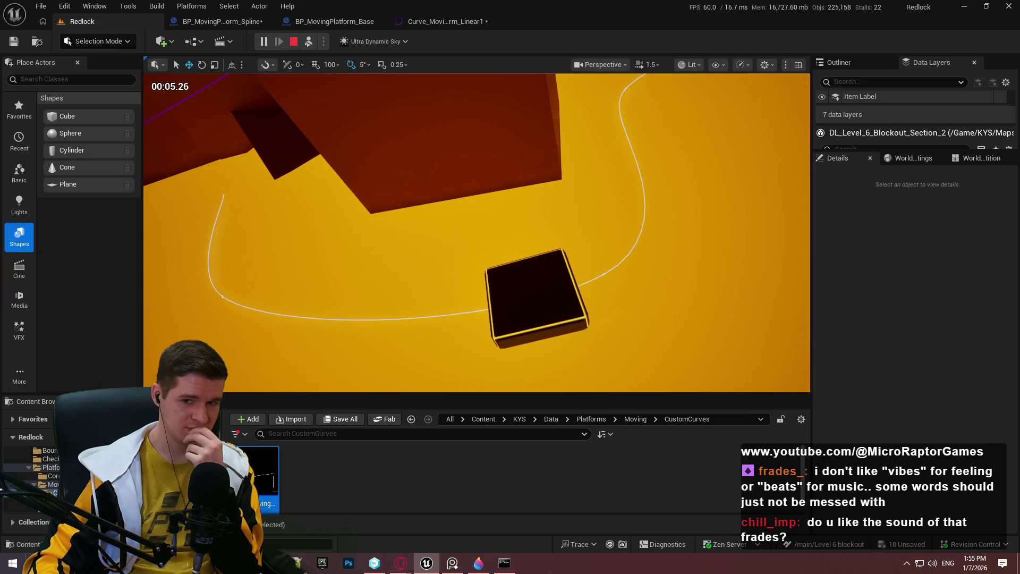
{"action": "left_click", "coordinate": [296, 41]}
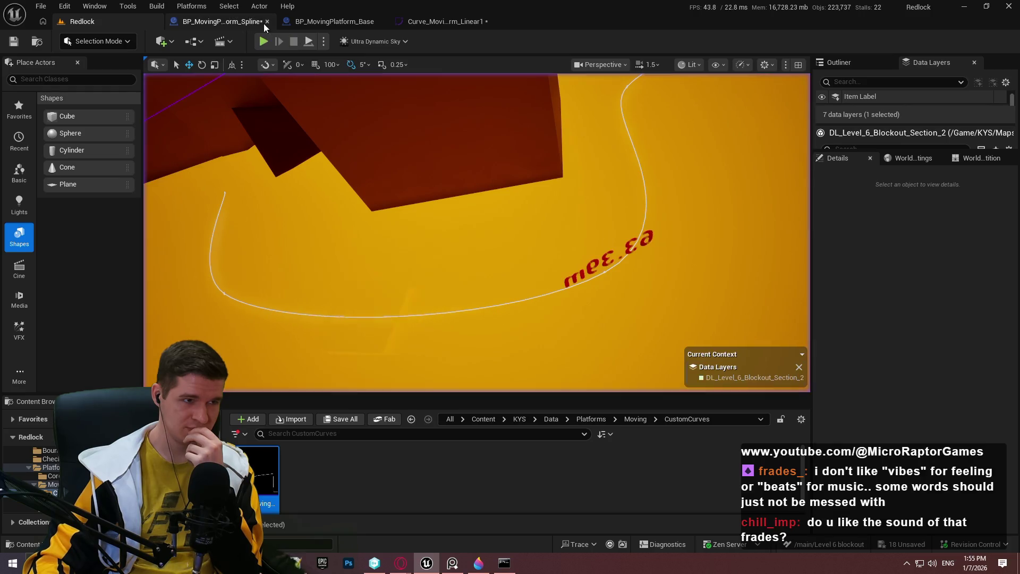
Lower the time 0.3 key to 0.35 and play-test the platform again
{"action": "left_click", "coordinate": [444, 21]}
{"action": "left_click_drag", "start_coordinate": [457, 334], "coordinate": [456, 357]}
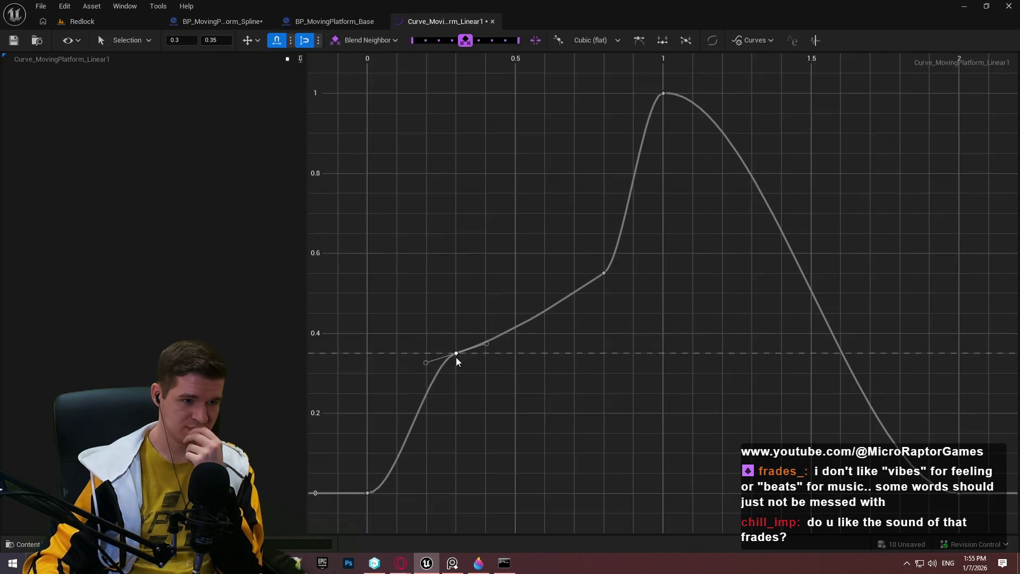
{"action": "mouse_move", "coordinate": [603, 274]}
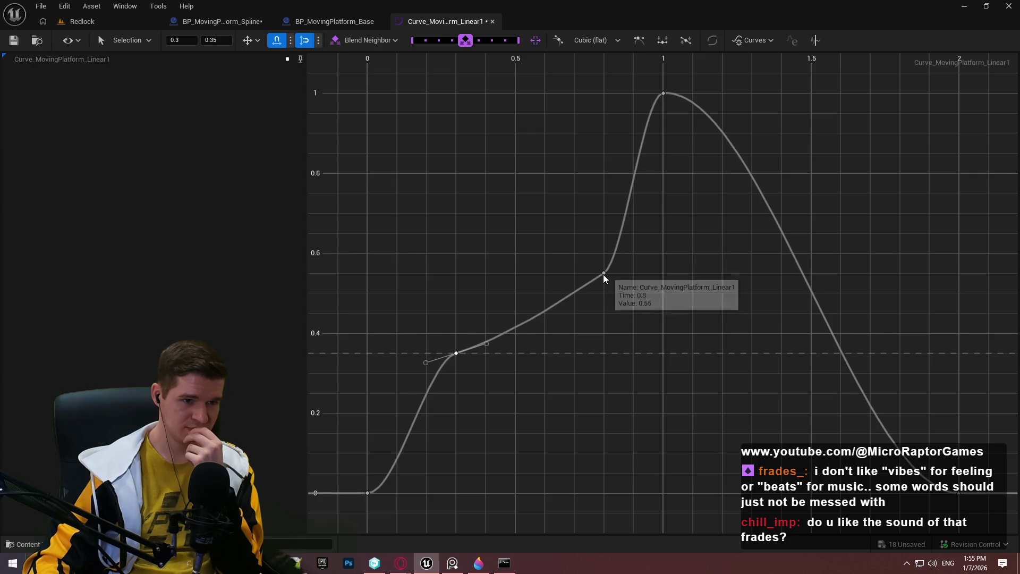
{"action": "left_click", "coordinate": [135, 23]}
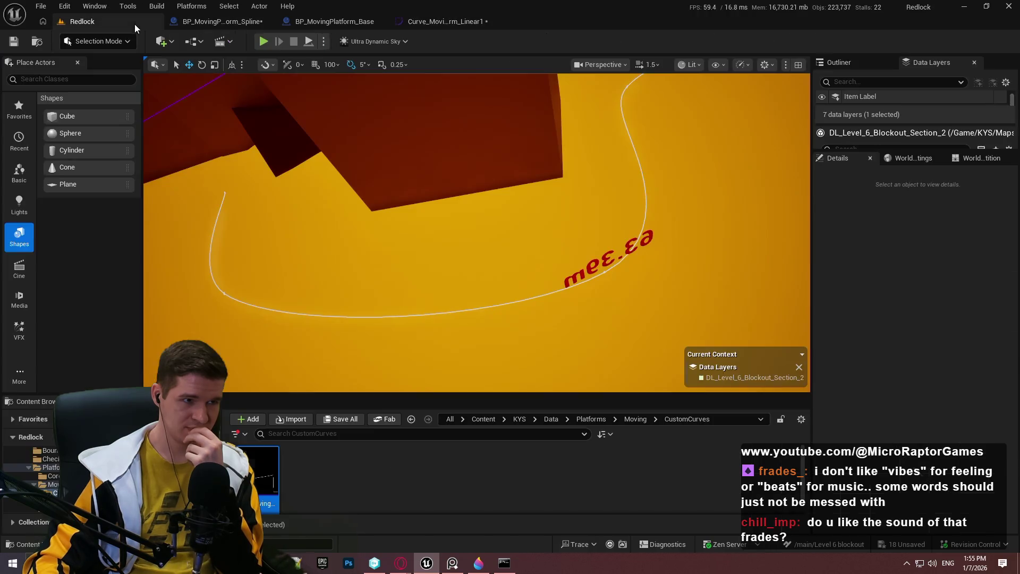
{"action": "key", "text": "alt+p"}
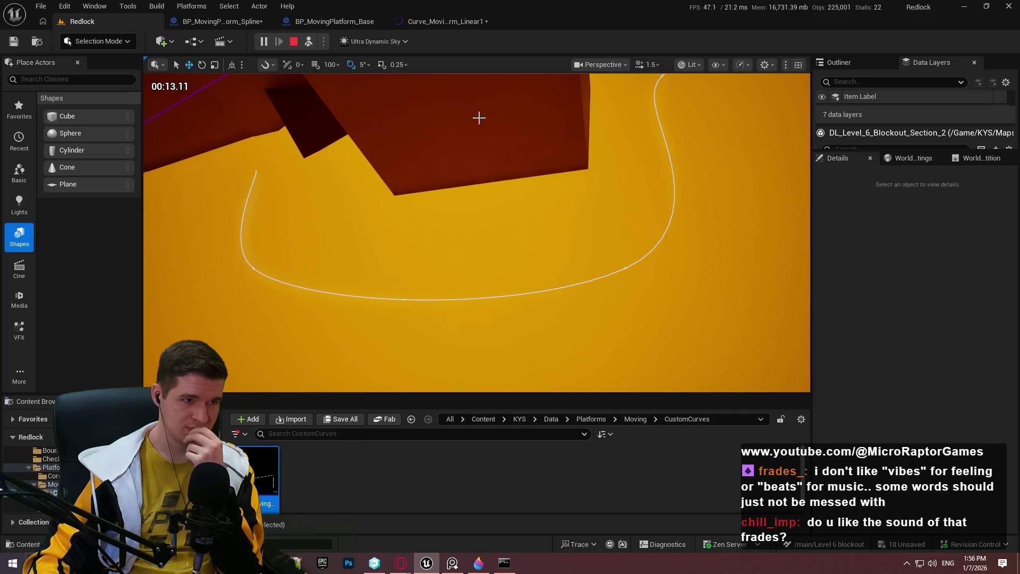
{"action": "left_click", "coordinate": [293, 41]}
{"action": "left_click", "coordinate": [445, 22]}
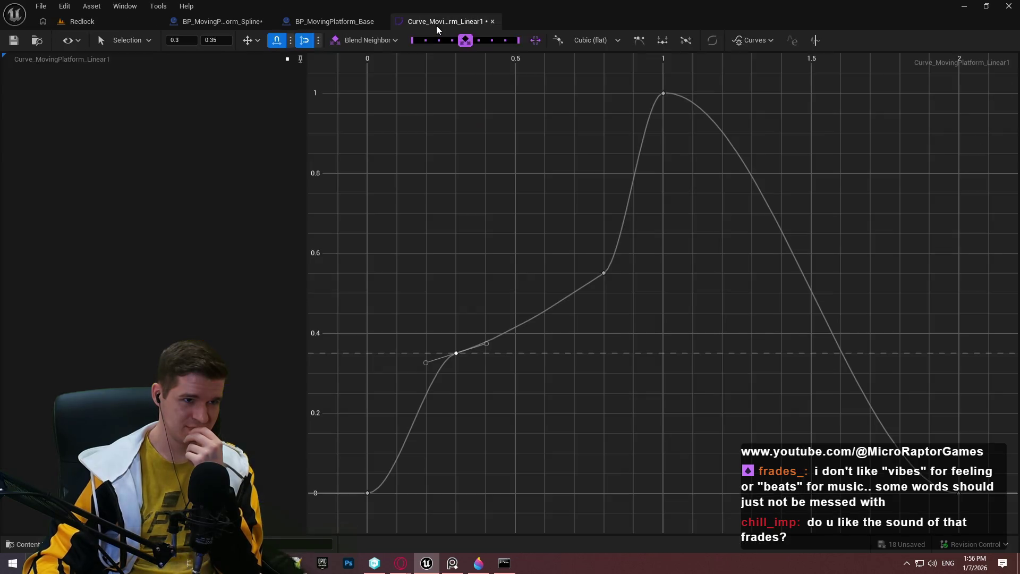
{"action": "left_click", "coordinate": [149, 21]}
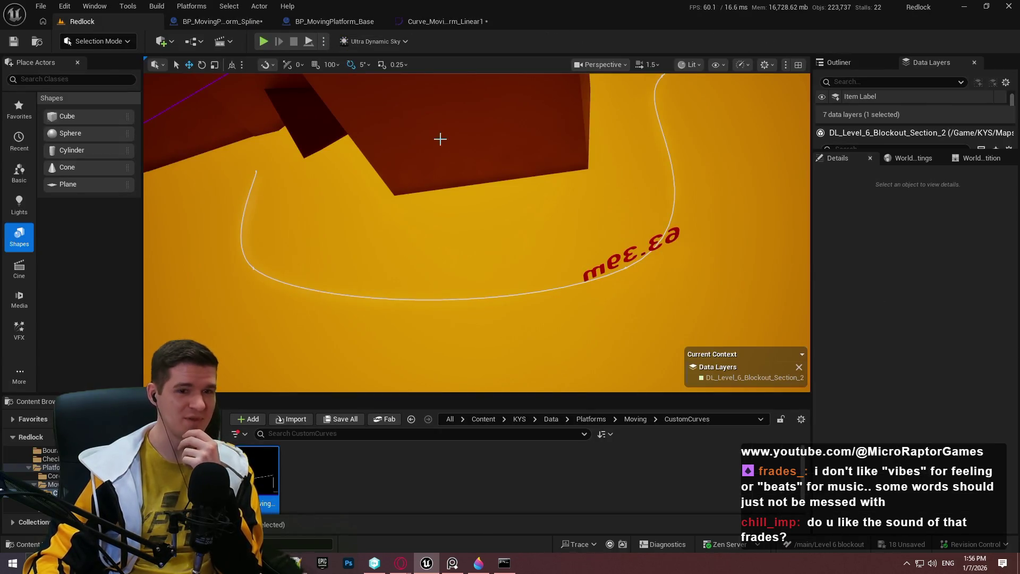
Select the spline moving platform beside the lava spline path
{"action": "left_click_drag", "start_coordinate": [604, 171], "coordinate": [603, 298]}
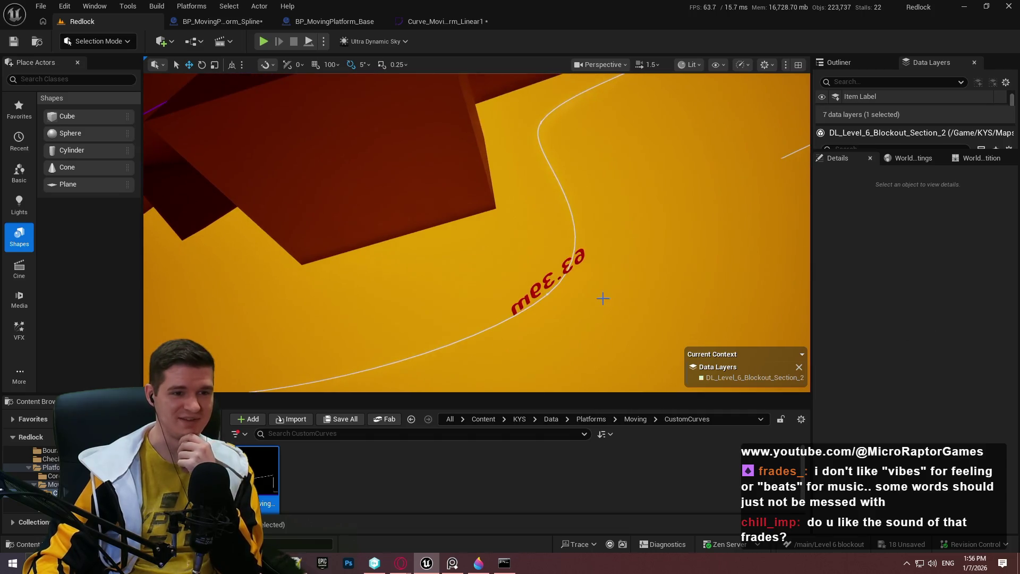
{"action": "left_click", "coordinate": [550, 295]}
{"action": "left_click", "coordinate": [549, 295]}
{"action": "scroll", "coordinate": [903, 393], "scroll_direction": "down", "scroll_amount": 5}
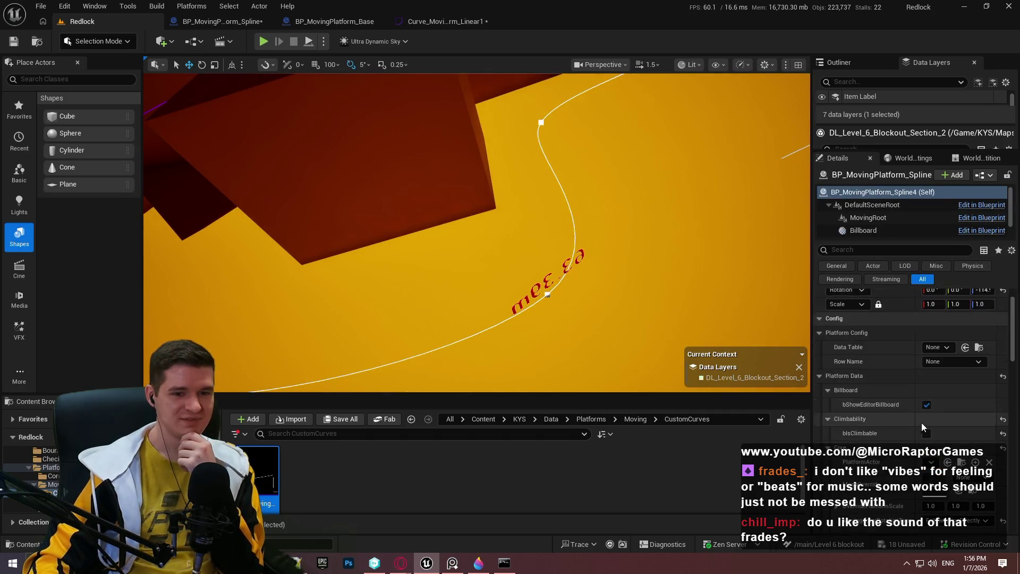
{"action": "scroll", "coordinate": [911, 446], "scroll_direction": "down", "scroll_amount": 1}
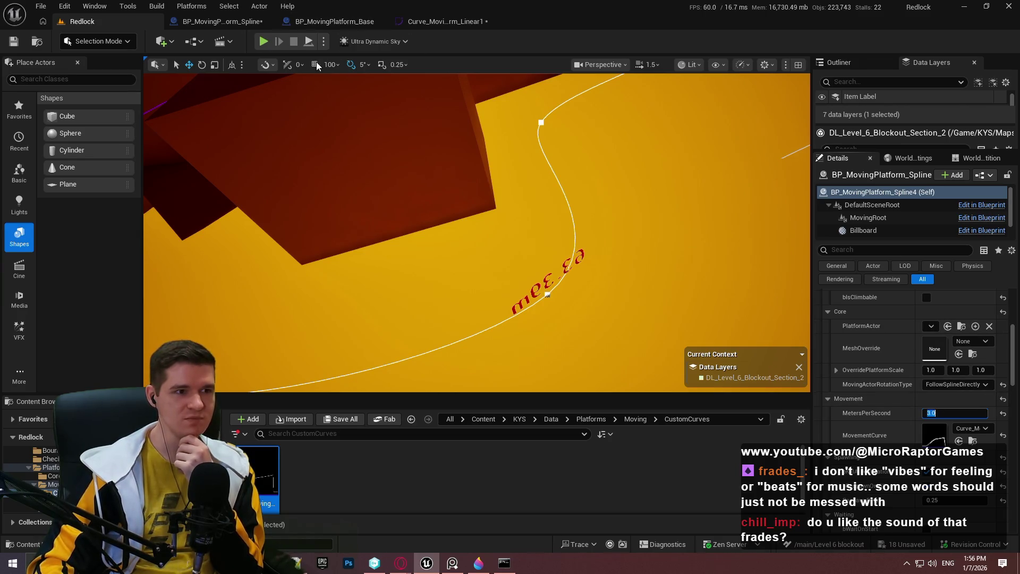
In the platform's MovementCurve, lower the 0.3 key to value 0.3 and shift the later key earlier
{"action": "left_click", "coordinate": [439, 22]}
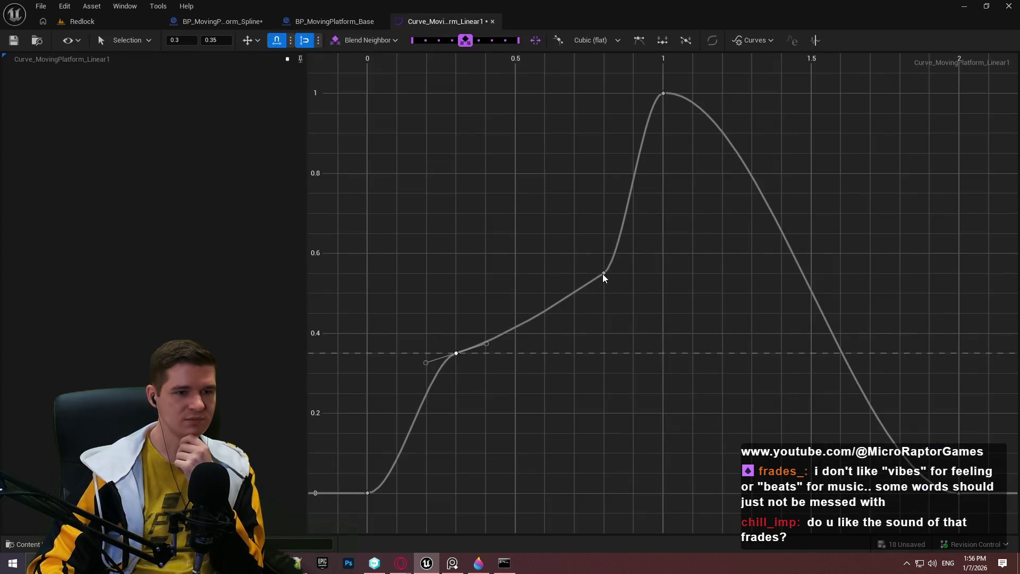
{"action": "mouse_move", "coordinate": [457, 357]}
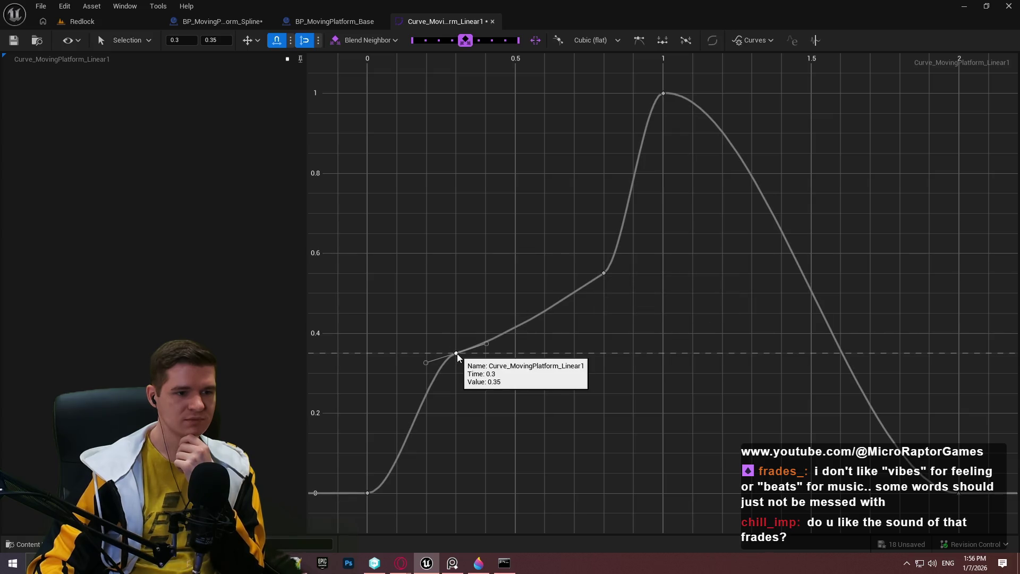
{"action": "left_click_drag", "start_coordinate": [457, 357], "coordinate": [454, 374]}
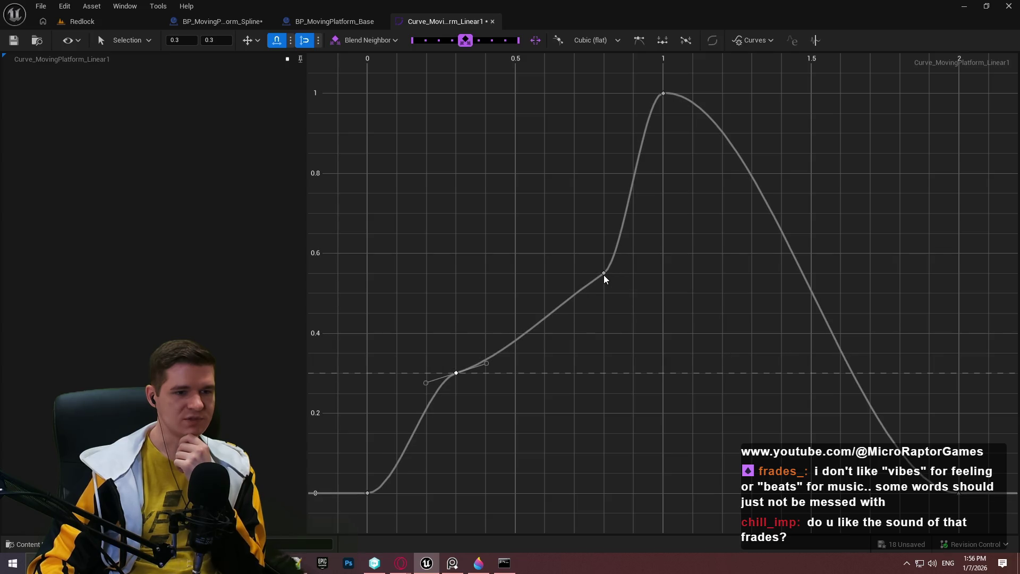
{"action": "mouse_move", "coordinate": [607, 279]}
{"action": "left_mouse_down"}
{"action": "mouse_move", "coordinate": [548, 280]}
{"action": "mouse_move", "coordinate": [572, 284]}
{"action": "left_mouse_up"}
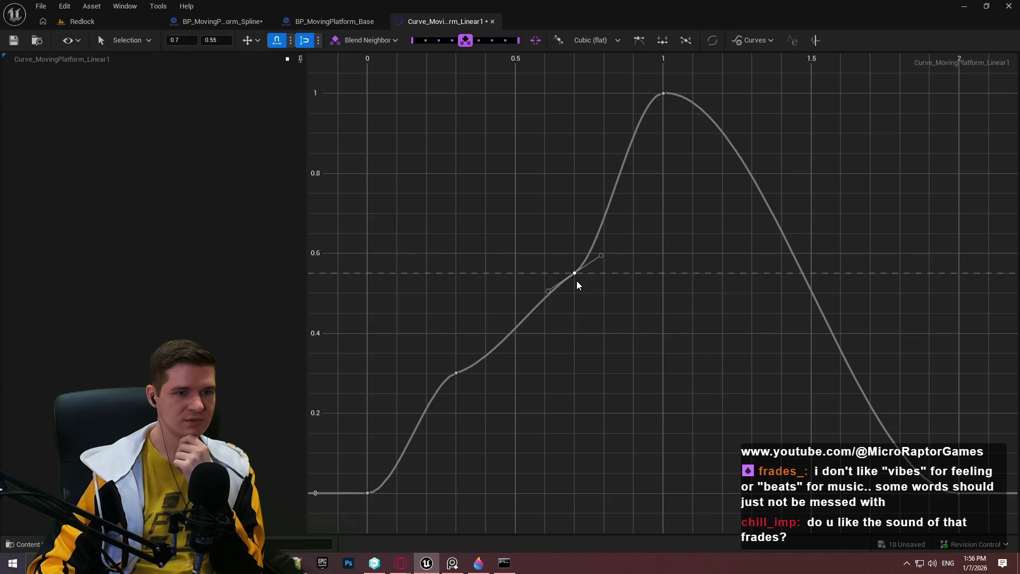
Back in the level, play-test the platform's movement and end the session
{"action": "left_click", "coordinate": [82, 21]}
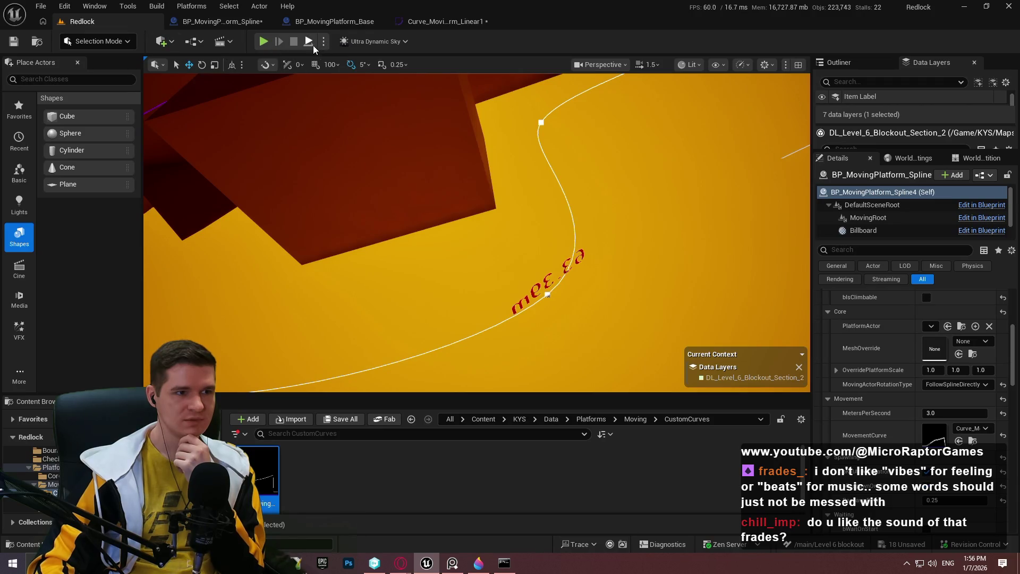
{"action": "left_click", "coordinate": [313, 46]}
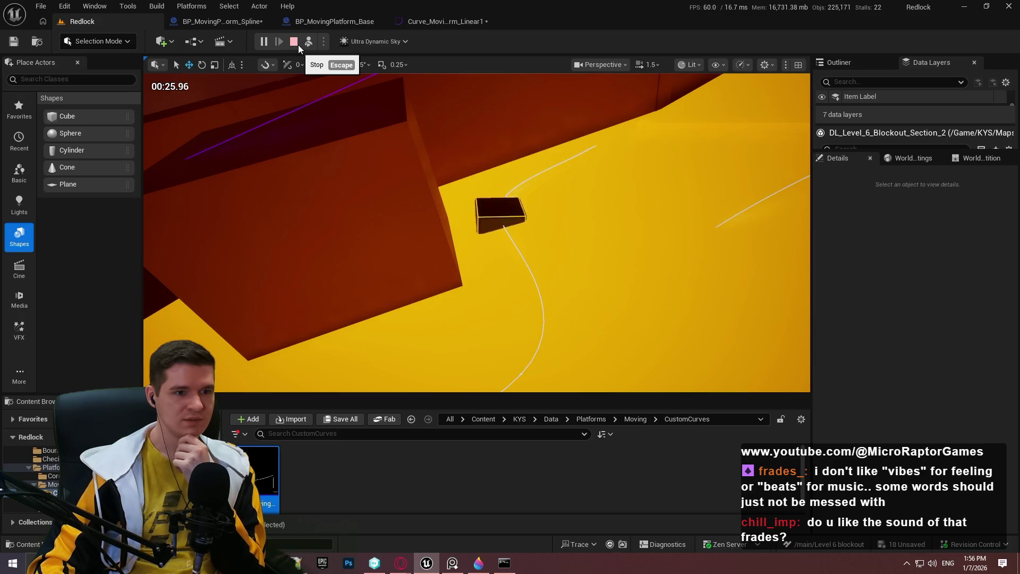
{"action": "left_click", "coordinate": [298, 44]}
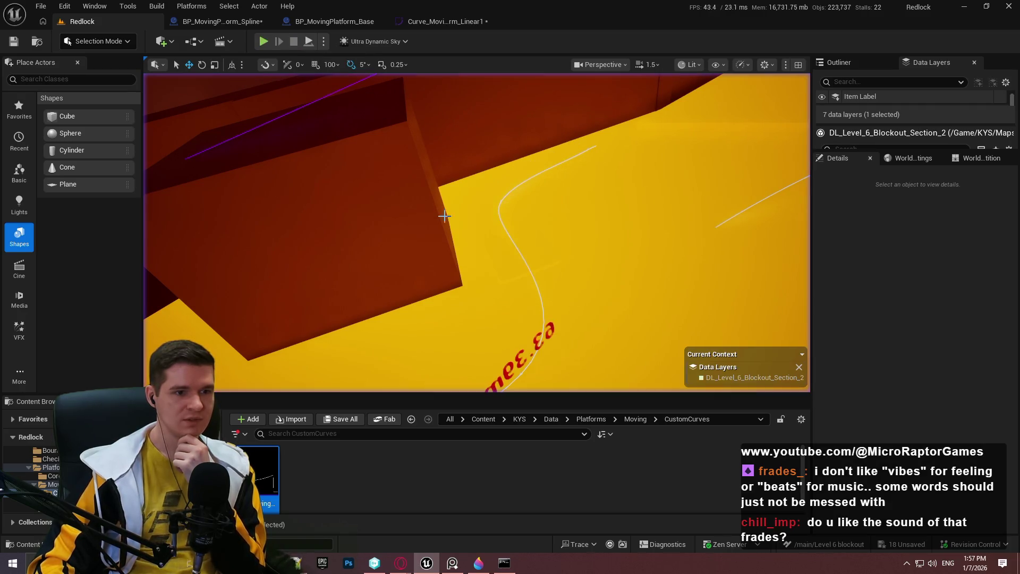
Select a point on the platform's spline and rotate it by 5 degrees
{"action": "left_click", "coordinate": [499, 202]}
{"action": "left_click", "coordinate": [500, 204]}
{"action": "left_click", "coordinate": [496, 200]}
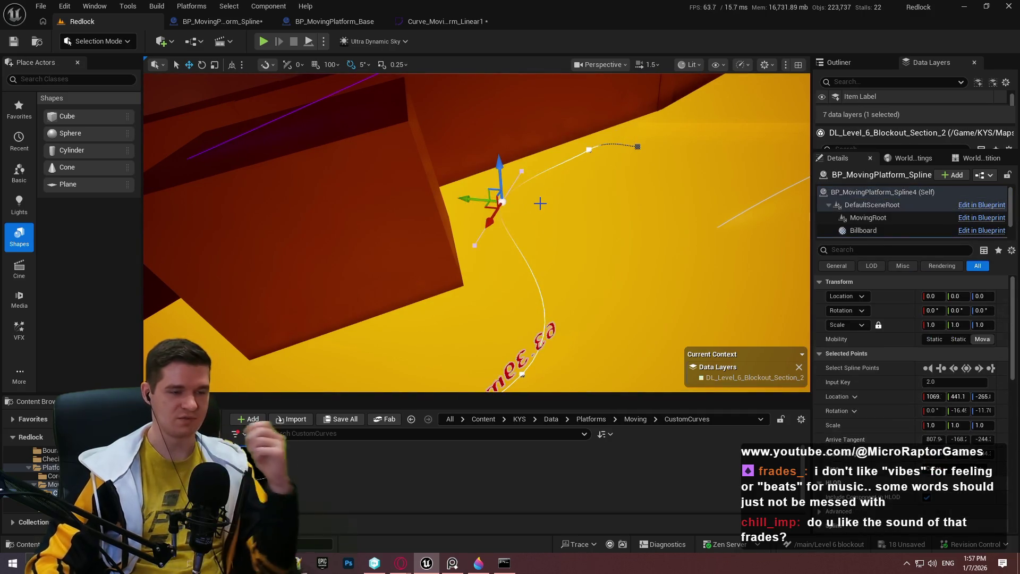
{"action": "mouse_move", "coordinate": [524, 235]}
{"action": "left_mouse_down"}
{"action": "mouse_move", "coordinate": [514, 261]}
{"action": "mouse_move", "coordinate": [481, 290]}
{"action": "mouse_move", "coordinate": [494, 266]}
{"action": "left_mouse_up"}
{"action": "mouse_move", "coordinate": [545, 180]}
{"action": "left_mouse_down"}
{"action": "mouse_move", "coordinate": [542, 148]}
{"action": "mouse_move", "coordinate": [558, 202]}
{"action": "mouse_move", "coordinate": [585, 239]}
{"action": "left_mouse_up"}
Try rotating and moving the lower spline point, undoing both edits
{"action": "left_click", "coordinate": [630, 327]}
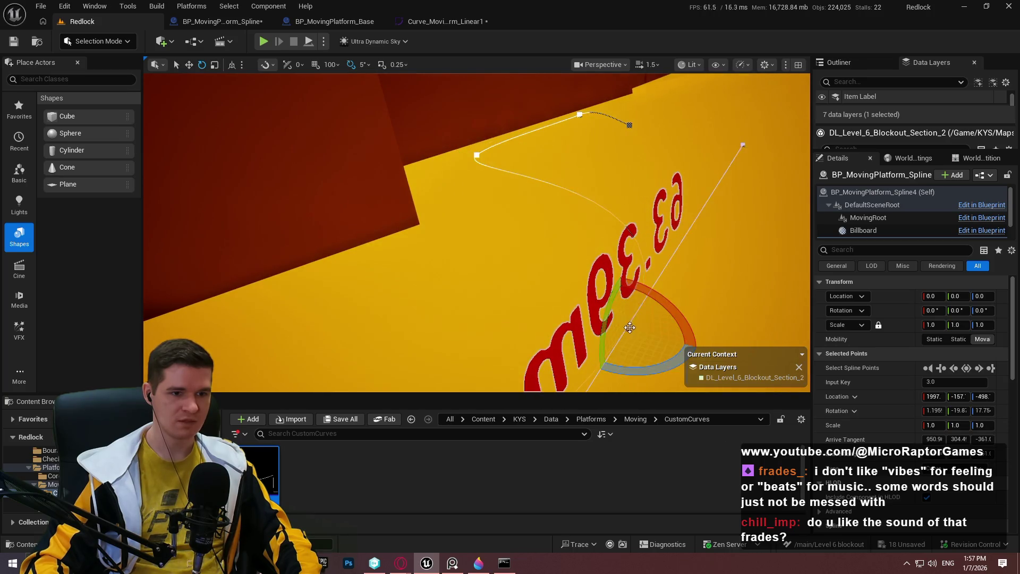
{"action": "left_click_drag", "start_coordinate": [629, 327], "coordinate": [630, 327]}
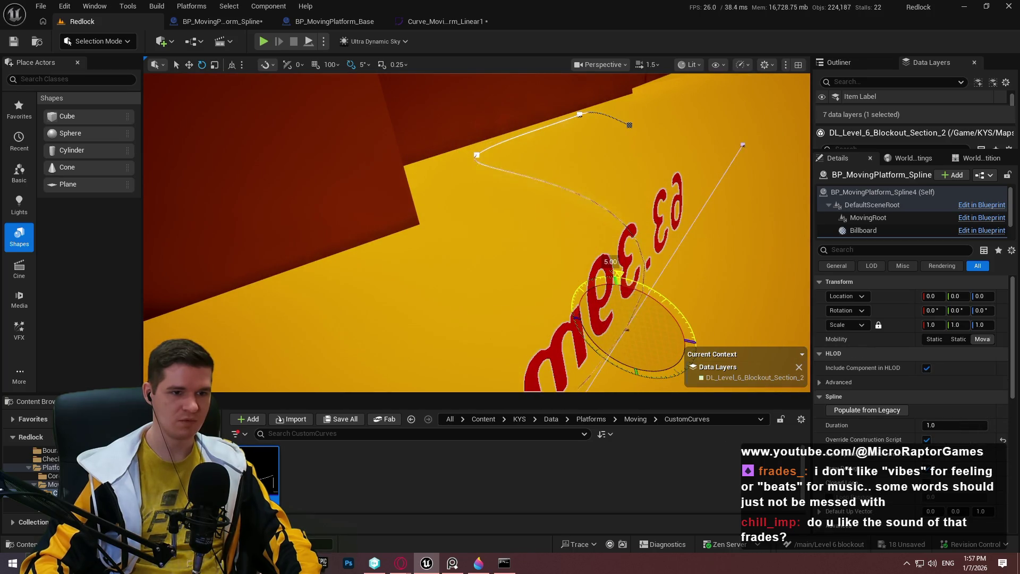
{"action": "left_click_drag", "start_coordinate": [630, 327], "coordinate": [630, 326]}
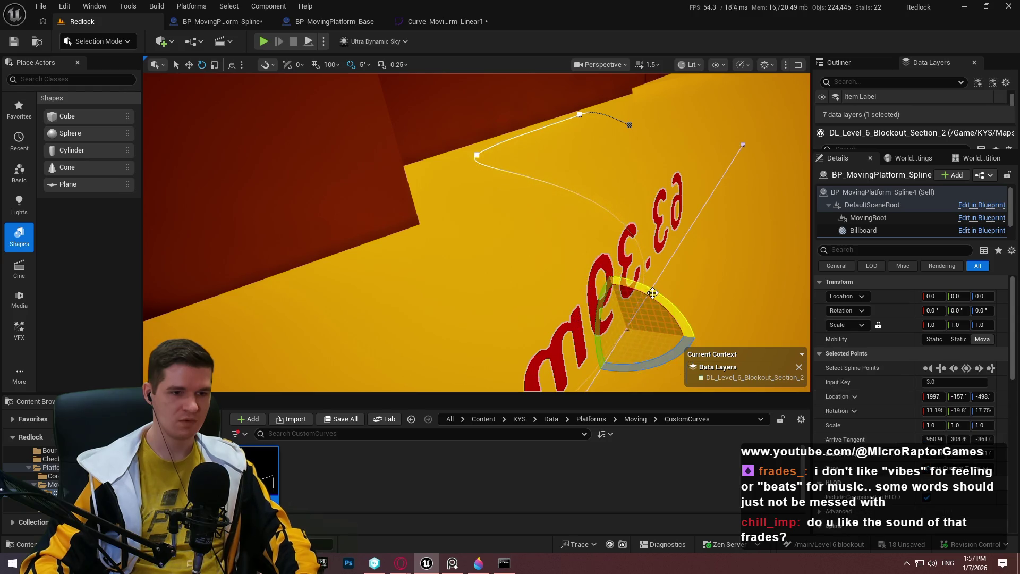
{"action": "key", "text": "ctrl+z"}
{"action": "key", "text": "ctrl+z"}
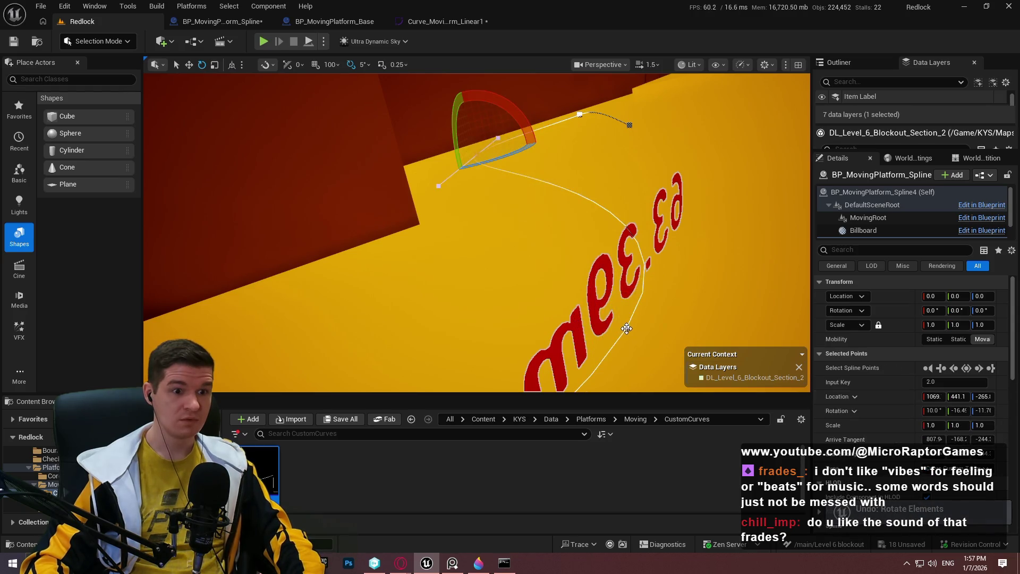
{"action": "left_click", "coordinate": [629, 326]}
{"action": "key", "text": "w"}
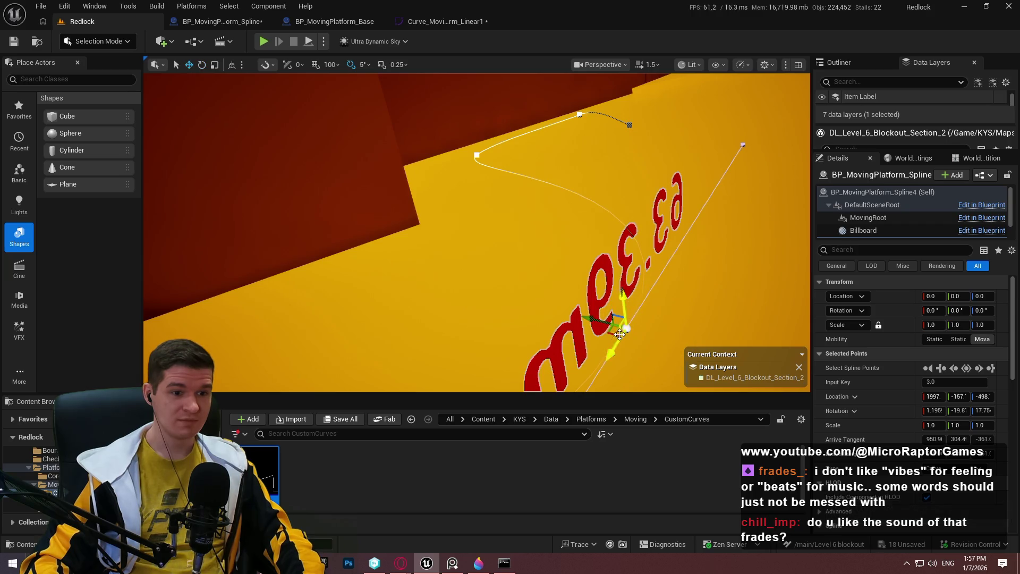
{"action": "left_click_drag", "start_coordinate": [615, 349], "coordinate": [658, 269]}
{"action": "key", "text": "ctrl+z"}
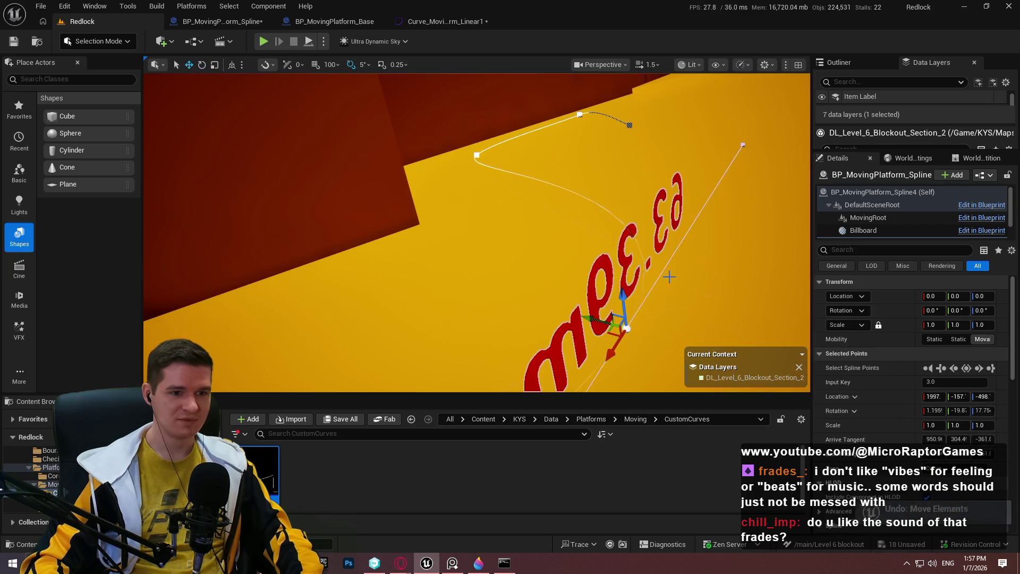
Focus the view on the upper and lower spline points, then simulate the level with Alt+S
{"action": "left_click", "coordinate": [476, 157]}
{"action": "key", "text": "f"}
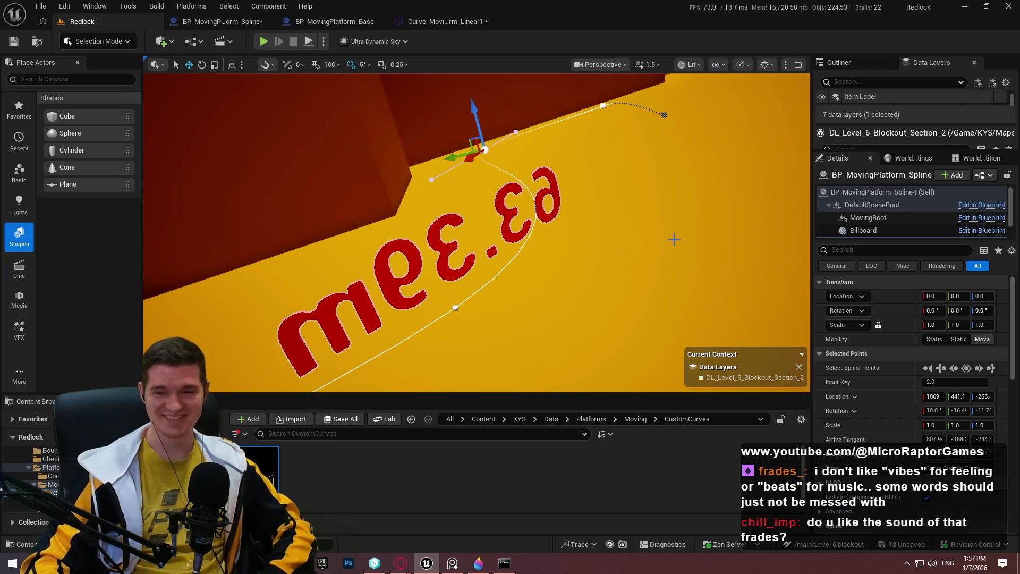
{"action": "left_click", "coordinate": [454, 308]}
{"action": "key", "text": "f"}
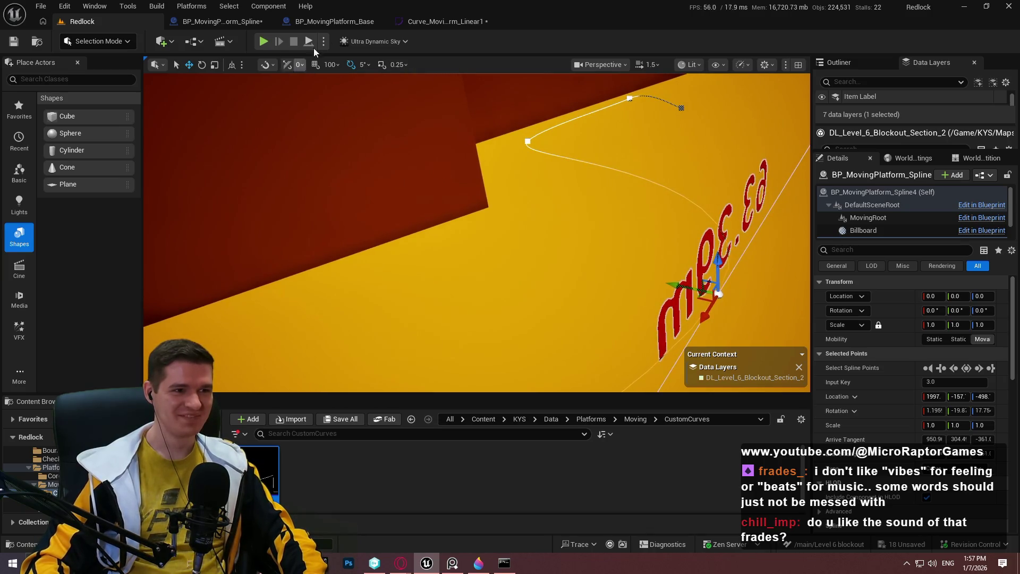
{"action": "key", "text": "alt+s"}
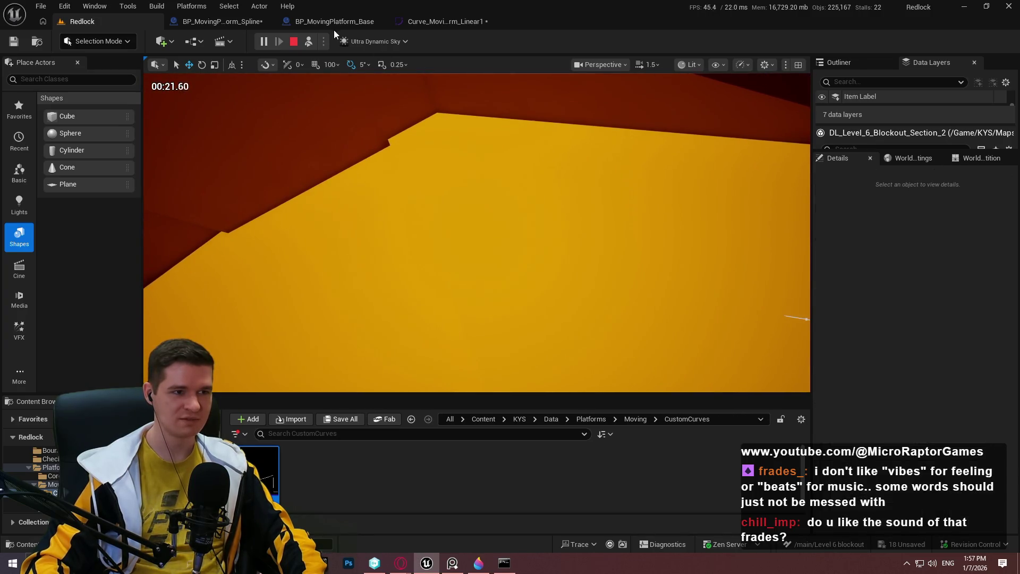
Stop the simulation, select the spline platform and rename its curve to Curve_Level6_LavaFlow_3
{"action": "left_click", "coordinate": [295, 44]}
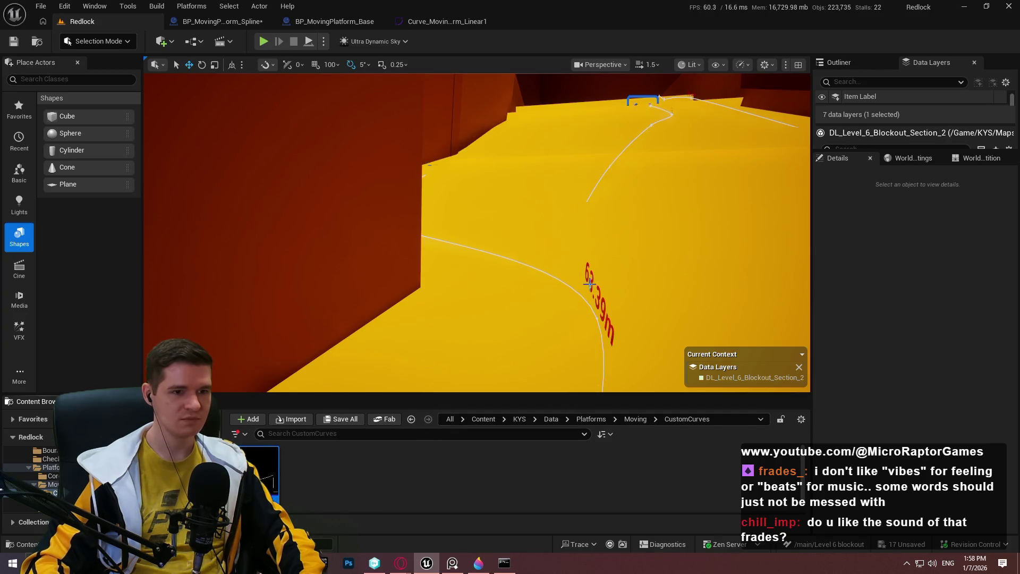
{"action": "left_click", "coordinate": [596, 305]}
{"action": "scroll", "coordinate": [891, 432], "scroll_direction": "down", "scroll_amount": 5}
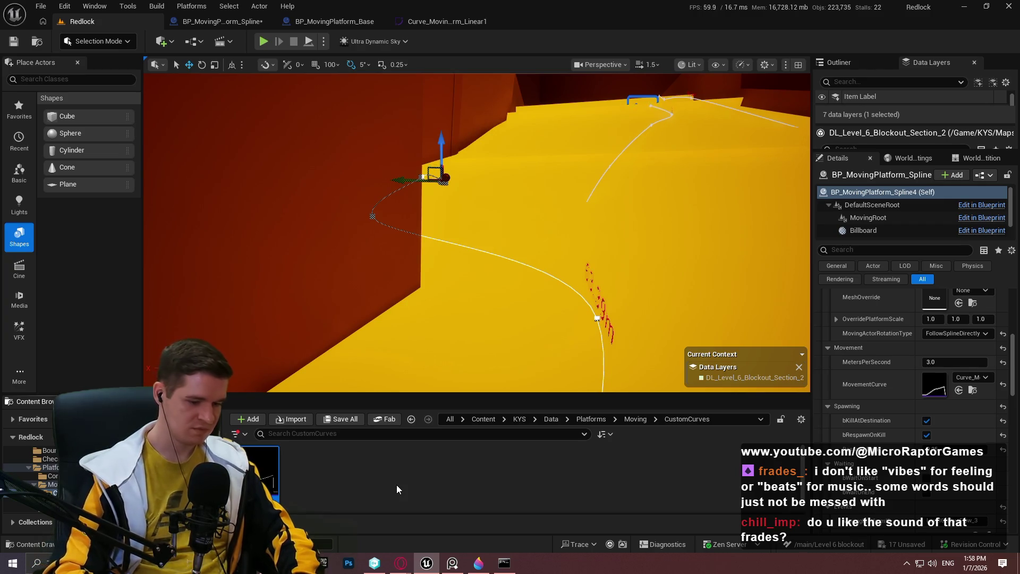
{"action": "key", "text": "Return"}
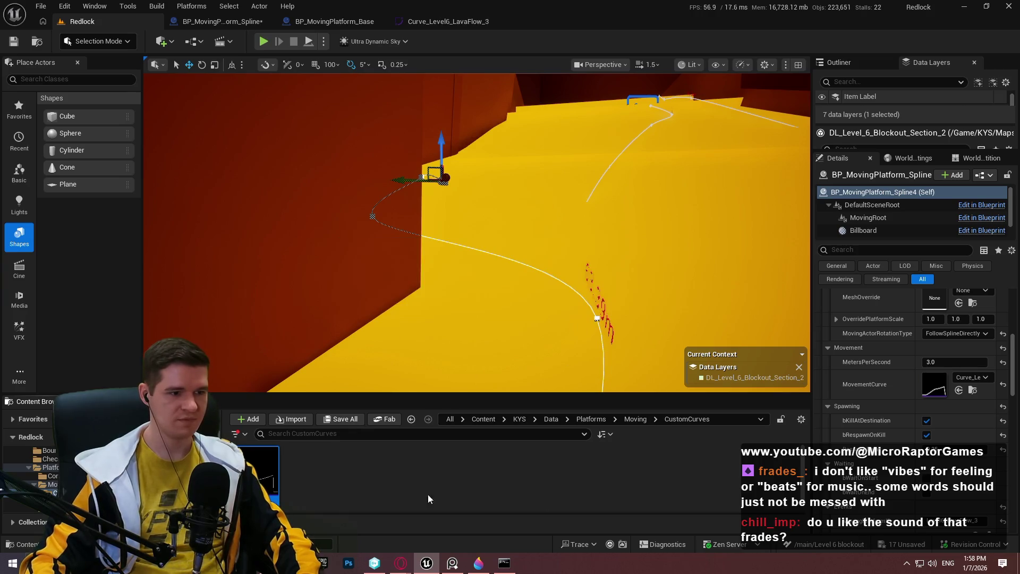
Go up through the Moving folder to Platforms and select the other spline platform up the ramp
{"action": "left_click", "coordinate": [635, 419]}
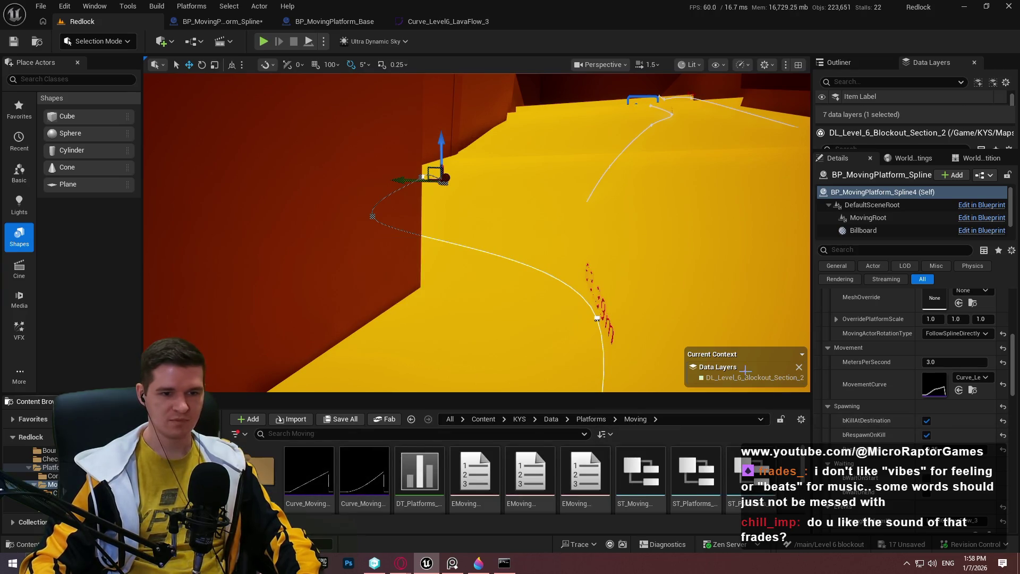
{"action": "left_click", "coordinate": [599, 419]}
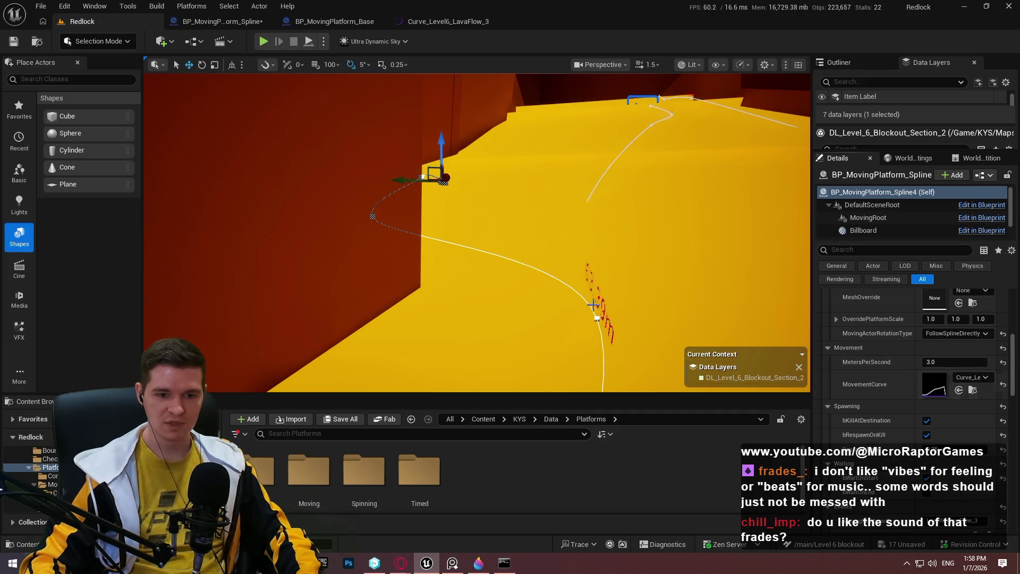
{"action": "scroll", "coordinate": [862, 429], "scroll_direction": "down", "scroll_amount": 5}
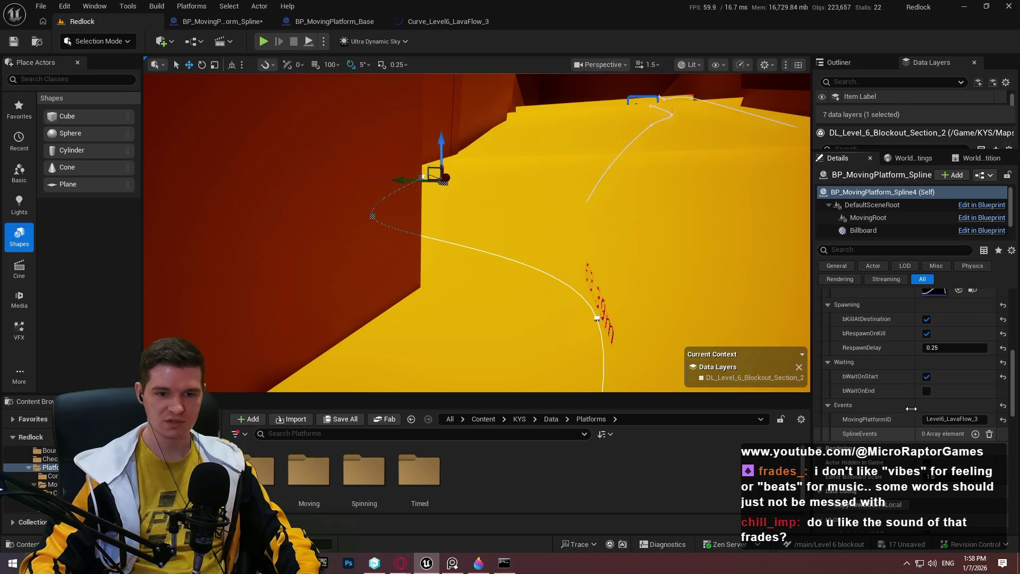
{"action": "scroll", "coordinate": [870, 391], "scroll_direction": "up", "scroll_amount": 2}
{"action": "scroll", "coordinate": [904, 375], "scroll_direction": "up", "scroll_amount": 3}
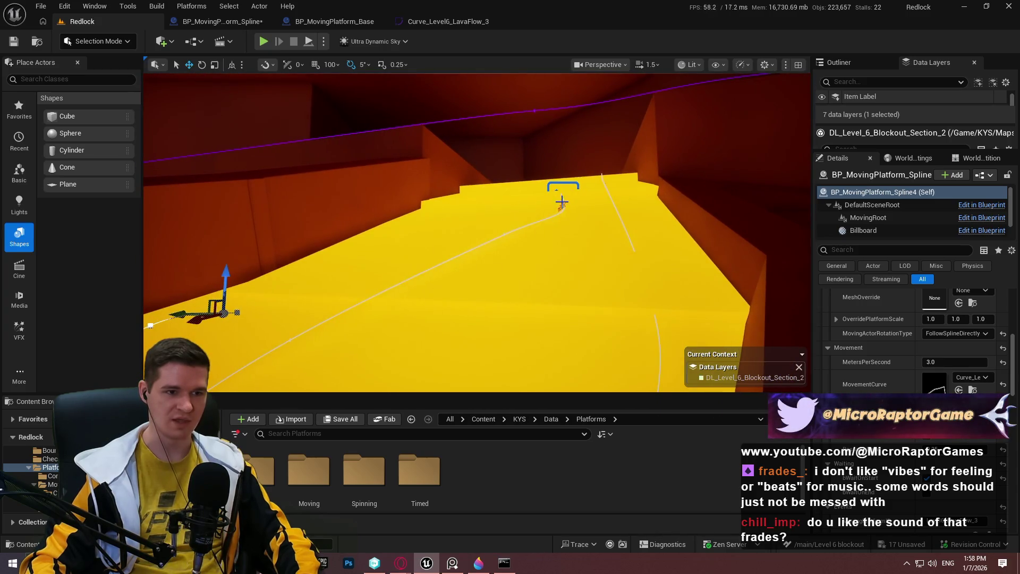
{"action": "left_click", "coordinate": [558, 181]}
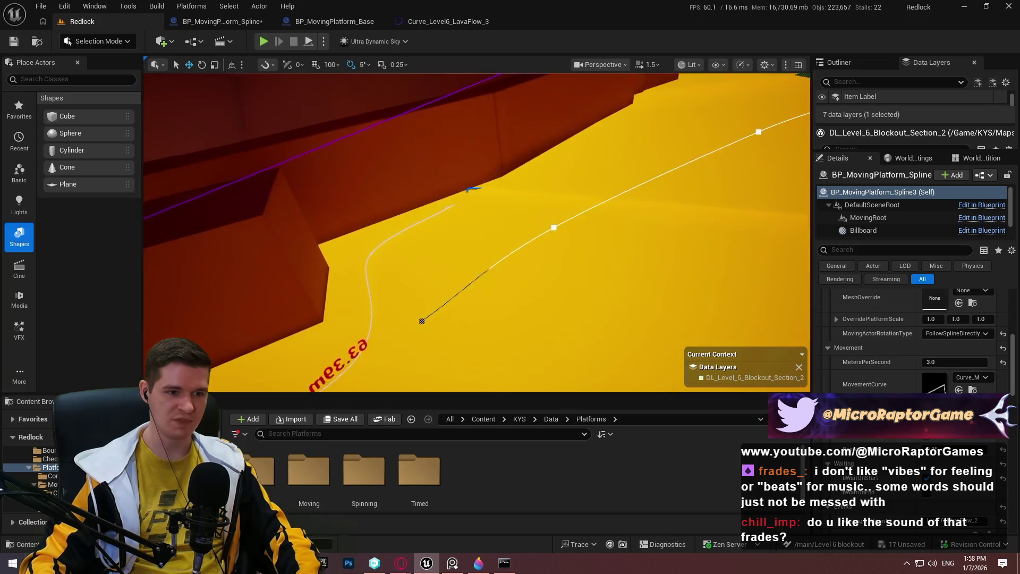
Add a spline event at time percentage 0.35 chained to child Level6_LavaFlow_3, then simulate the level
{"action": "scroll", "coordinate": [852, 363], "scroll_direction": "down", "scroll_amount": 5}
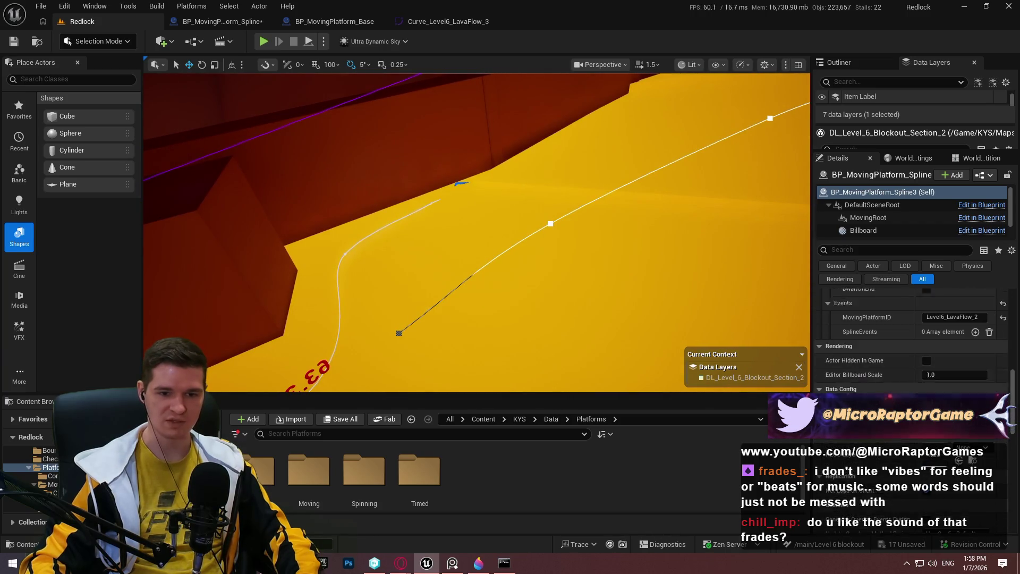
{"action": "scroll", "coordinate": [853, 363], "scroll_direction": "up", "scroll_amount": 2}
{"action": "left_click", "coordinate": [976, 382]}
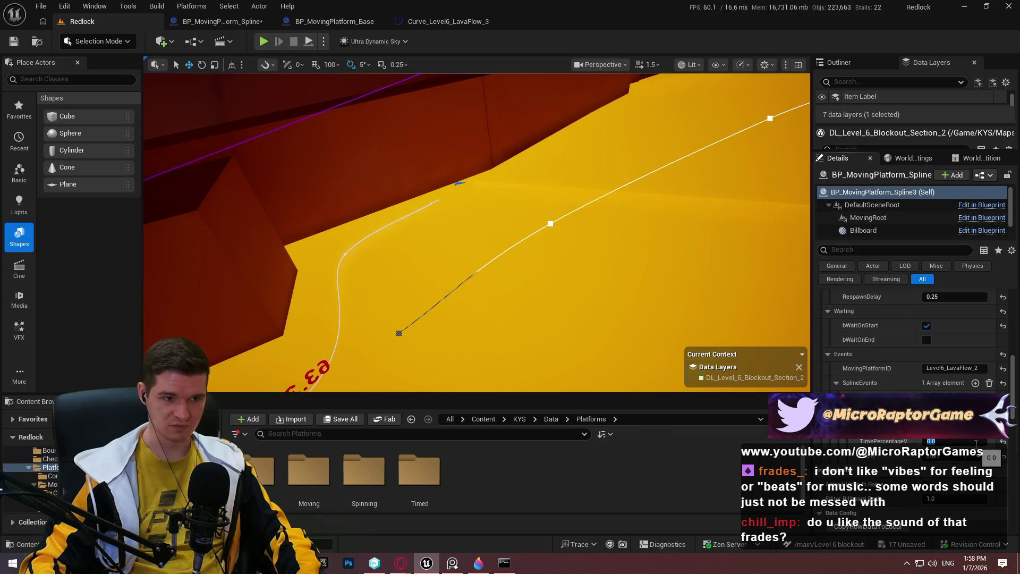
{"action": "type", "text": ".35"}
{"action": "key", "text": "Return"}
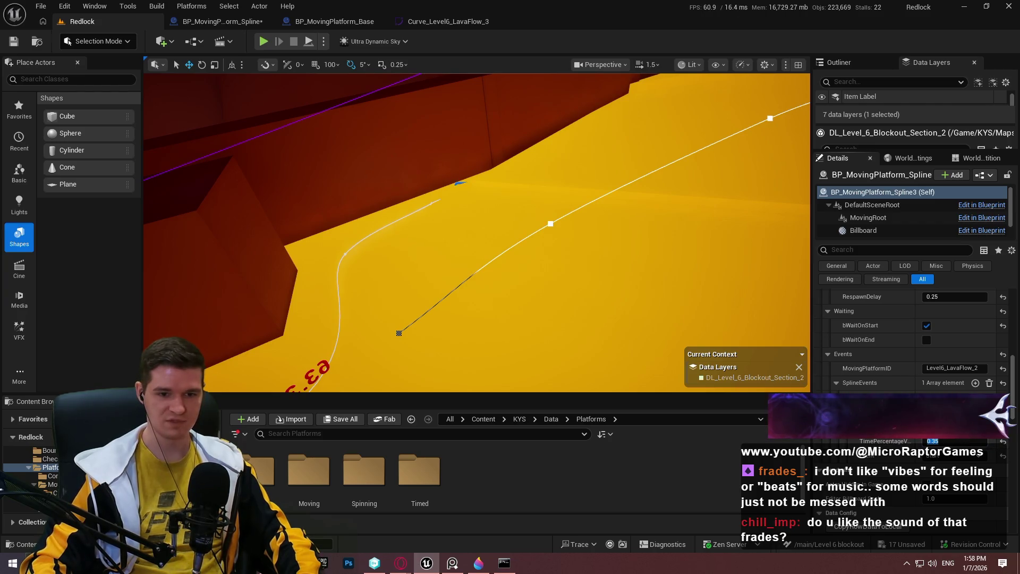
{"action": "left_click", "coordinate": [976, 412]}
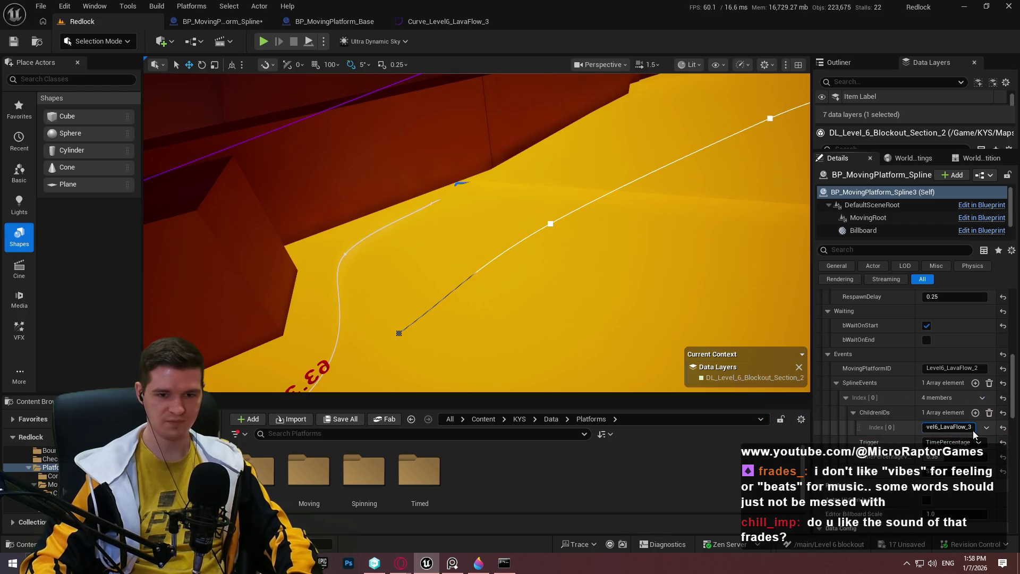
{"action": "scroll", "coordinate": [939, 411], "scroll_direction": "up", "scroll_amount": 3}
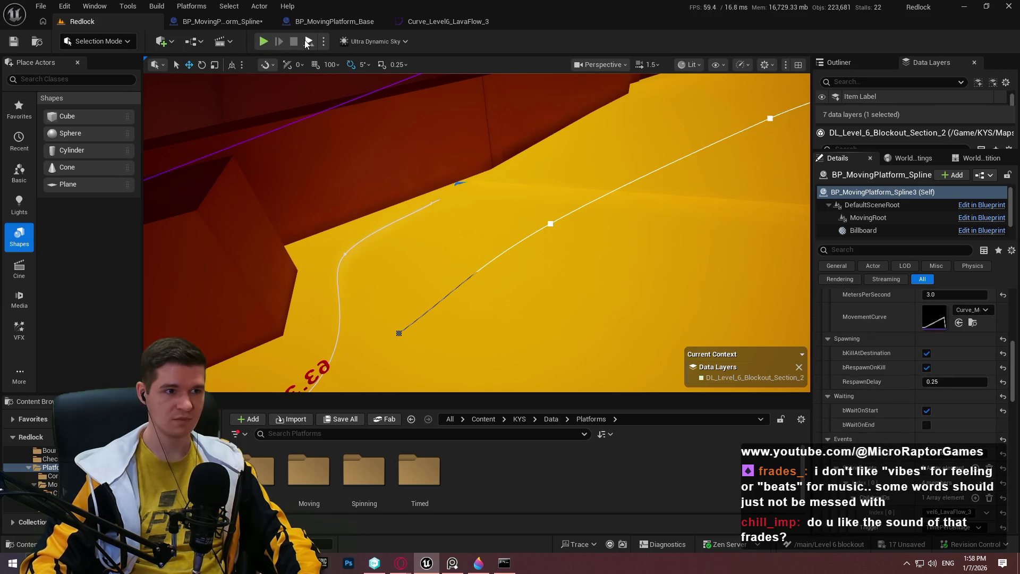
{"action": "left_click", "coordinate": [306, 43]}
Simulate twice in a full-screen F11 viewport, watching both platforms ride their lava splines, then exit
{"action": "key", "text": "F11"}
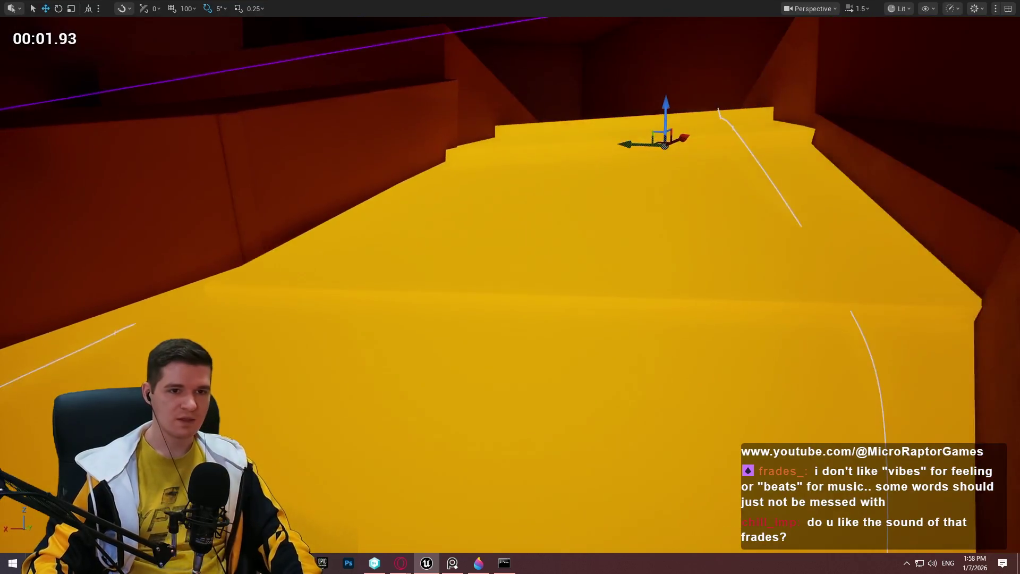
{"action": "key", "text": "Escape"}
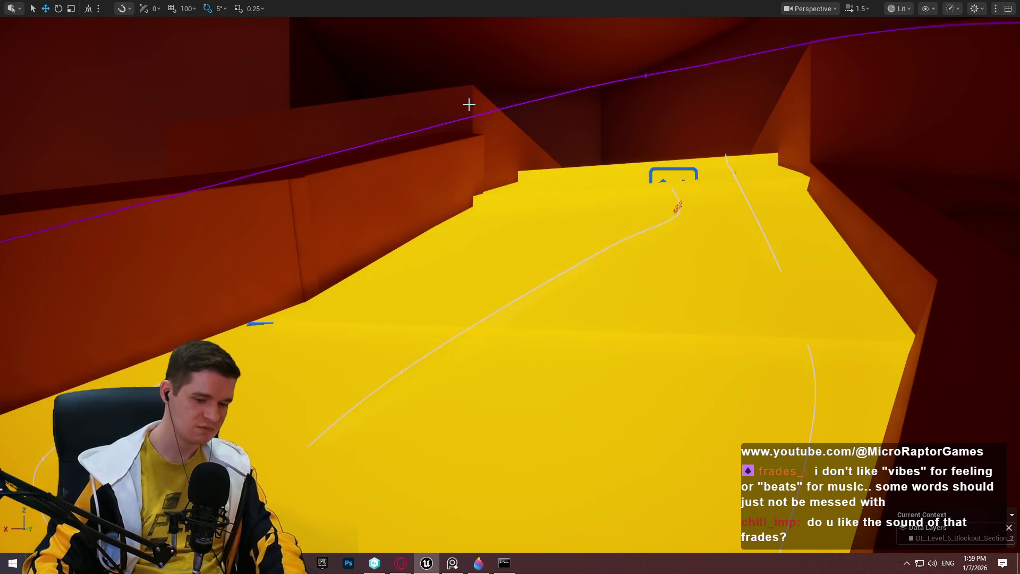
{"action": "key", "text": "F11"}
{"action": "left_click", "coordinate": [308, 42]}
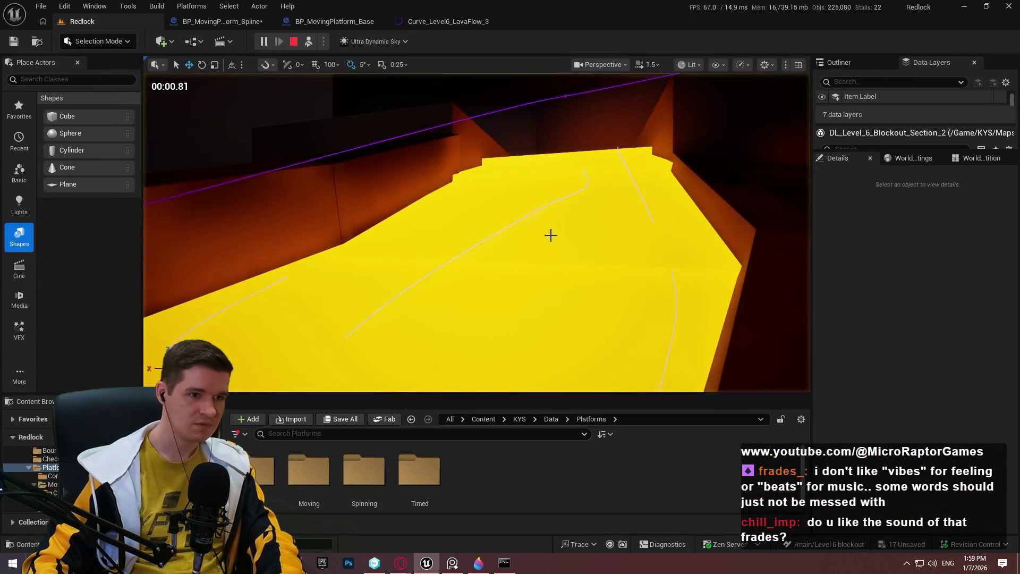
{"action": "key", "text": "F11"}
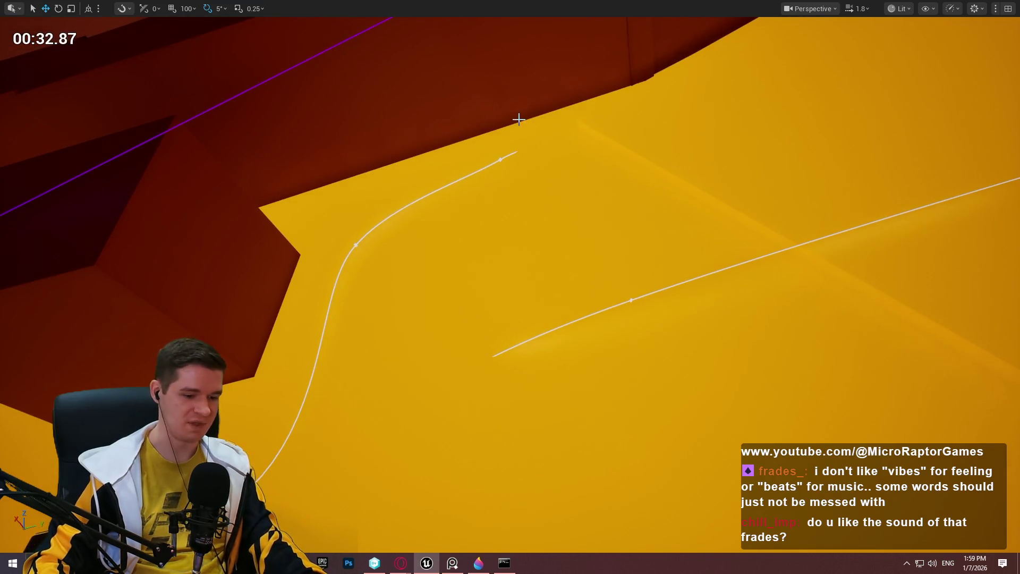
{"action": "key", "text": "Escape"}
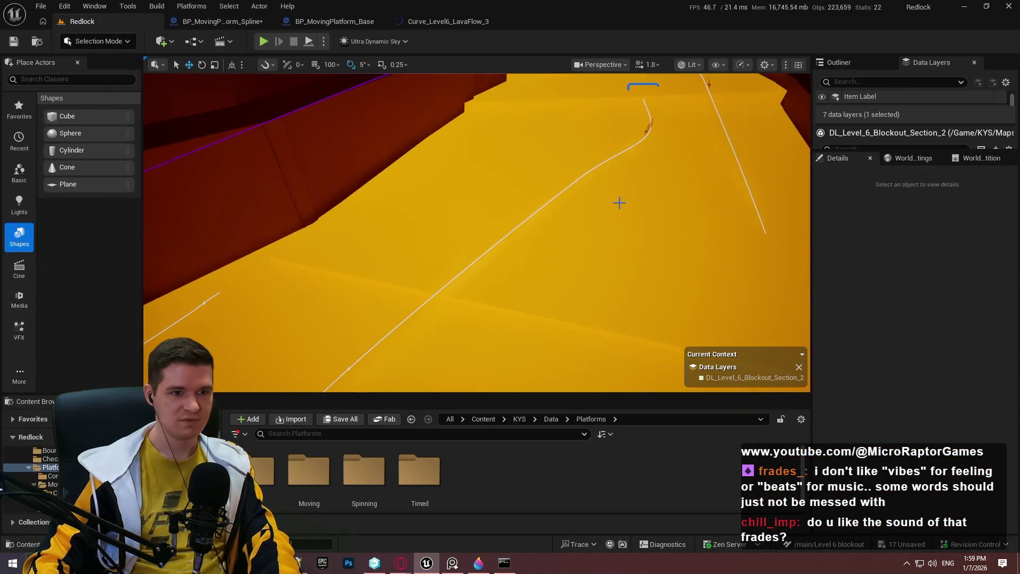
Check the spline actor's Events, then start Play From Here at the lava wall
{"action": "left_click", "coordinate": [629, 85]}
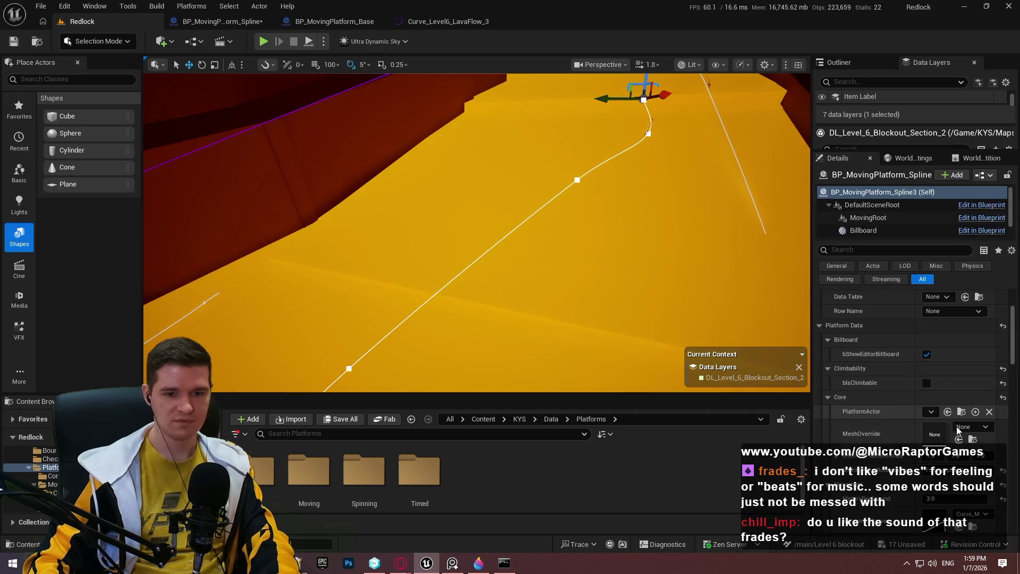
{"action": "scroll", "coordinate": [906, 430], "scroll_direction": "down", "scroll_amount": 5}
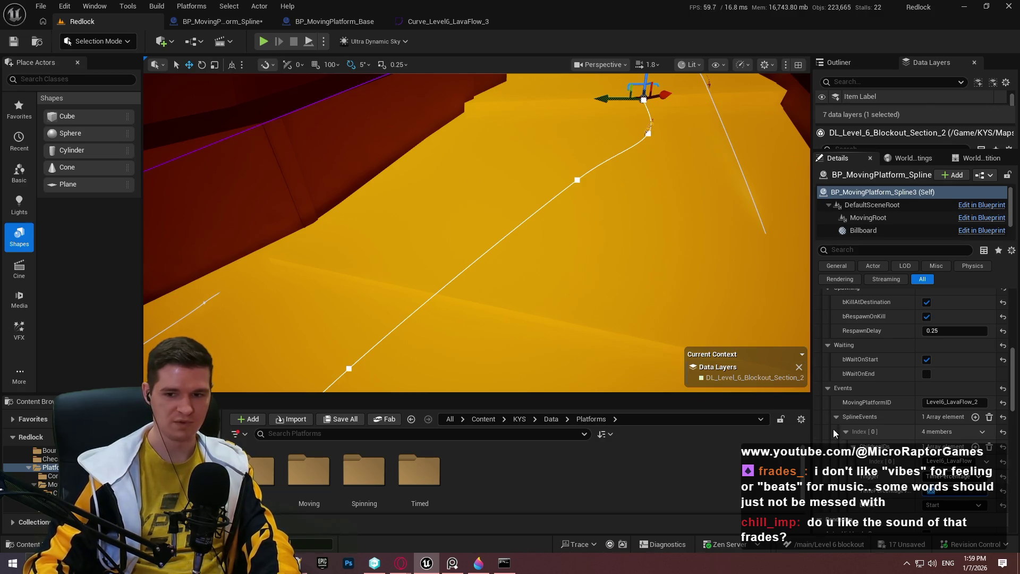
{"action": "mouse_move", "coordinate": [531, 171]}
{"action": "left_mouse_down"}
{"action": "mouse_move", "coordinate": [558, 171]}
{"action": "mouse_move", "coordinate": [551, 184]}
{"action": "mouse_move", "coordinate": [529, 185]}
{"action": "left_mouse_up"}
{"action": "left_click", "coordinate": [545, 186]}
{"action": "right_click", "coordinate": [529, 185]}
{"action": "left_click", "coordinate": [591, 547]}
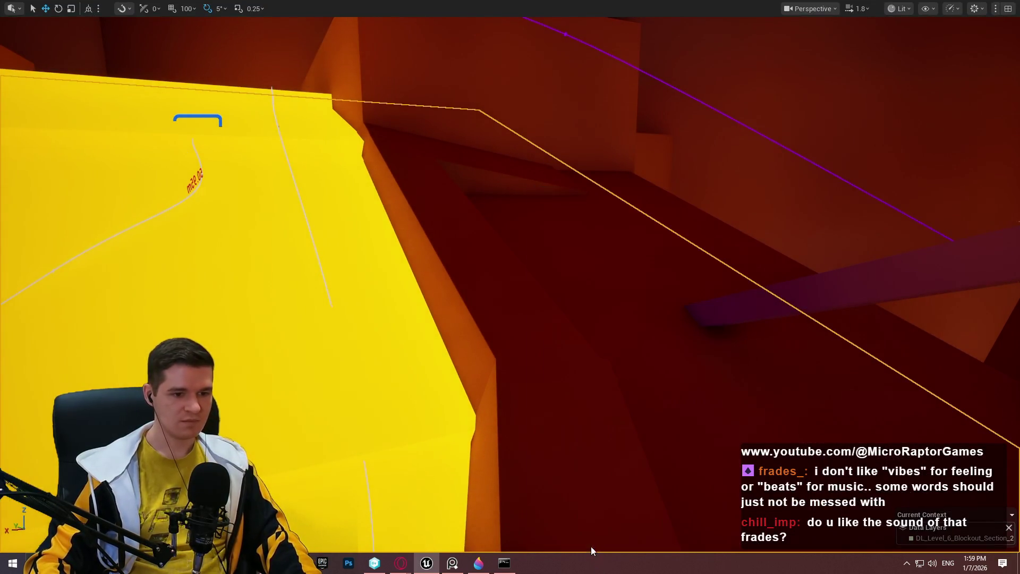
Run up the red wall, jump across both moving platforms, climb the dark ledge, then stop playing
{"action": "left_click", "coordinate": [614, 260]}
{"action": "key", "text": "w"}
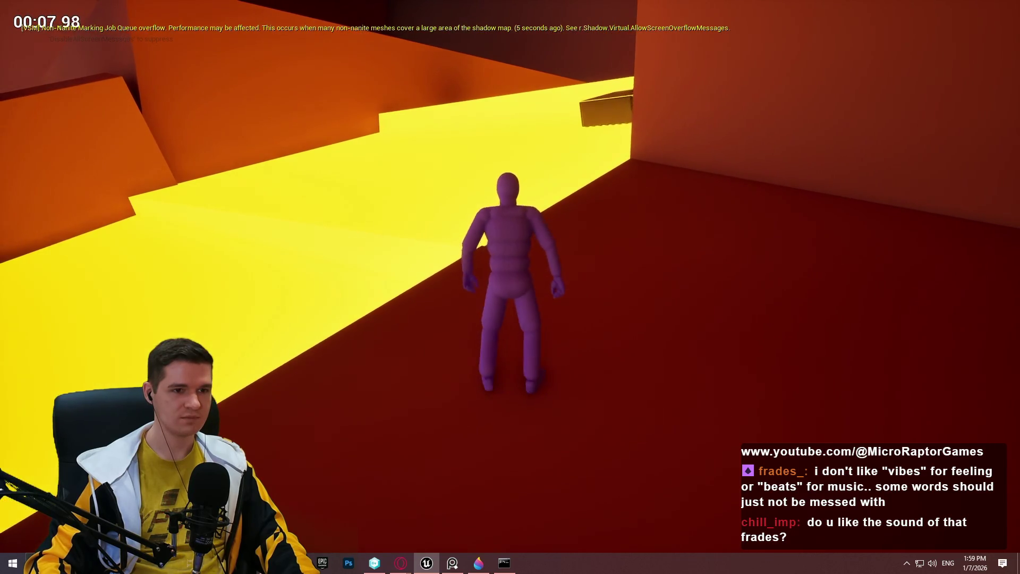
{"action": "key", "text": "d"}
{"action": "key", "text": "w"}
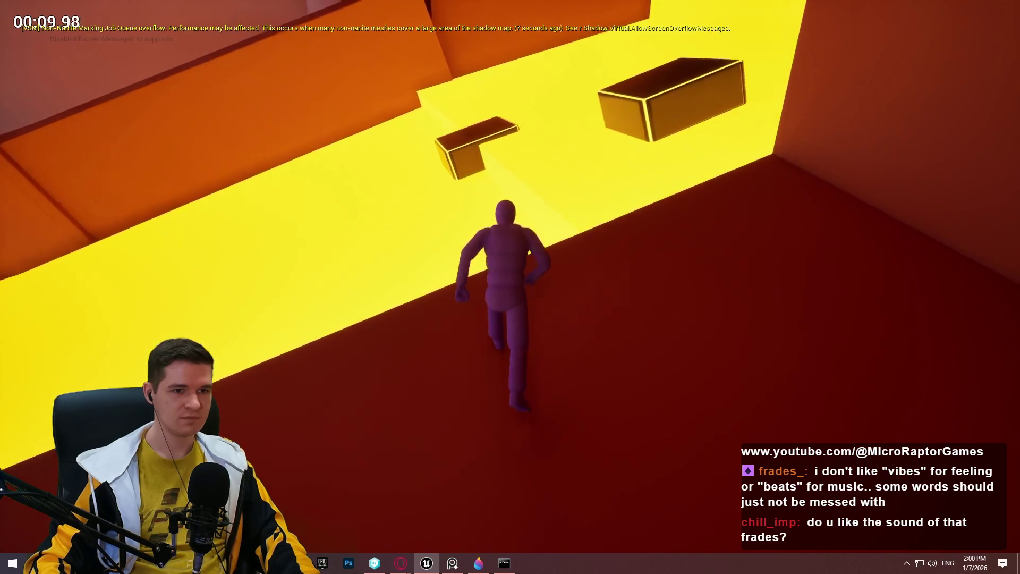
{"action": "key", "text": "space"}
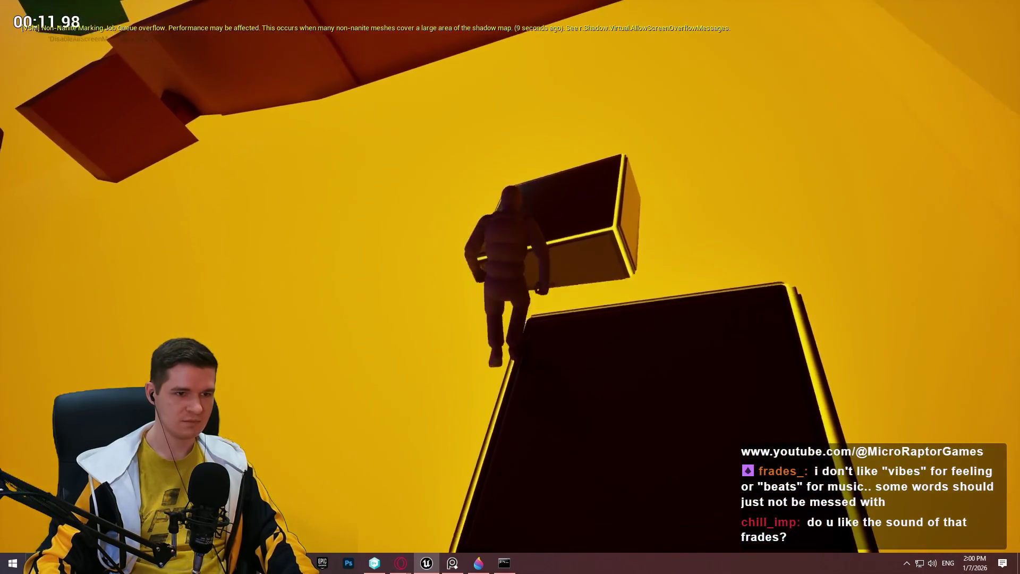
{"action": "key", "text": "space"}
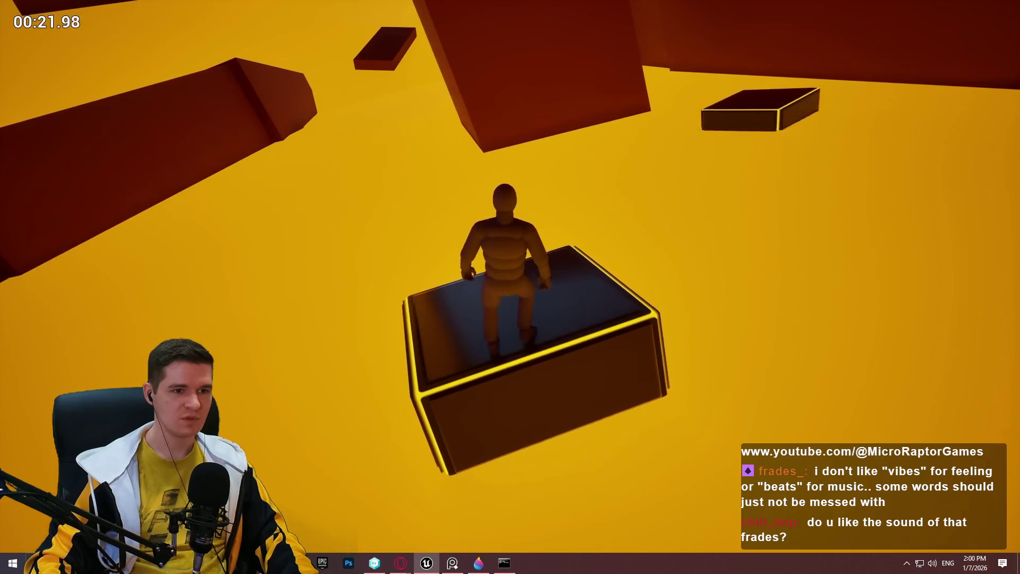
{"action": "key", "text": "space"}
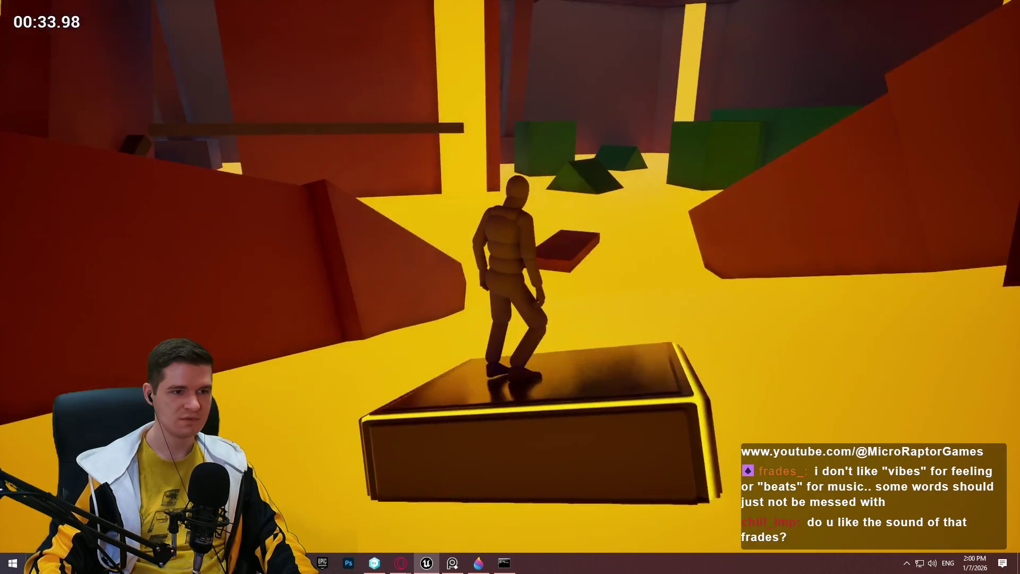
{"action": "key", "text": "w"}
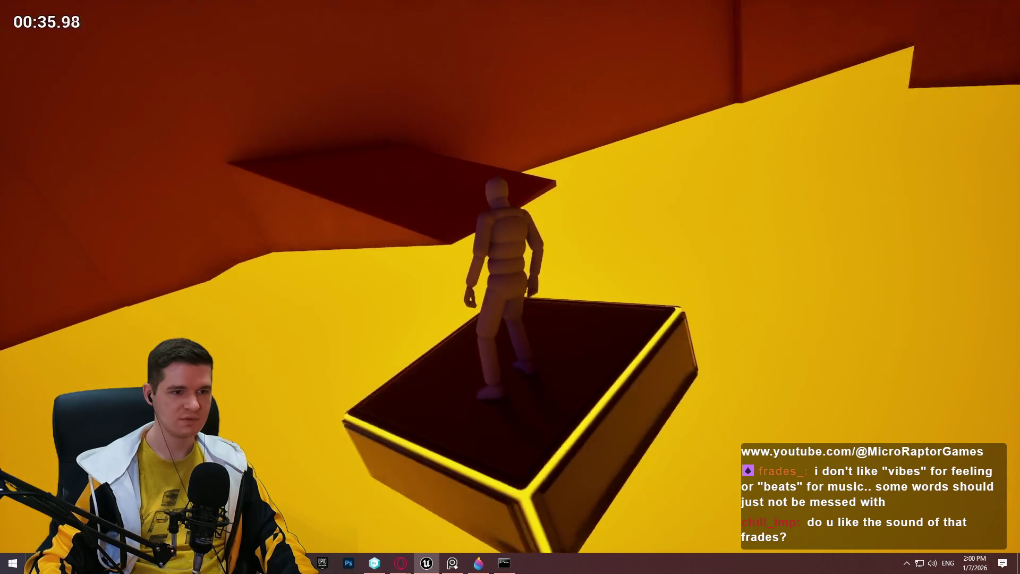
{"action": "key", "text": "space"}
{"action": "key", "text": "w"}
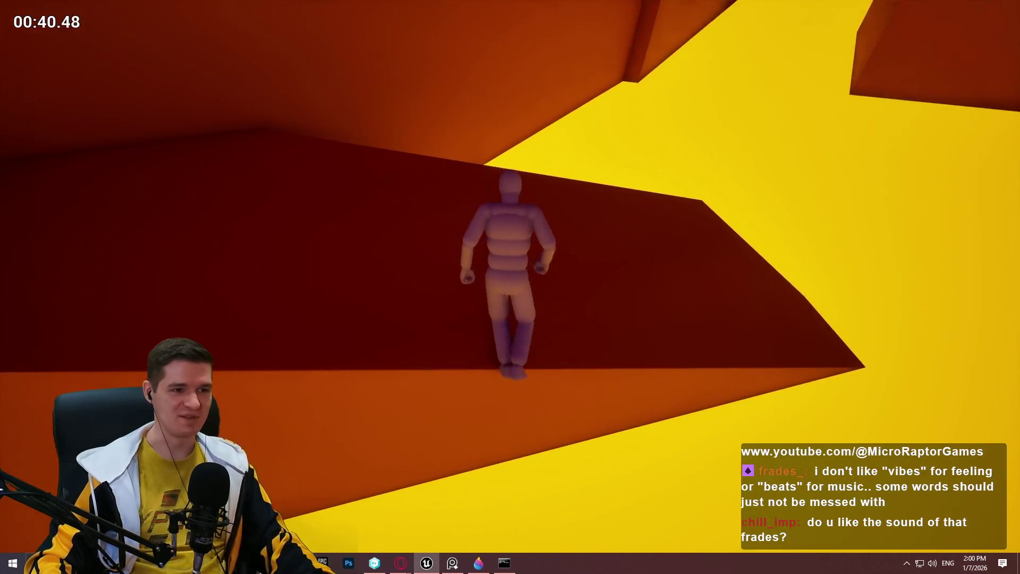
{"action": "key", "text": "Escape"}
{"action": "left_click_drag", "start_coordinate": [652, 253], "coordinate": [652, 253]}
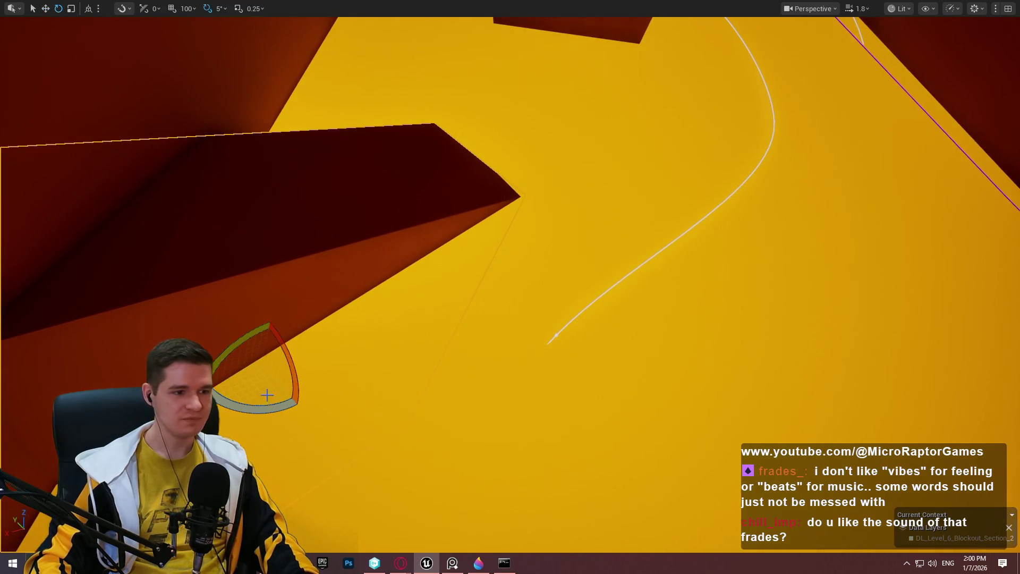
Rotate the dark ledge piece slightly and lower it
{"action": "left_click_drag", "start_coordinate": [272, 404], "coordinate": [280, 406]}
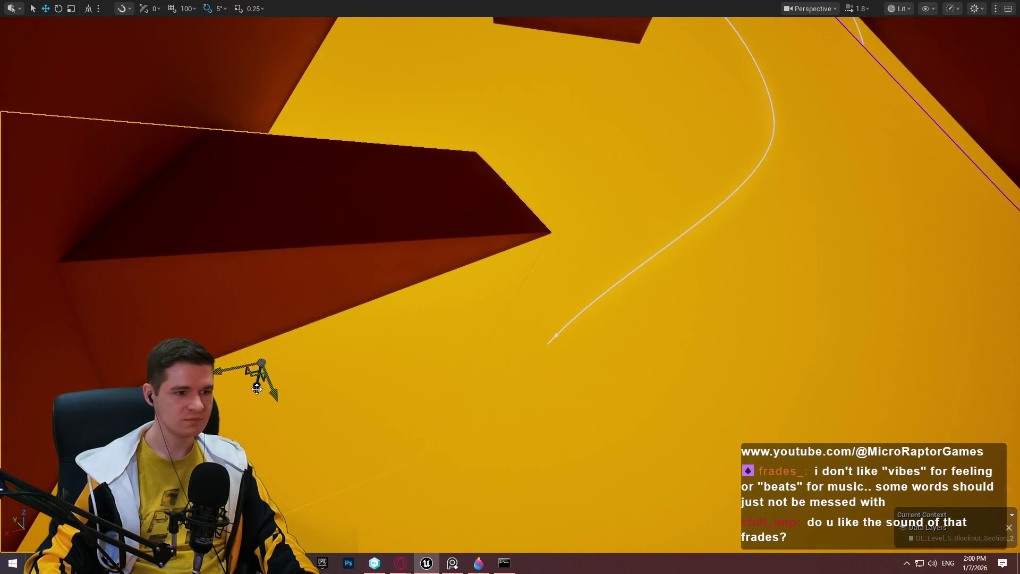
{"action": "mouse_move", "coordinate": [251, 373]}
{"action": "left_mouse_down"}
{"action": "mouse_move", "coordinate": [241, 403]}
{"action": "mouse_move", "coordinate": [714, 390]}
{"action": "left_mouse_up"}
{"action": "left_click_drag", "start_coordinate": [345, 340], "coordinate": [344, 340]}
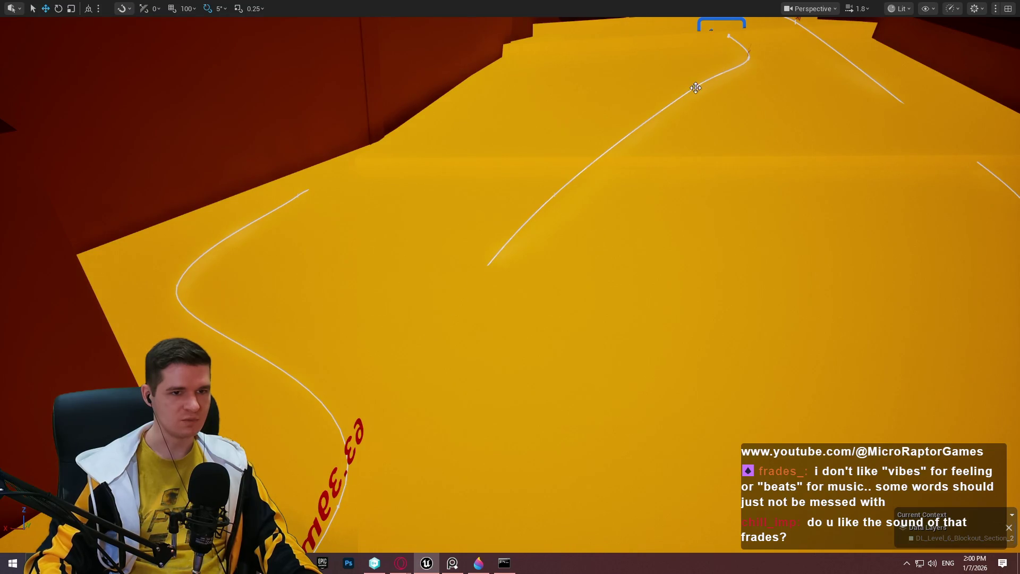
{"action": "left_click_drag", "start_coordinate": [533, 338], "coordinate": [534, 338]}
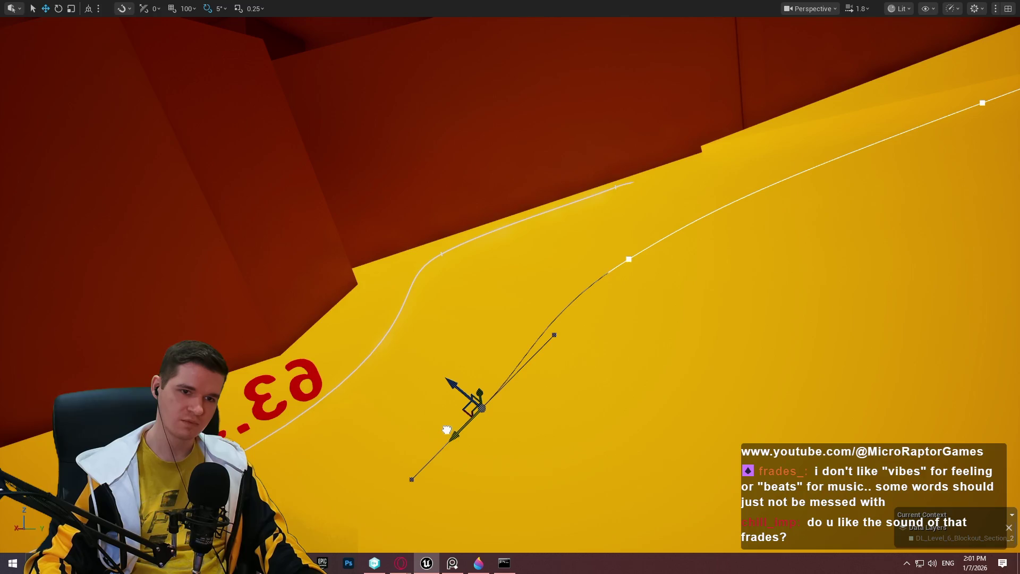
Fly the view along the yellow ramp and start Play From Here at the dark red block Cube265
{"action": "key", "text": "w"}
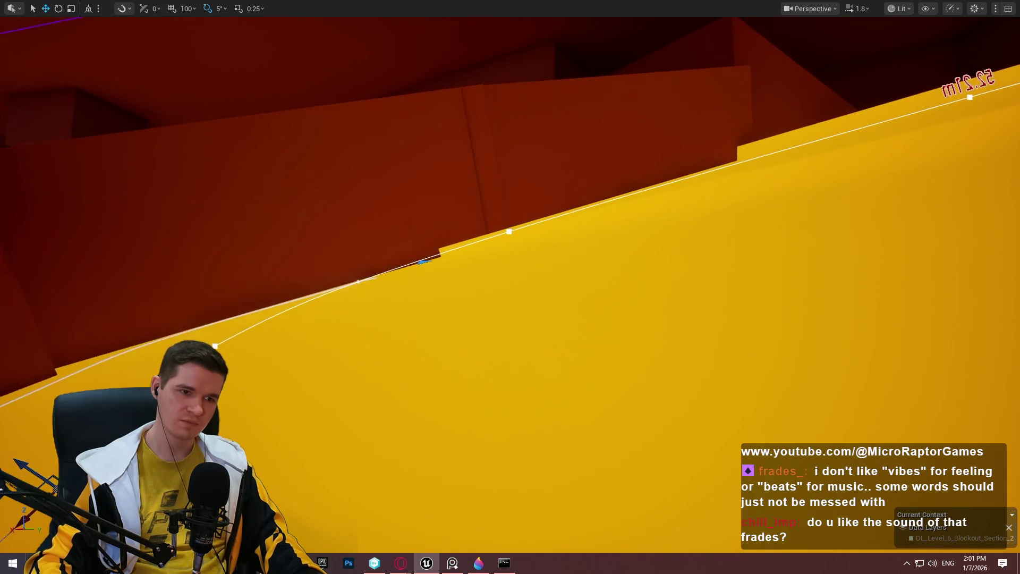
{"action": "key", "text": "w"}
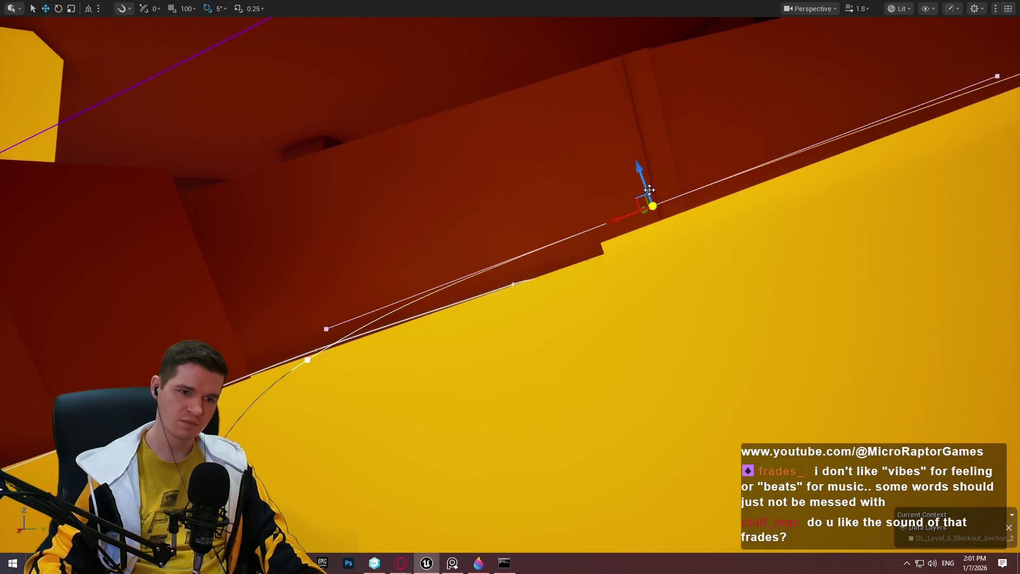
{"action": "key", "text": "s"}
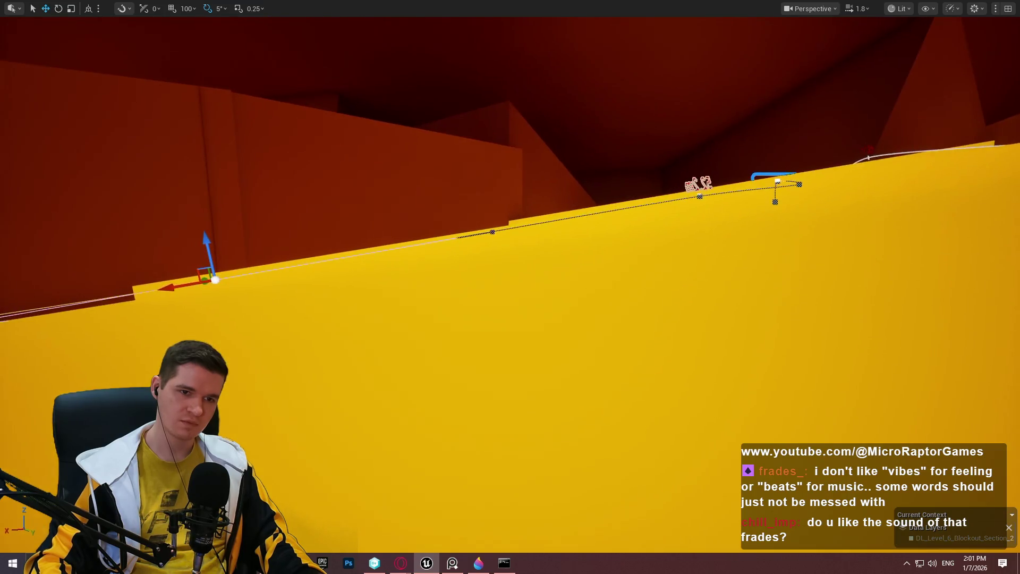
{"action": "key", "text": "s"}
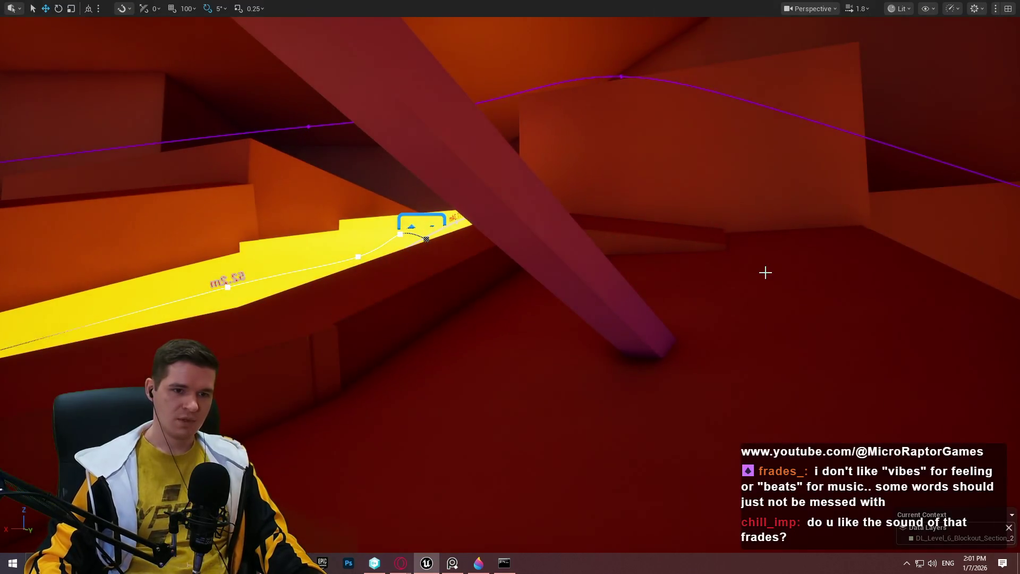
{"action": "key", "text": "w"}
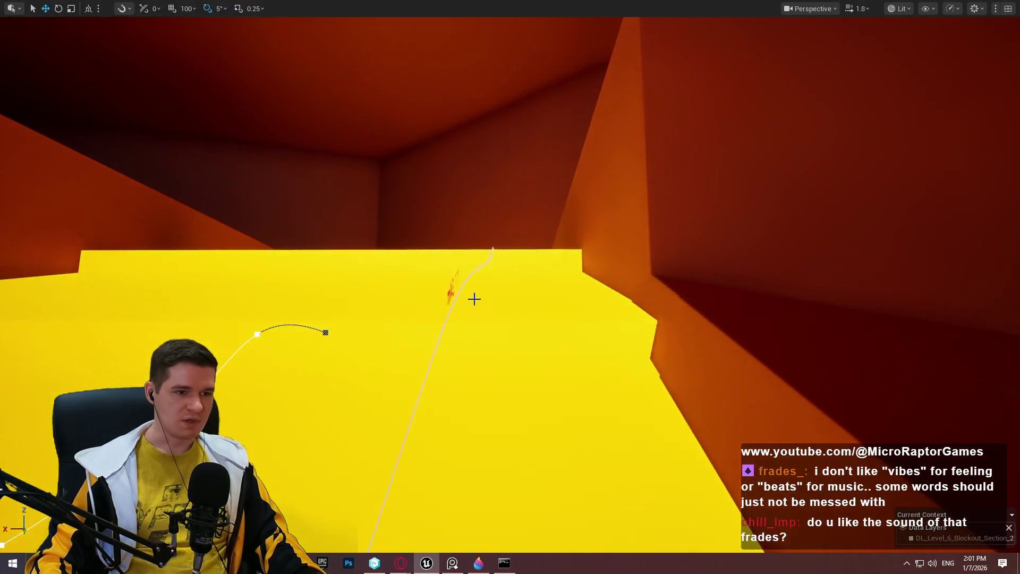
{"action": "key", "text": "s"}
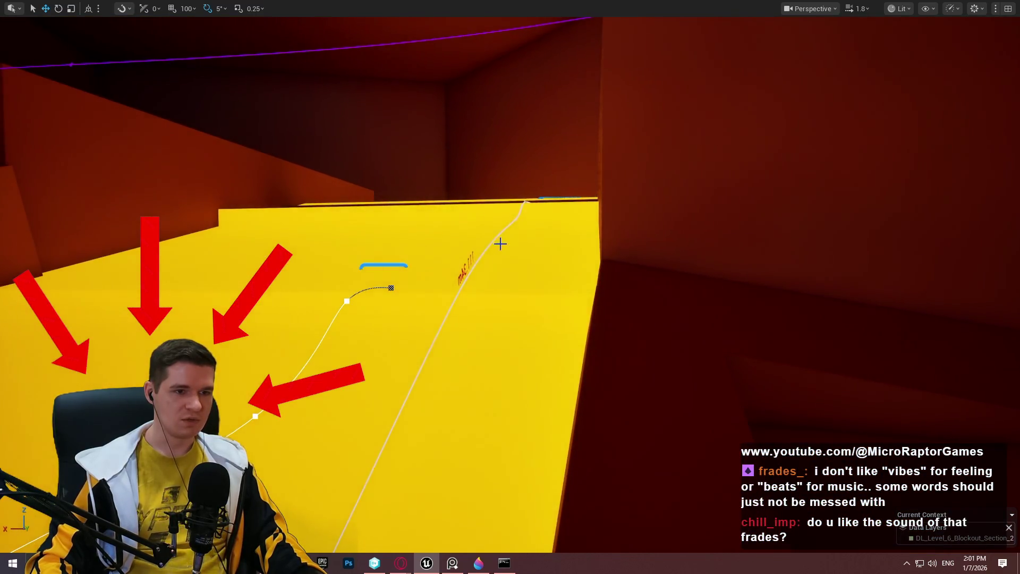
{"action": "key", "text": "w"}
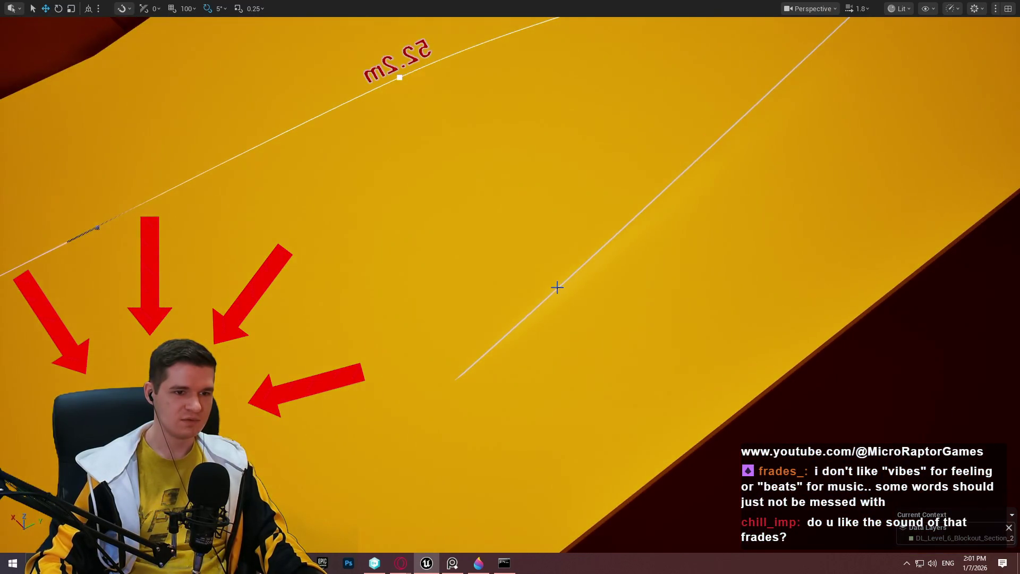
{"action": "key", "text": "s"}
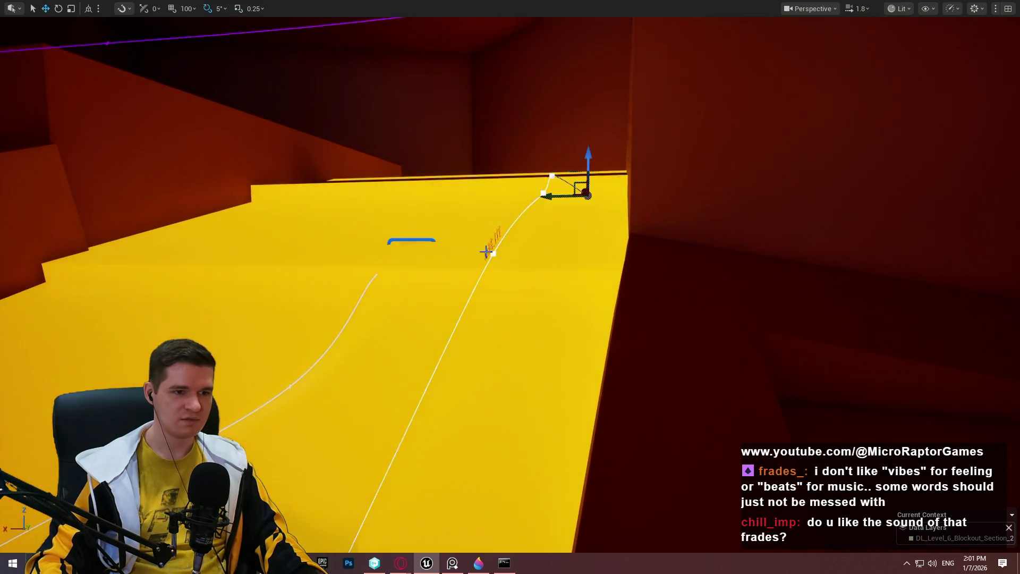
{"action": "left_click_drag", "start_coordinate": [446, 241], "coordinate": [531, 310]}
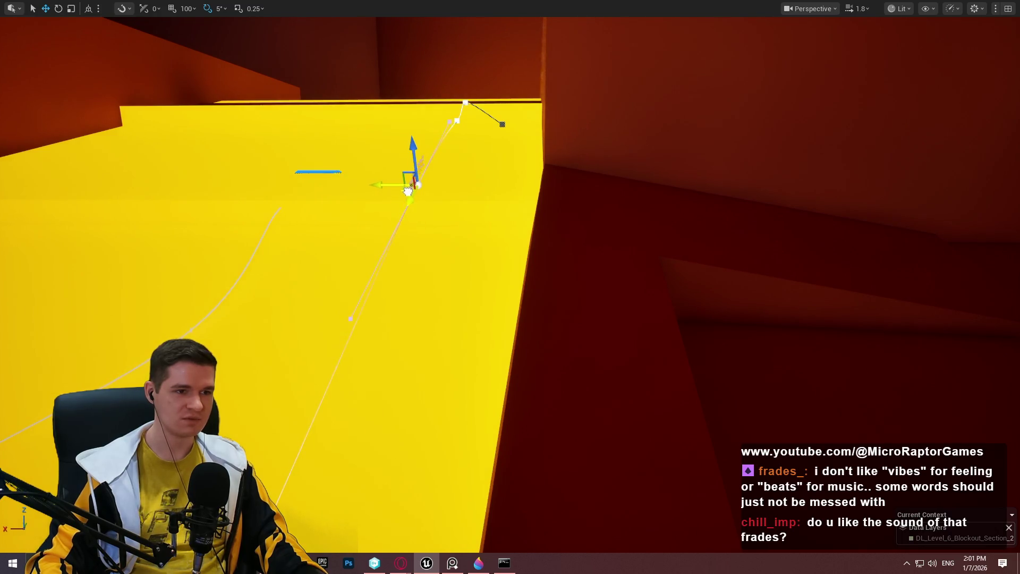
{"action": "left_click_drag", "start_coordinate": [586, 187], "coordinate": [587, 186]}
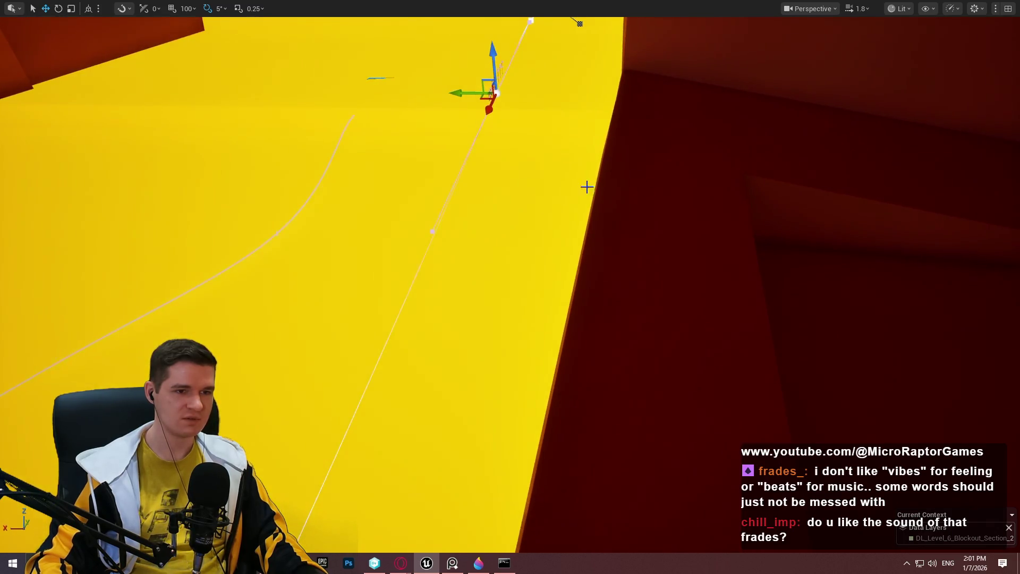
{"action": "right_click", "coordinate": [827, 179]}
{"action": "left_click", "coordinate": [893, 535]}
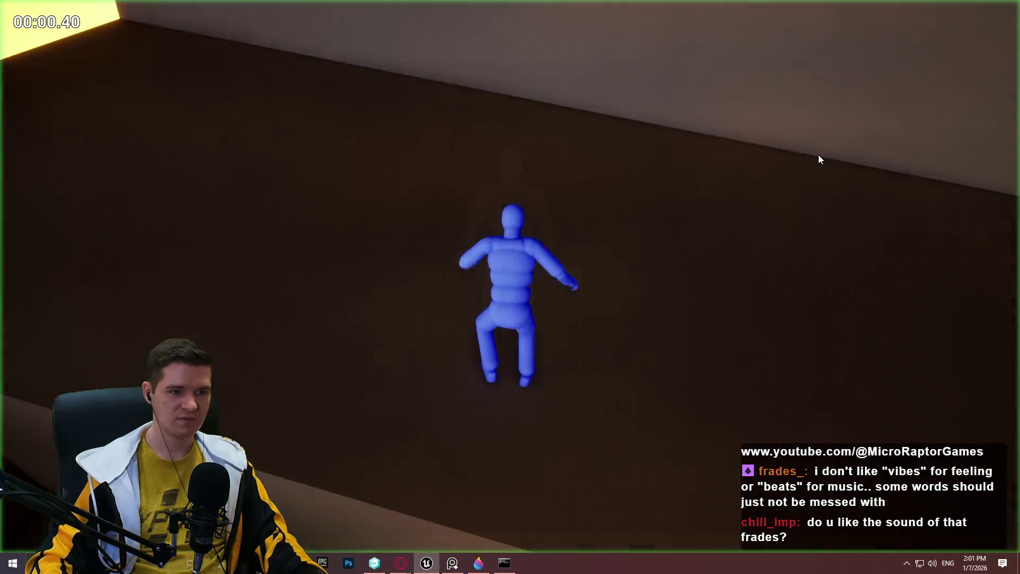
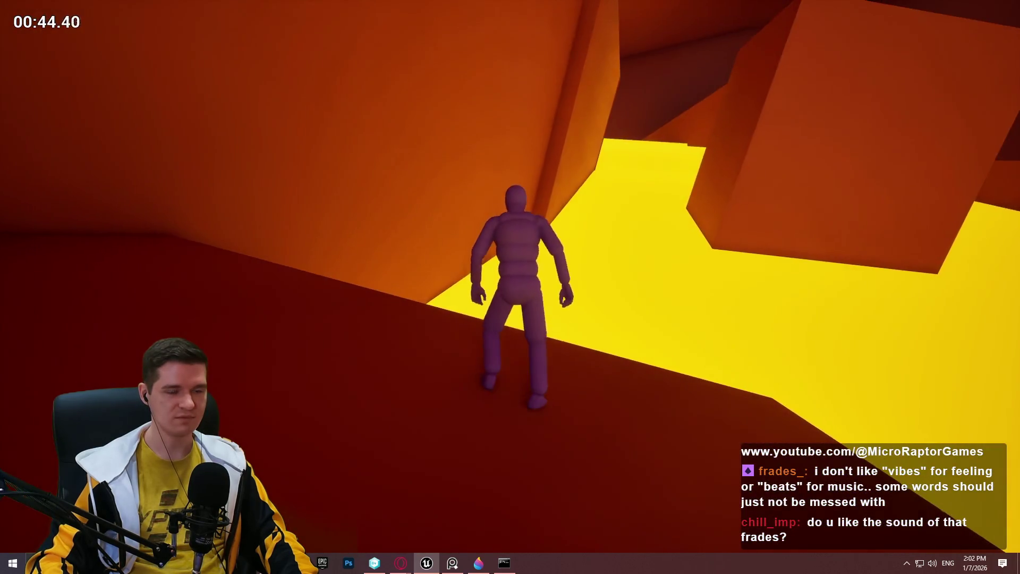
End the running playtest and return to editing the Level 6 blockout
{"action": "key", "text": "Escape"}
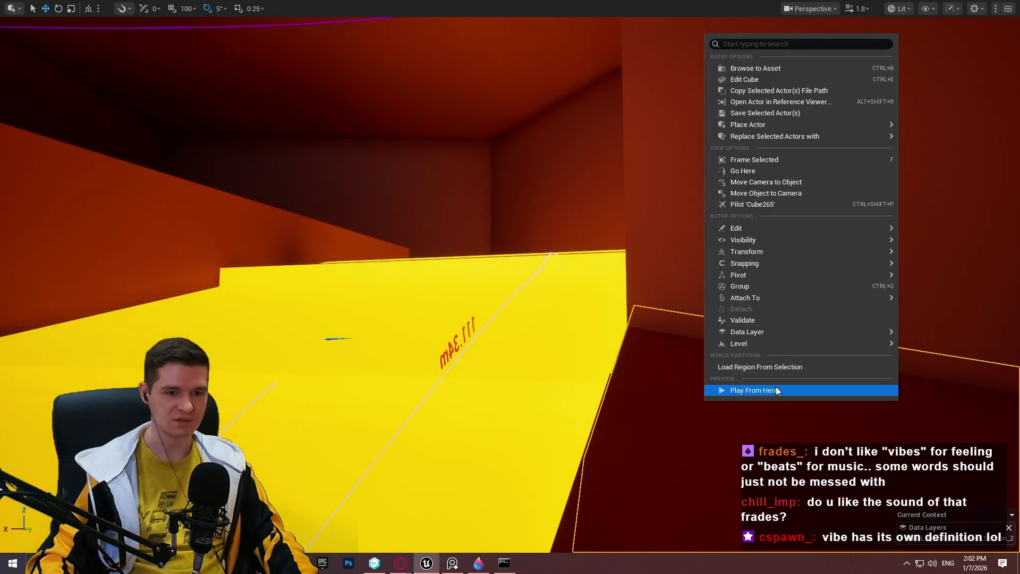
Playtest from this spot, running along the yellow floor's edge and climbing onto a dark platform, then stop
{"action": "left_click", "coordinate": [776, 391]}
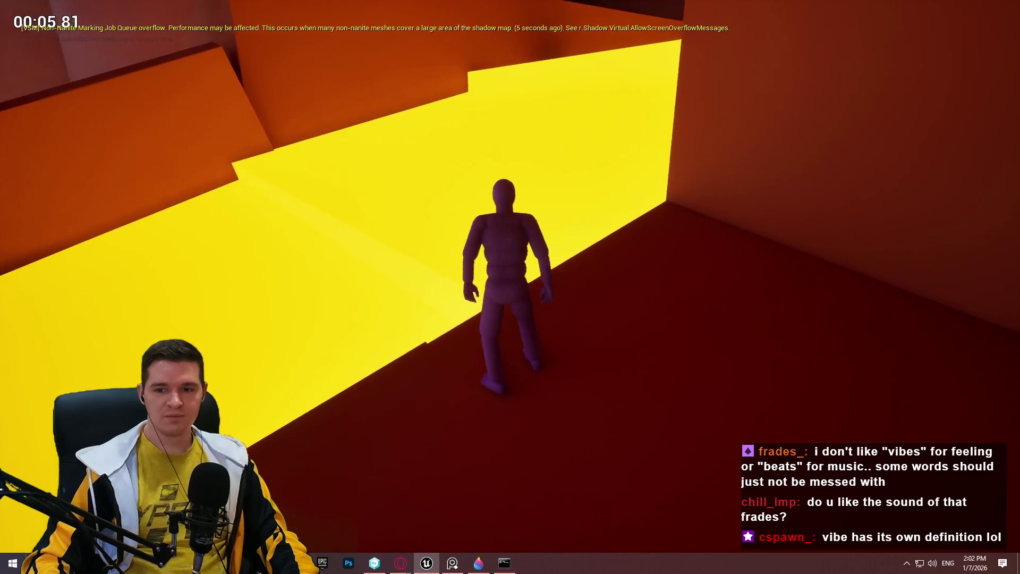
{"action": "key", "text": "w"}
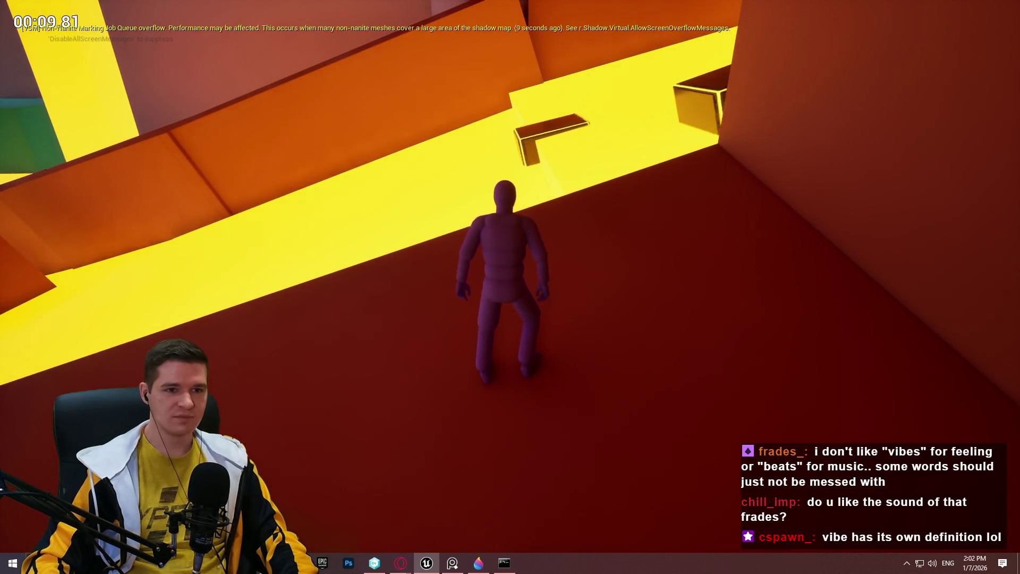
{"action": "key", "text": "space"}
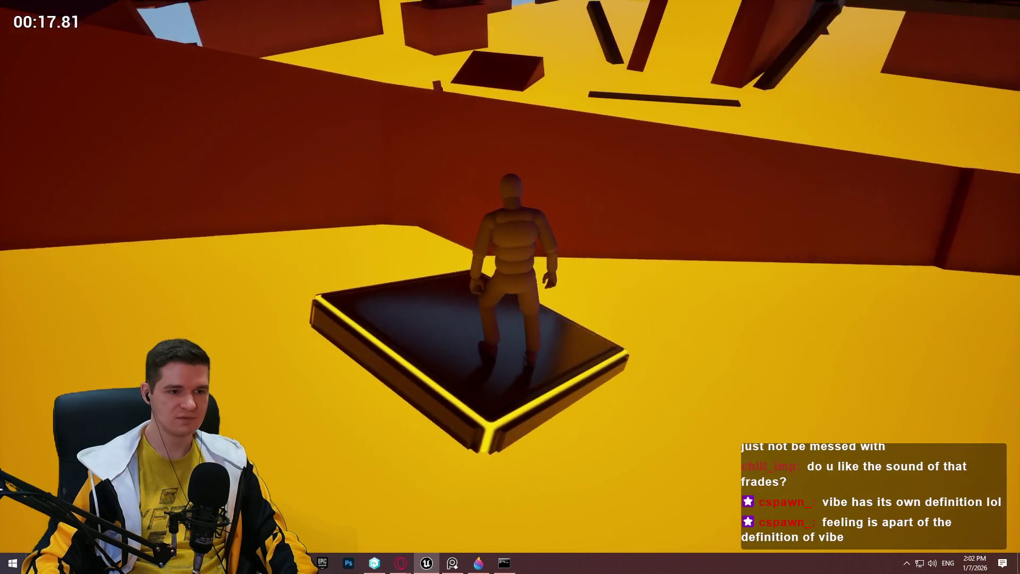
{"action": "key", "text": "Escape"}
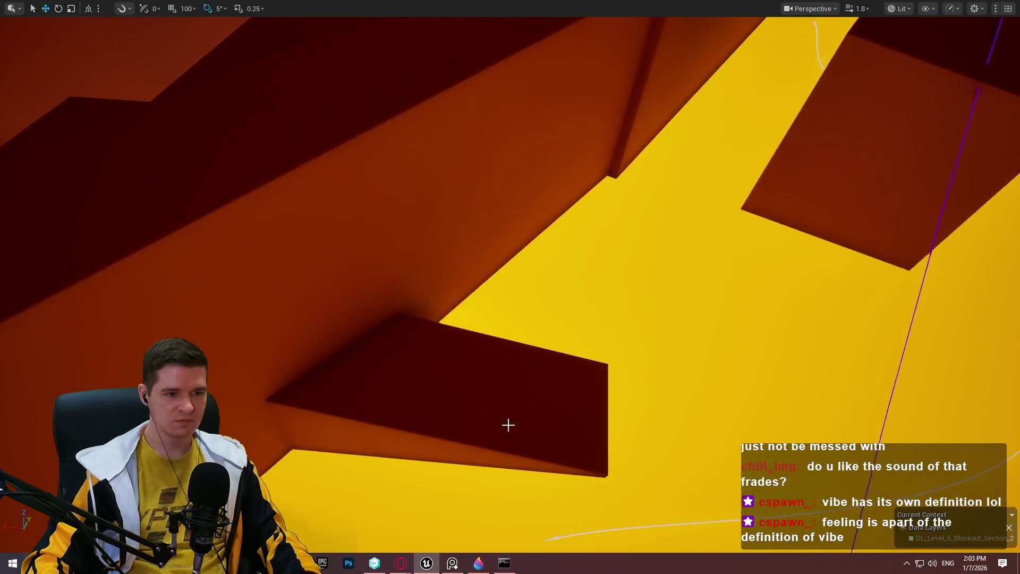
Move the dark wedge platform up and right and rotate it to 55° around its vertical axis
{"action": "left_click", "coordinate": [550, 403]}
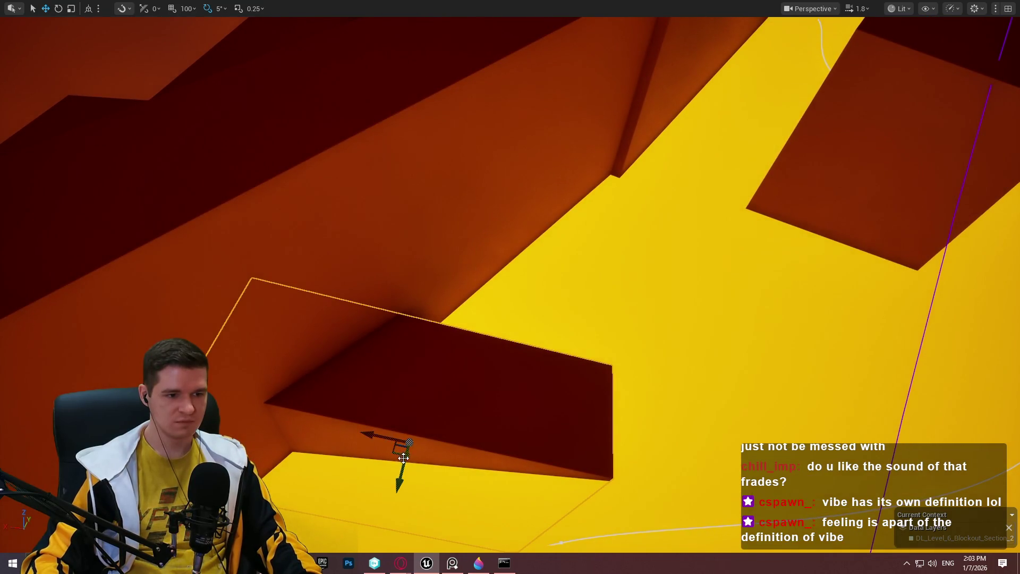
{"action": "mouse_move", "coordinate": [393, 456]}
{"action": "left_mouse_down"}
{"action": "mouse_move", "coordinate": [472, 426]}
{"action": "mouse_move", "coordinate": [563, 360]}
{"action": "mouse_move", "coordinate": [524, 375]}
{"action": "left_mouse_up"}
{"action": "key", "text": "e"}
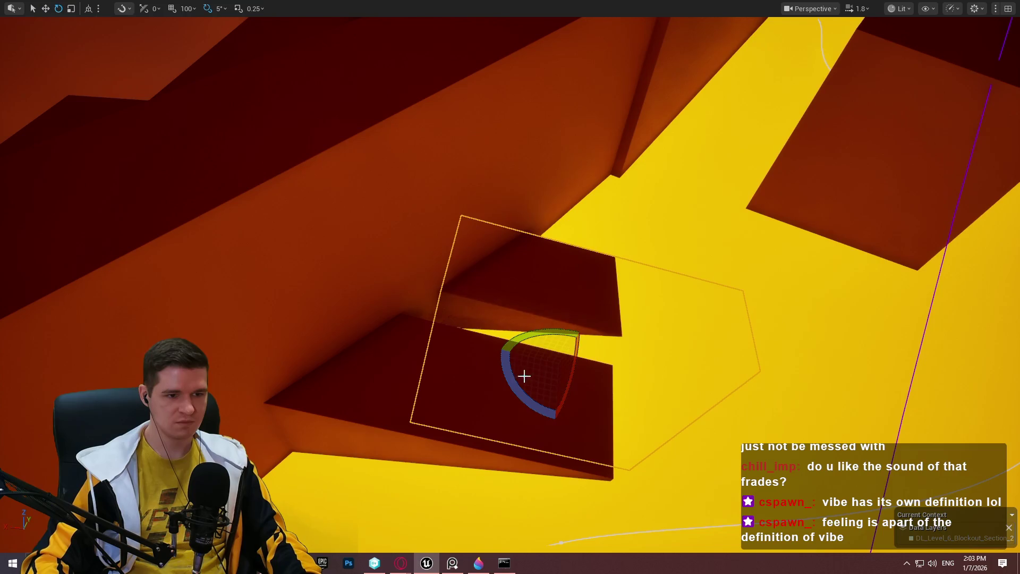
{"action": "left_click_drag", "start_coordinate": [523, 339], "coordinate": [497, 363]}
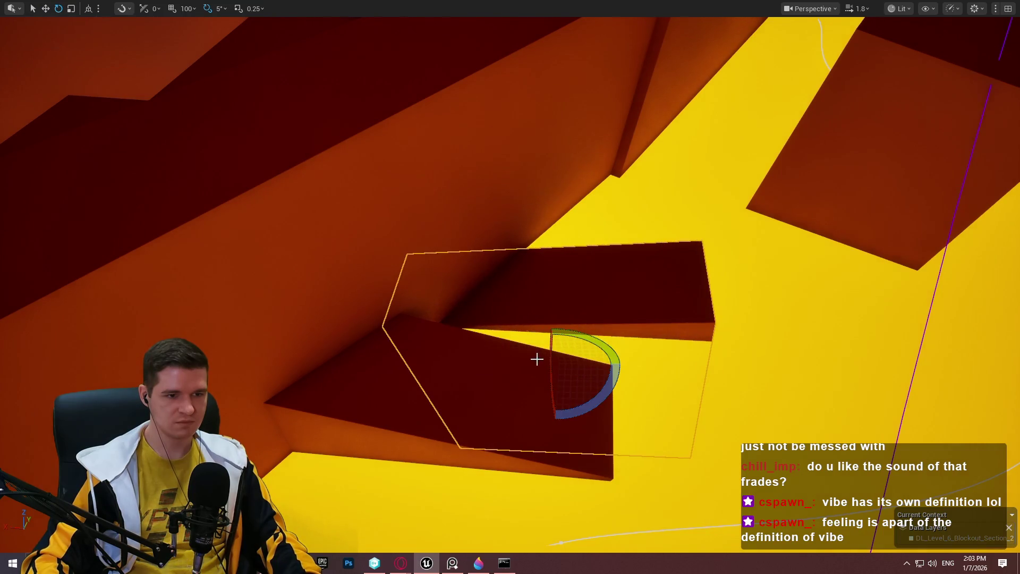
{"action": "mouse_move", "coordinate": [592, 405]}
{"action": "left_mouse_down"}
{"action": "mouse_move", "coordinate": [489, 409]}
{"action": "mouse_move", "coordinate": [524, 431]}
{"action": "mouse_move", "coordinate": [506, 422]}
{"action": "left_mouse_up"}
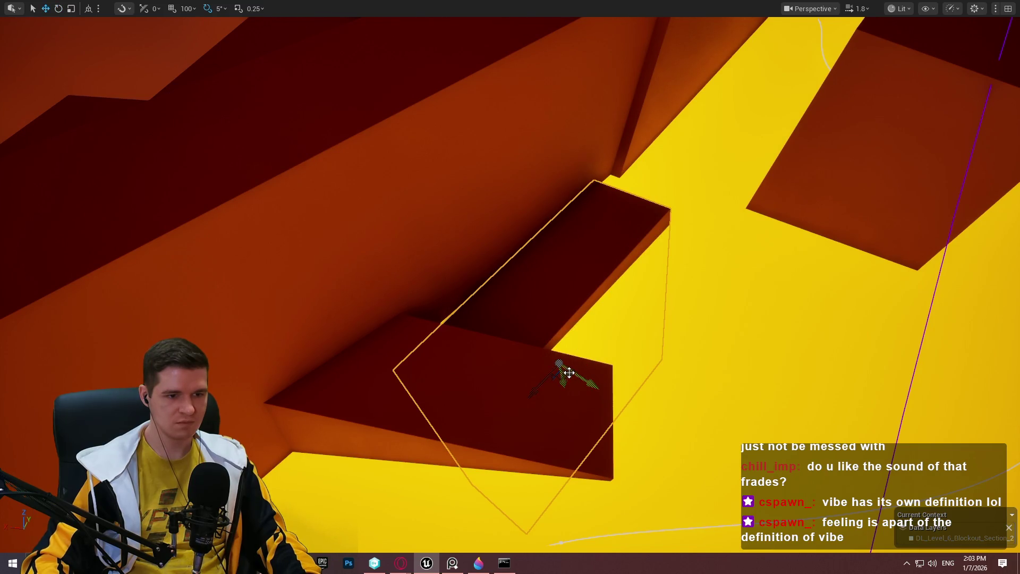
{"action": "mouse_move", "coordinate": [566, 372]}
{"action": "left_mouse_down"}
{"action": "mouse_move", "coordinate": [566, 291]}
{"action": "mouse_move", "coordinate": [588, 291]}
{"action": "left_mouse_up"}
{"action": "mouse_move", "coordinate": [635, 129]}
{"action": "left_mouse_down"}
{"action": "mouse_move", "coordinate": [553, 103]}
{"action": "mouse_move", "coordinate": [610, 46]}
{"action": "mouse_move", "coordinate": [590, 16]}
{"action": "mouse_move", "coordinate": [627, 322]}
{"action": "mouse_move", "coordinate": [553, 314]}
{"action": "mouse_move", "coordinate": [564, 311]}
{"action": "mouse_move", "coordinate": [522, 336]}
{"action": "mouse_move", "coordinate": [533, 315]}
{"action": "mouse_move", "coordinate": [492, 292]}
{"action": "mouse_move", "coordinate": [505, 286]}
{"action": "mouse_move", "coordinate": [484, 297]}
{"action": "mouse_move", "coordinate": [505, 287]}
{"action": "mouse_move", "coordinate": [713, 277]}
{"action": "left_mouse_up"}
Scale the large wall box over the yellow floor taller
{"action": "left_click", "coordinate": [627, 323]}
{"action": "key", "text": "r"}
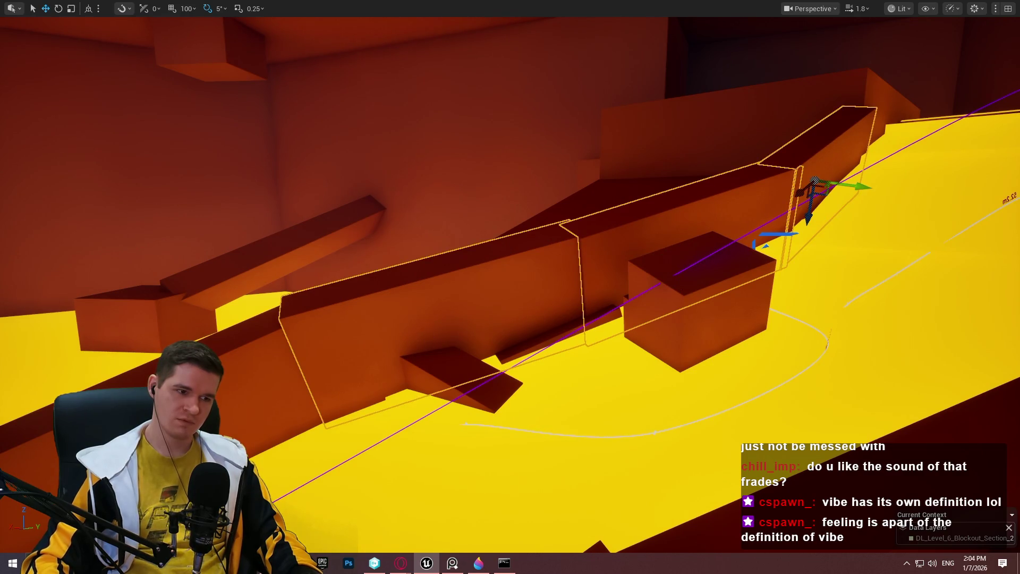
{"action": "left_click_drag", "start_coordinate": [757, 242], "coordinate": [758, 168]}
{"action": "key", "text": "Escape"}
Look along the yellow track and bring up the options for a spot on it
{"action": "scroll", "coordinate": [666, 412], "scroll_direction": "up", "scroll_amount": 2}
{"action": "left_click_drag", "start_coordinate": [511, 287], "coordinate": [452, 266]}
{"action": "left_click_drag", "start_coordinate": [744, 344], "coordinate": [744, 343]}
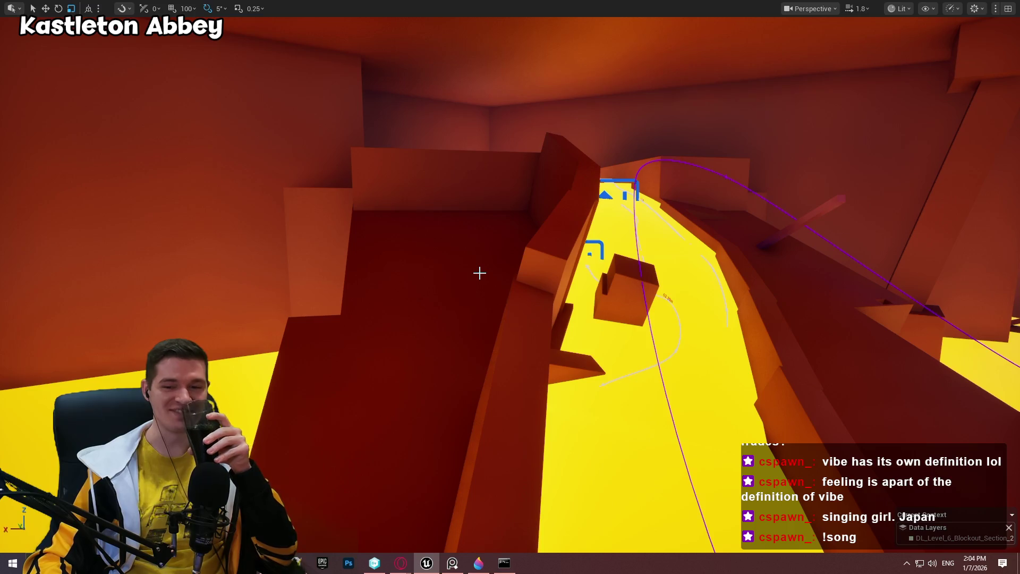
{"action": "right_click", "coordinate": [727, 220]}
Play from the track spot, climbing onto the yellow-lit ledge and jumping across the glowing floating boxes
{"action": "left_click", "coordinate": [741, 237]}
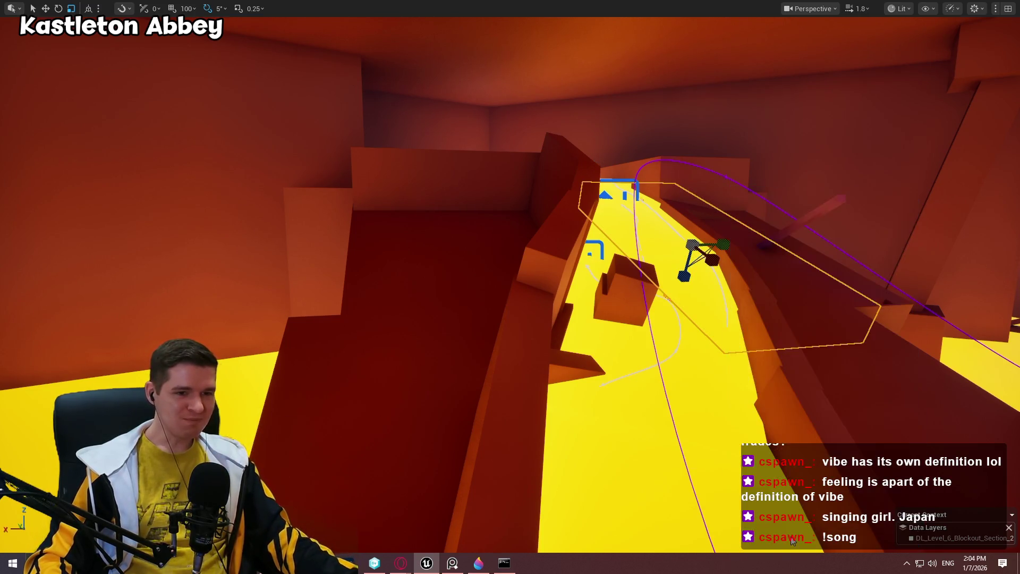
{"action": "left_click", "coordinate": [765, 301]}
{"action": "key", "text": "w"}
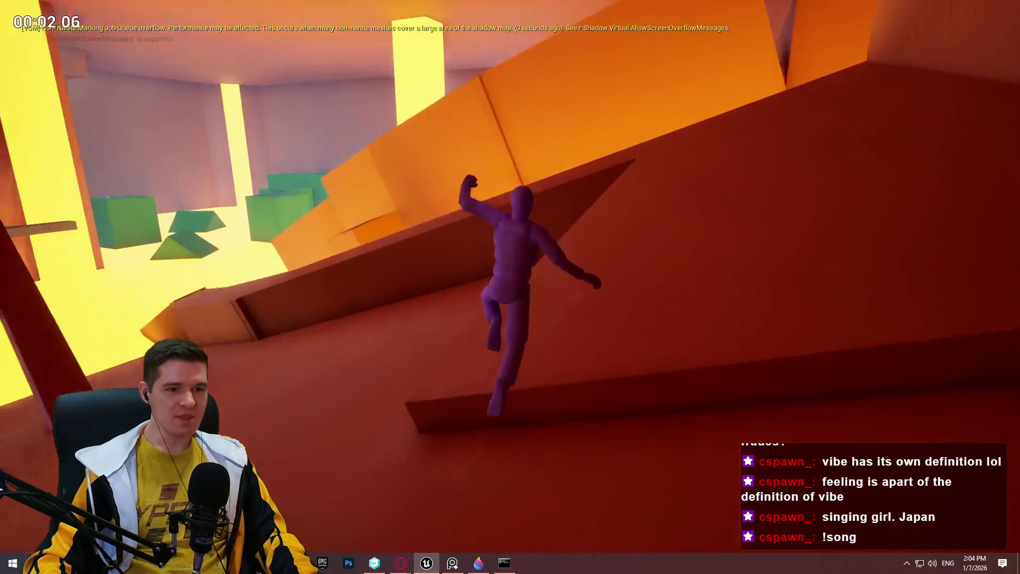
{"action": "key", "text": "w"}
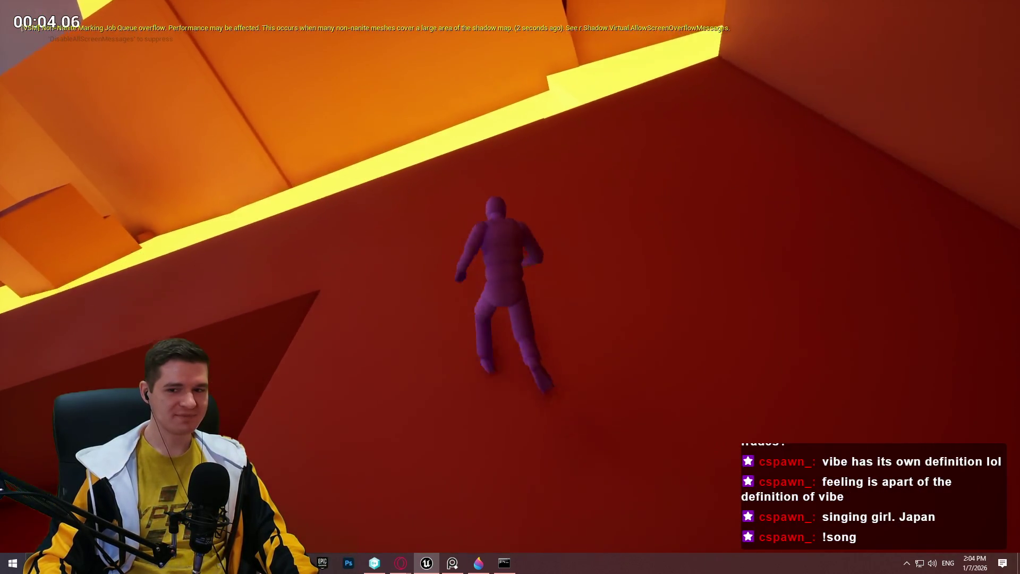
{"action": "key", "text": "w"}
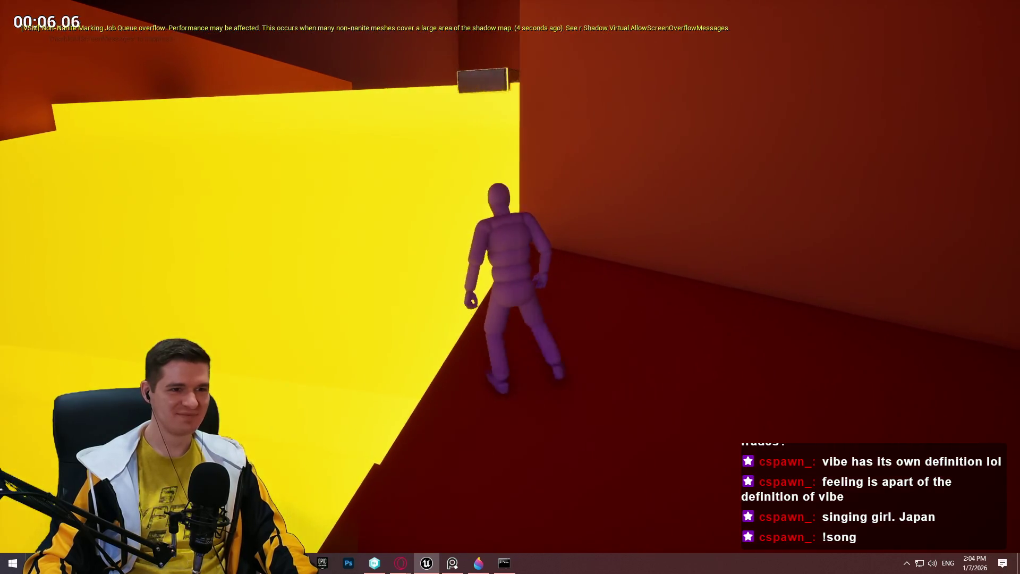
{"action": "key", "text": "w"}
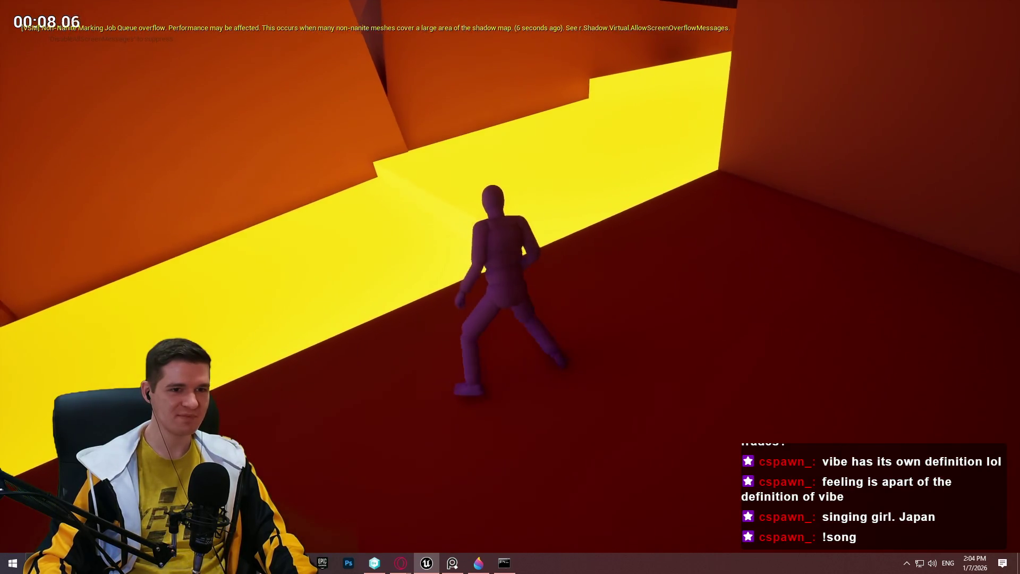
{"action": "key", "text": "w"}
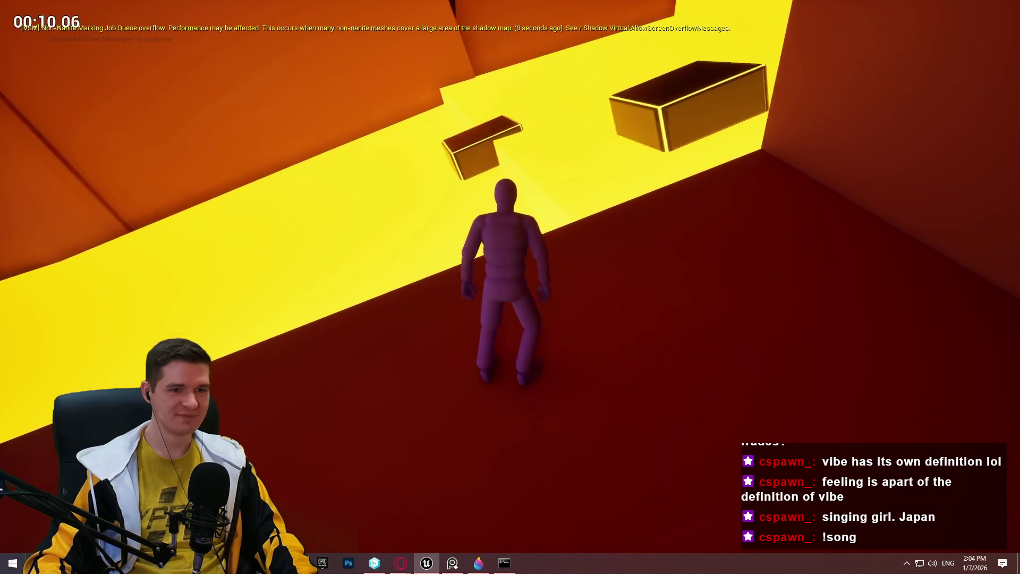
{"action": "key", "text": "w"}
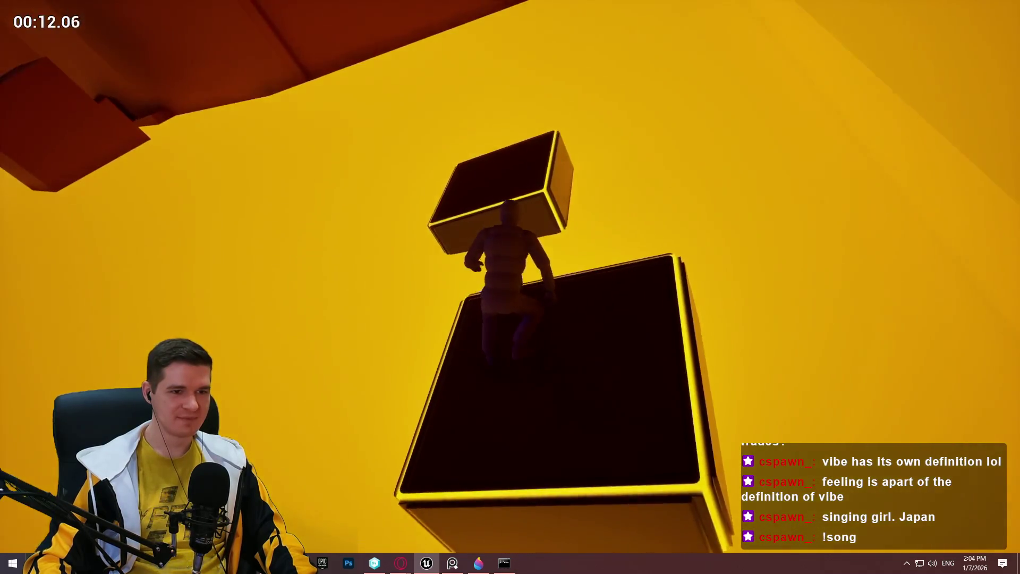
{"action": "key", "text": "w"}
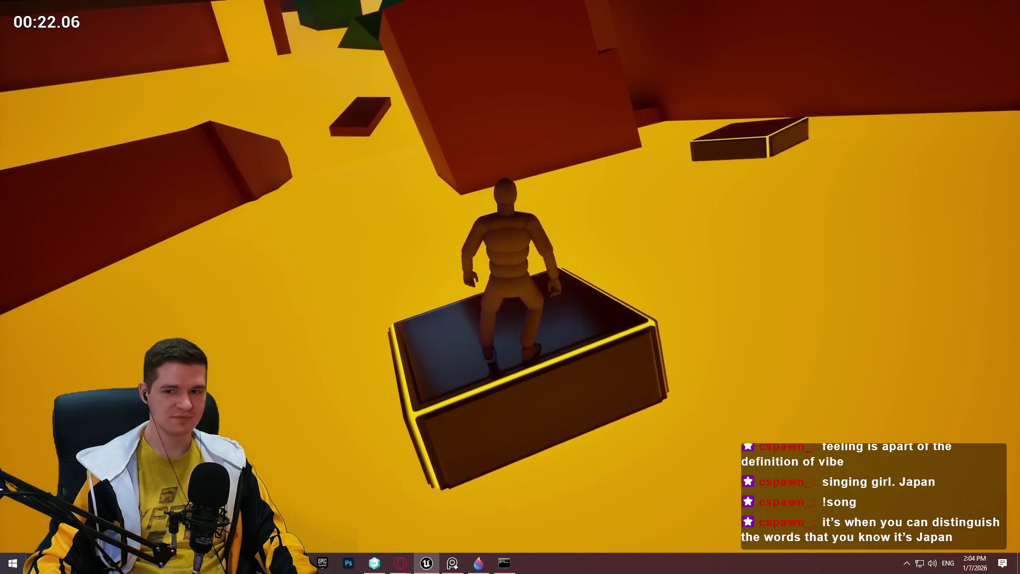
{"action": "key", "text": "space"}
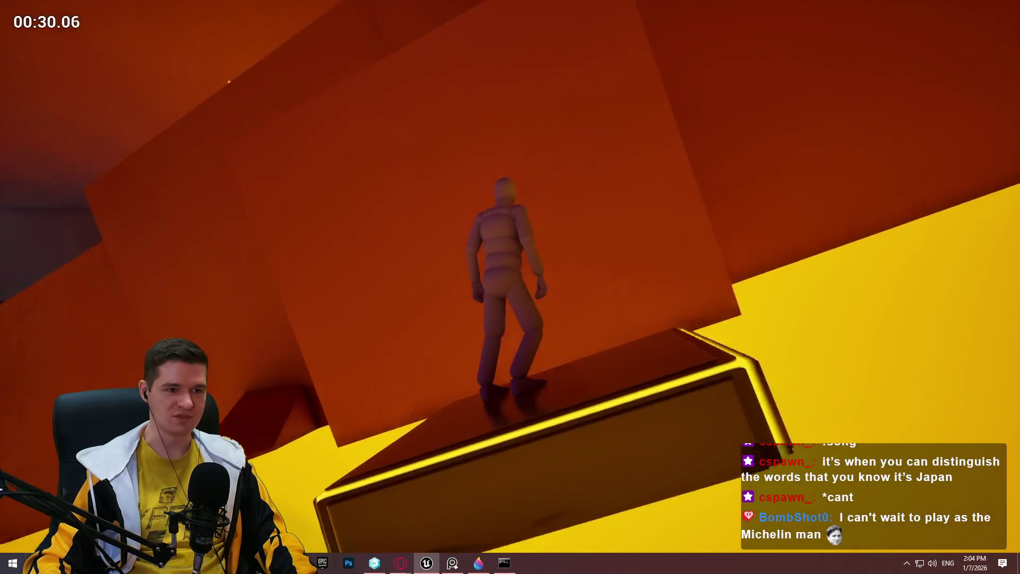
{"action": "key", "text": "w"}
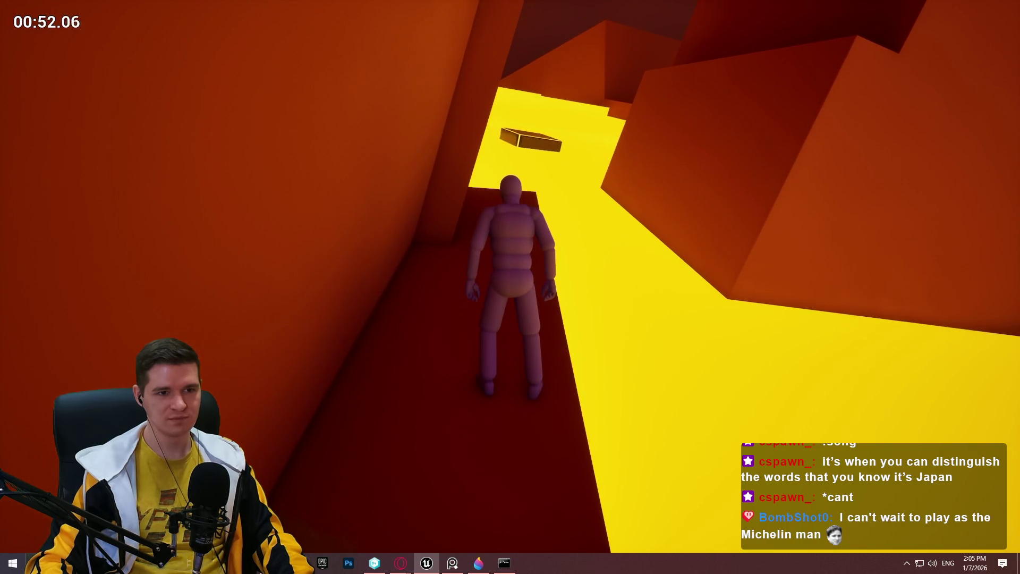
Stop the playtest, then shorten, shift slightly up-right and narrow the box above the yellow floor
{"action": "key", "text": "Escape"}
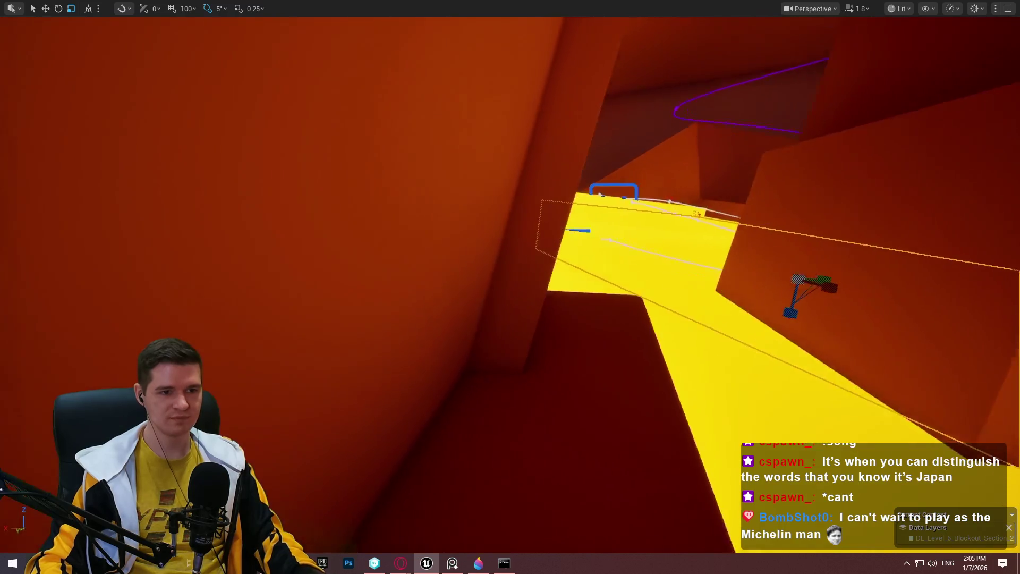
{"action": "left_click_drag", "start_coordinate": [659, 264], "coordinate": [659, 263]}
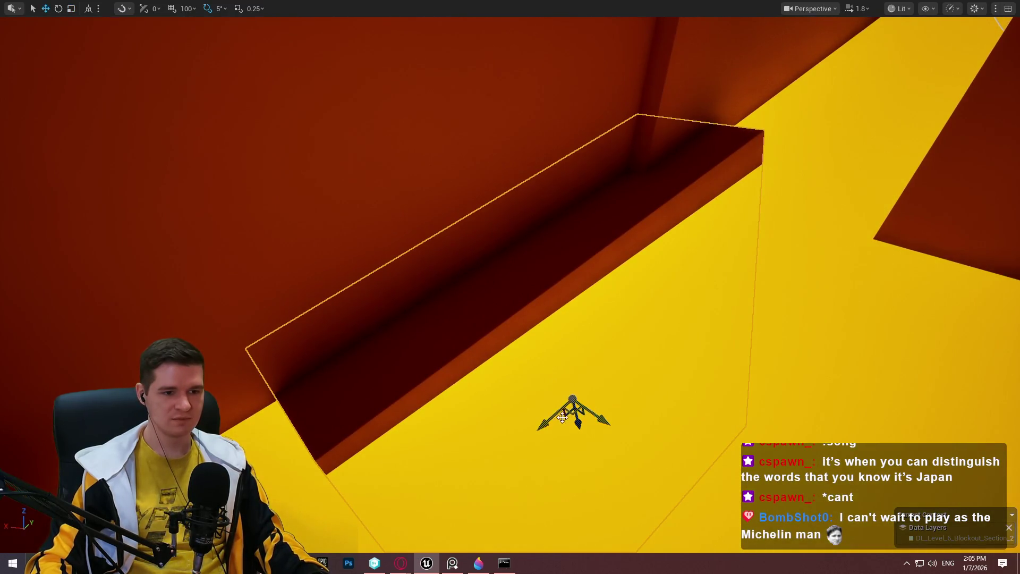
{"action": "mouse_move", "coordinate": [551, 420]}
{"action": "left_mouse_down"}
{"action": "mouse_move", "coordinate": [467, 455]}
{"action": "mouse_move", "coordinate": [331, 488]}
{"action": "left_mouse_up"}
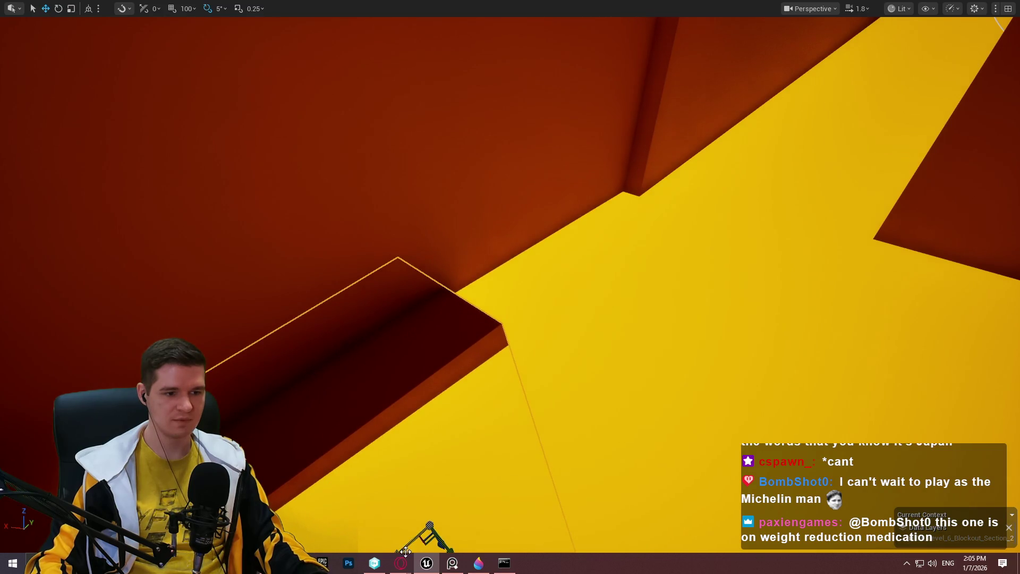
{"action": "mouse_move", "coordinate": [406, 551]}
{"action": "left_mouse_down"}
{"action": "mouse_move", "coordinate": [674, 425]}
{"action": "mouse_move", "coordinate": [533, 462]}
{"action": "left_mouse_up"}
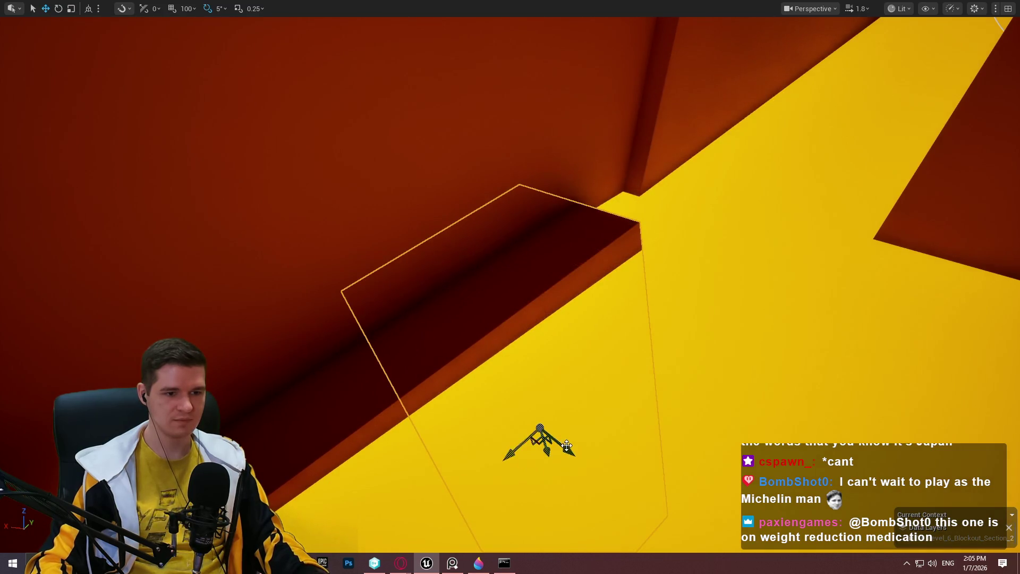
{"action": "mouse_move", "coordinate": [542, 420]}
{"action": "left_mouse_down"}
{"action": "mouse_move", "coordinate": [526, 420]}
{"action": "mouse_move", "coordinate": [591, 466]}
{"action": "mouse_move", "coordinate": [519, 441]}
{"action": "mouse_move", "coordinate": [511, 476]}
{"action": "mouse_move", "coordinate": [523, 470]}
{"action": "left_mouse_up"}
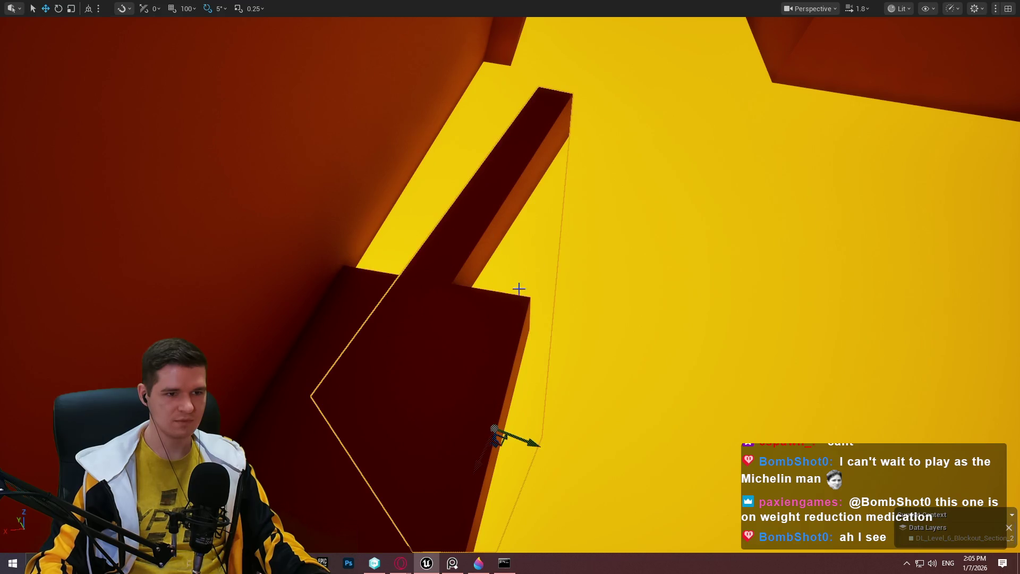
Undo the oversized wedge resize back to the smaller outline and restore the full editor layout
{"action": "key", "text": "r"}
{"action": "scroll", "coordinate": [505, 436], "scroll_direction": "down", "scroll_amount": 3}
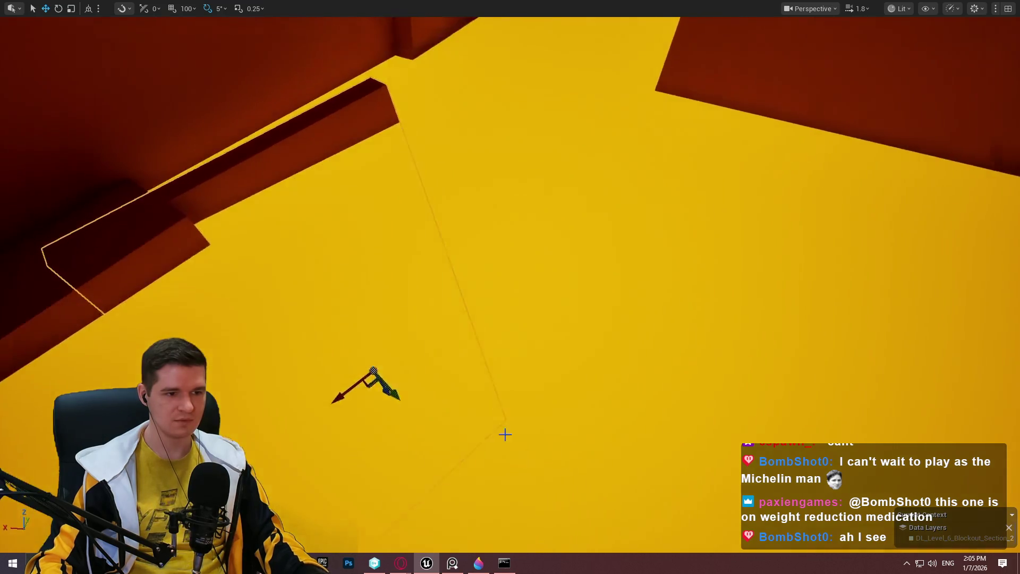
{"action": "key", "text": "ctrl+z"}
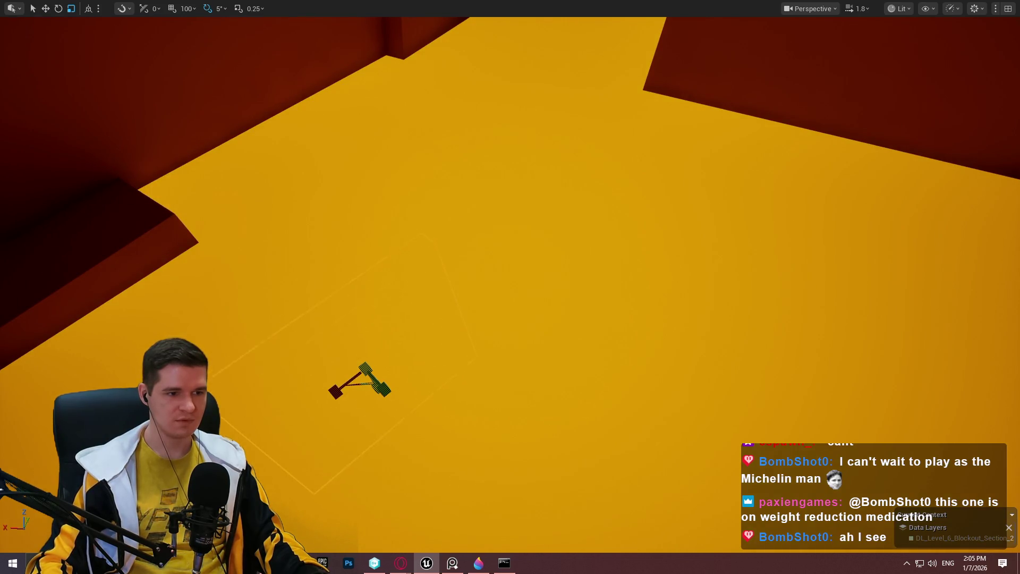
{"action": "key", "text": "ctrl+y"}
{"action": "key", "text": "ctrl+z"}
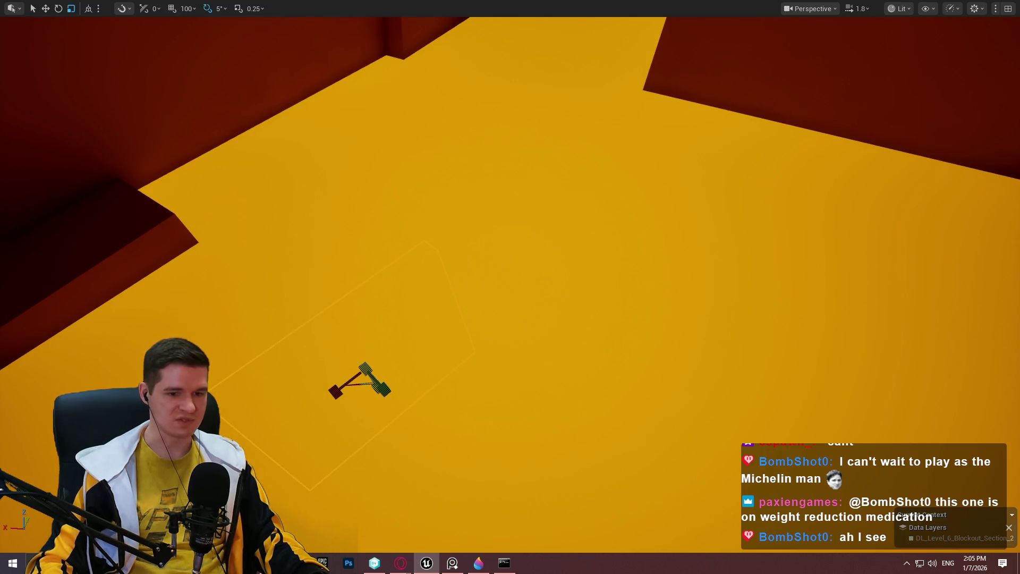
{"action": "key", "text": "F11"}
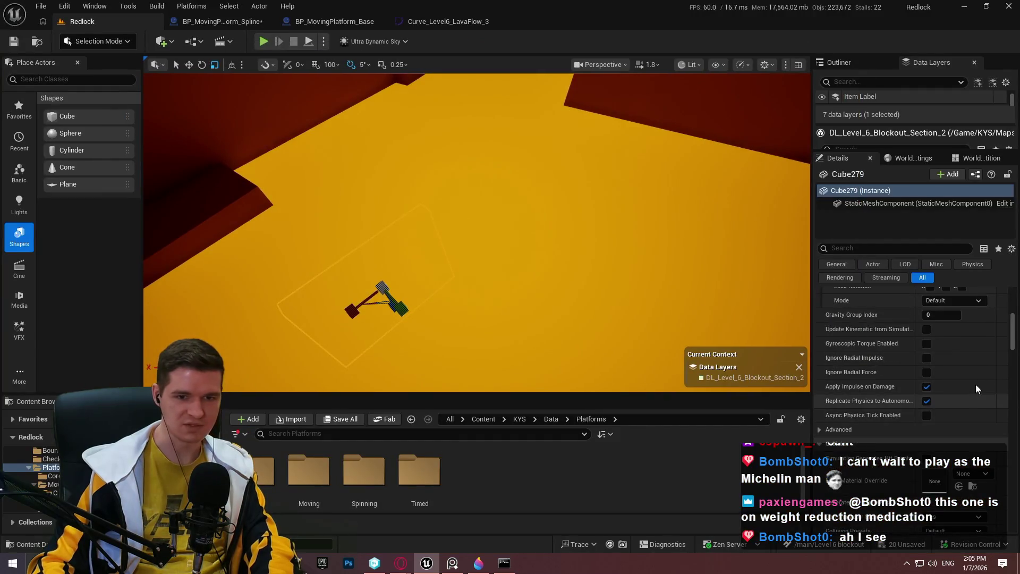
In a full-size viewport, move the platform along its Y axis
{"action": "left_click_drag", "start_coordinate": [1012, 331], "coordinate": [1007, 262]}
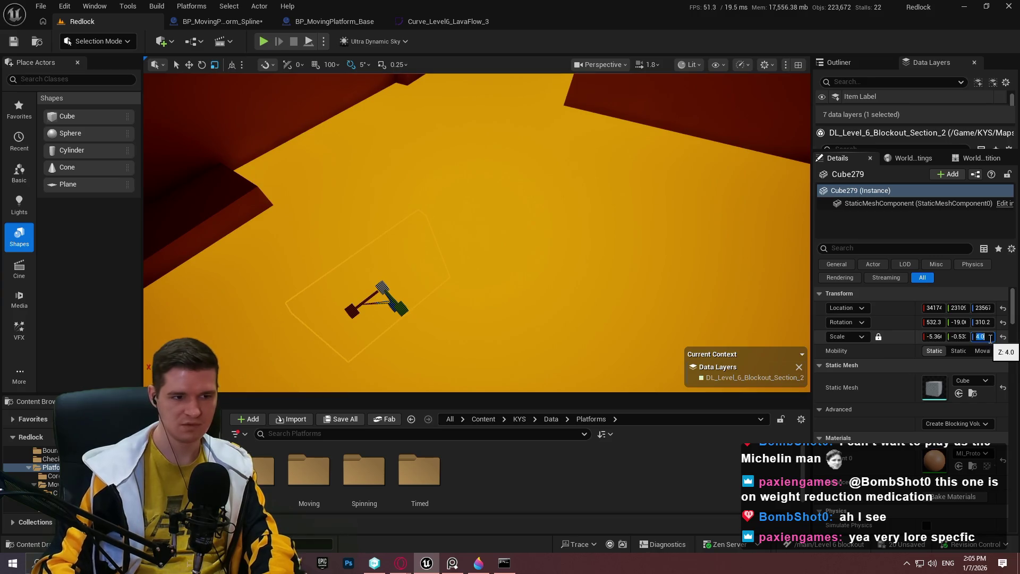
{"action": "key", "text": "F11"}
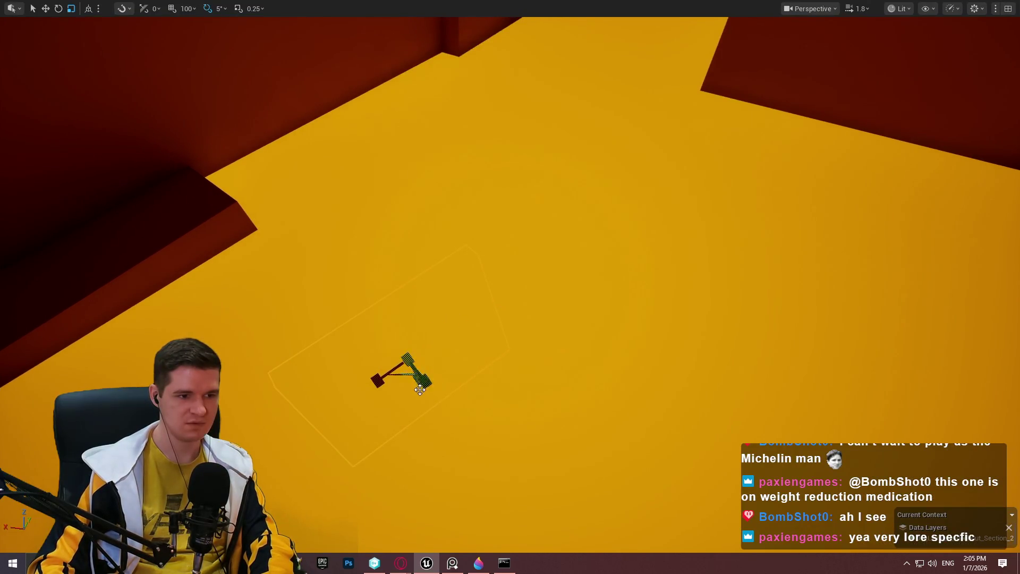
{"action": "key", "text": "Left"}
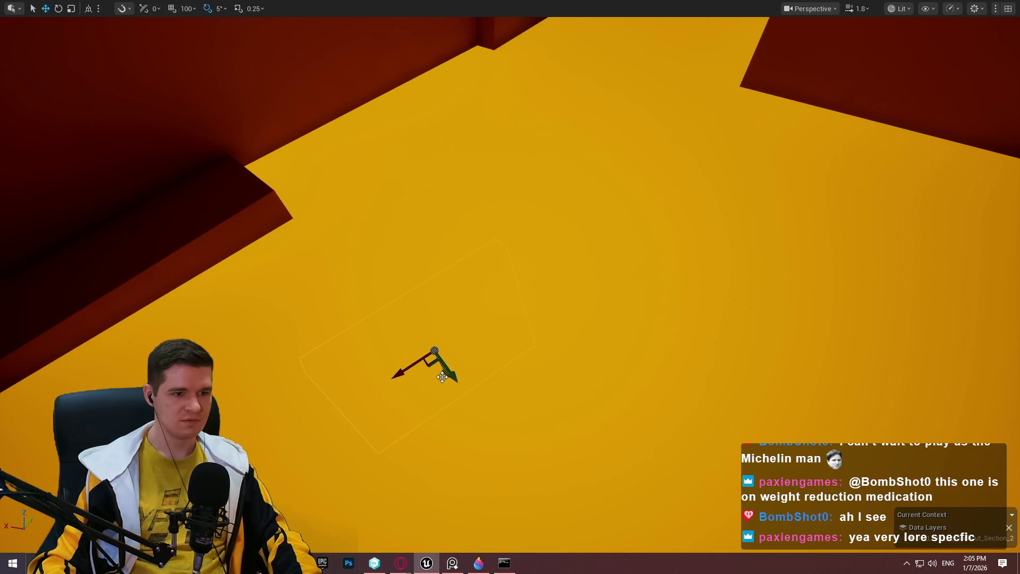
{"action": "left_click_drag", "start_coordinate": [442, 375], "coordinate": [347, 212]}
Duplicate the wall block with Alt-drag and shift the copy up and right
{"action": "key", "text": "f"}
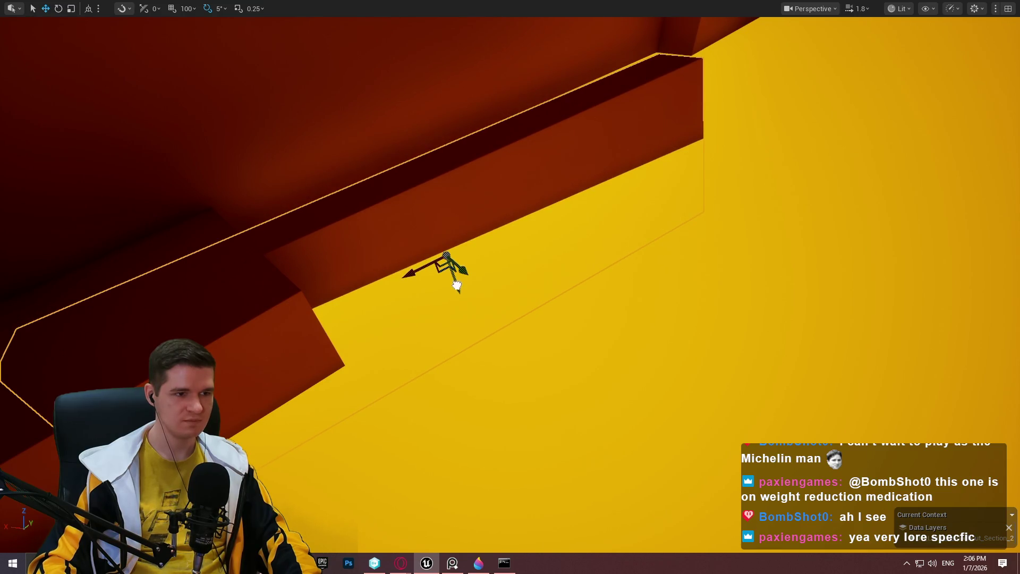
{"action": "left_click_drag", "start_coordinate": [492, 292], "coordinate": [492, 291]}
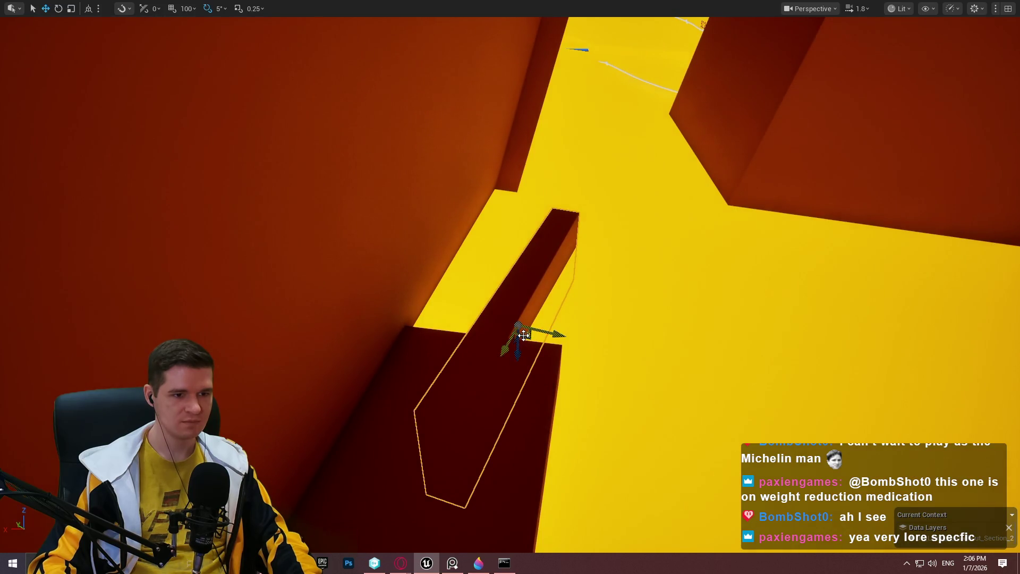
{"action": "mouse_move", "coordinate": [526, 334]}
{"action": "left_mouse_down"}
{"action": "mouse_move", "coordinate": [576, 292]}
{"action": "mouse_move", "coordinate": [633, 204]}
{"action": "mouse_move", "coordinate": [639, 230]}
{"action": "left_mouse_up"}
Move the red box down-left, rotate it 10°, and start a playtest from there
{"action": "key", "text": "a"}
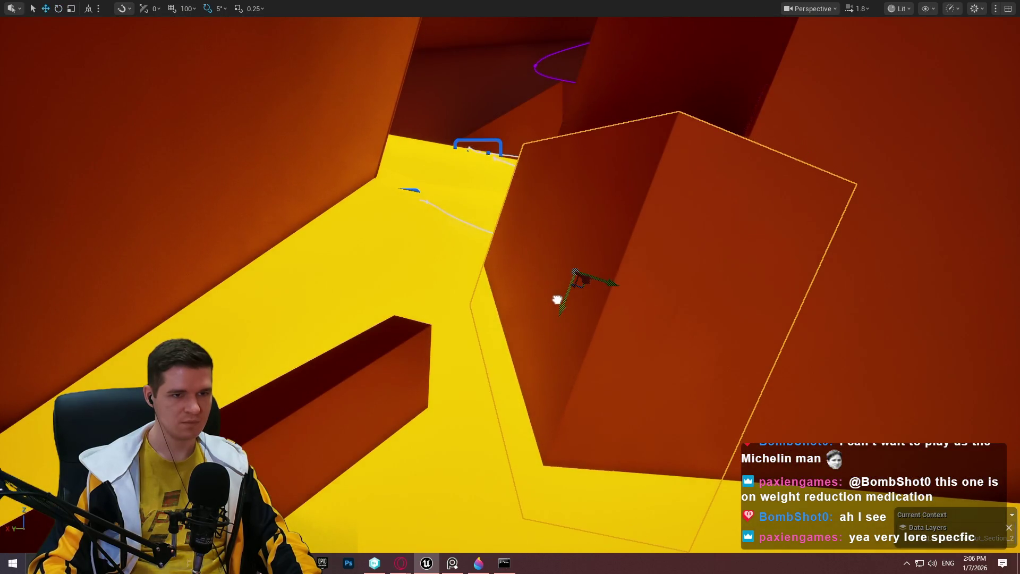
{"action": "key", "text": "w"}
{"action": "key", "text": "s"}
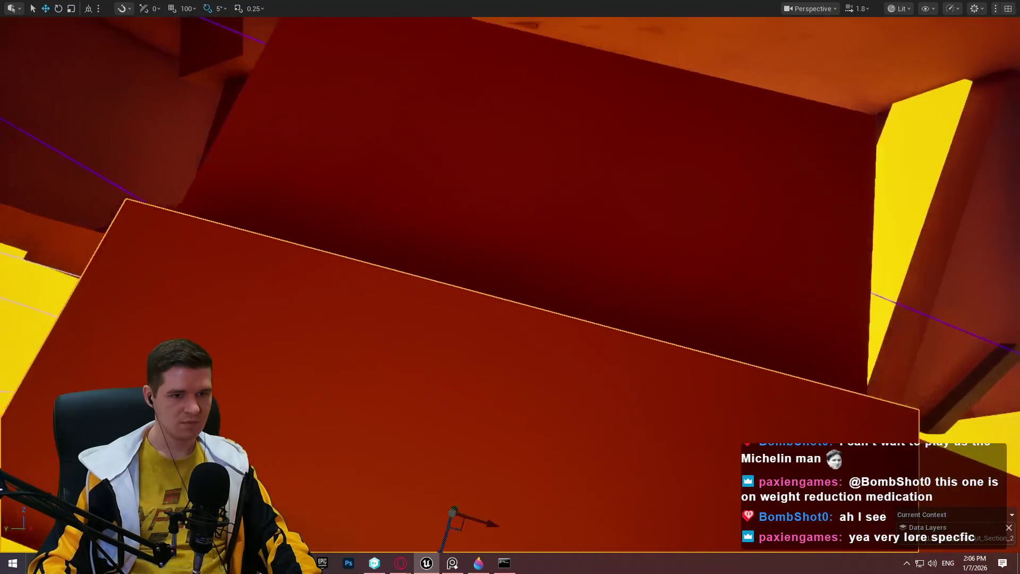
{"action": "key", "text": "a"}
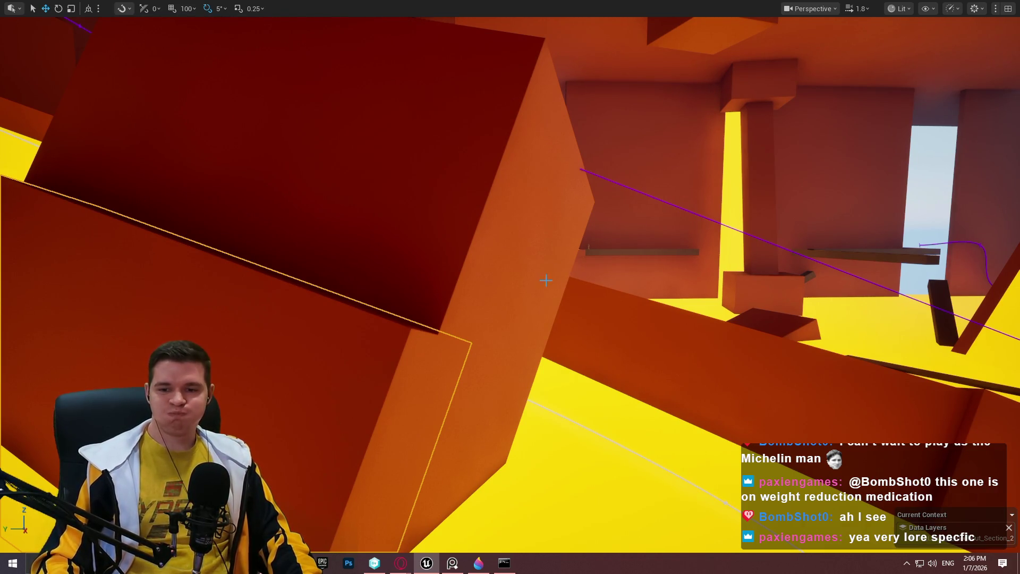
{"action": "key", "text": "s"}
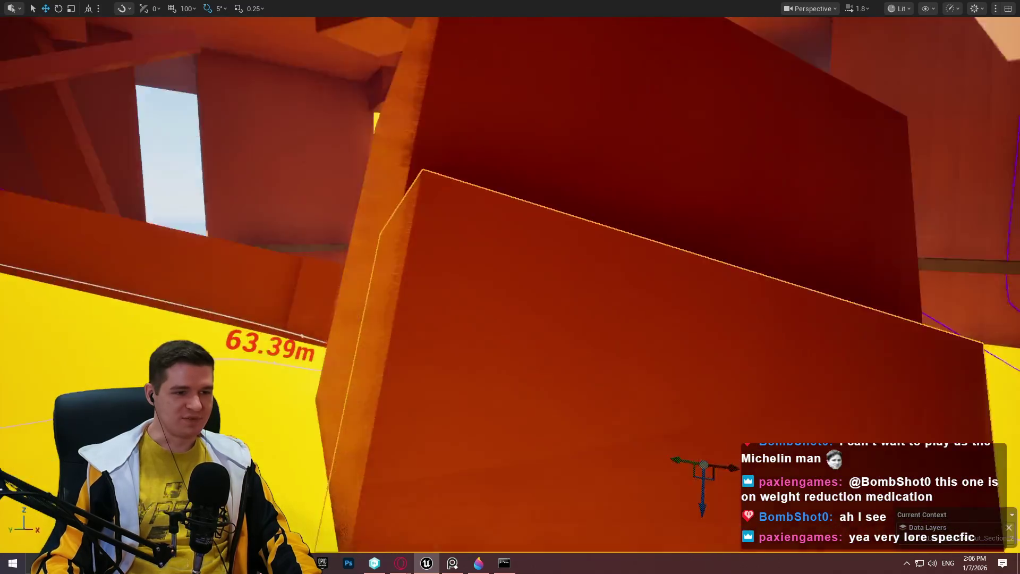
{"action": "key", "text": "w"}
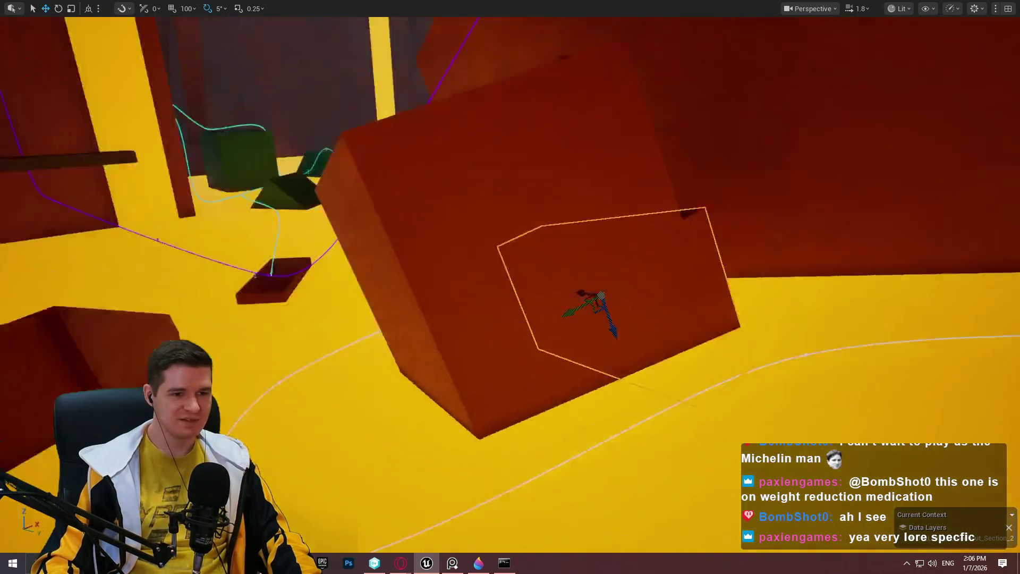
{"action": "key", "text": "s"}
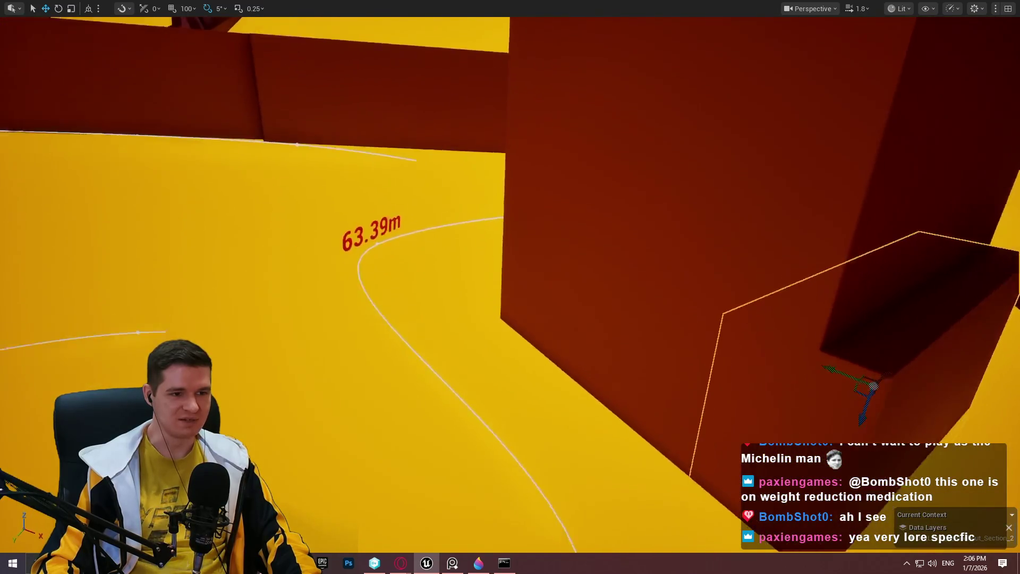
{"action": "key", "text": "w"}
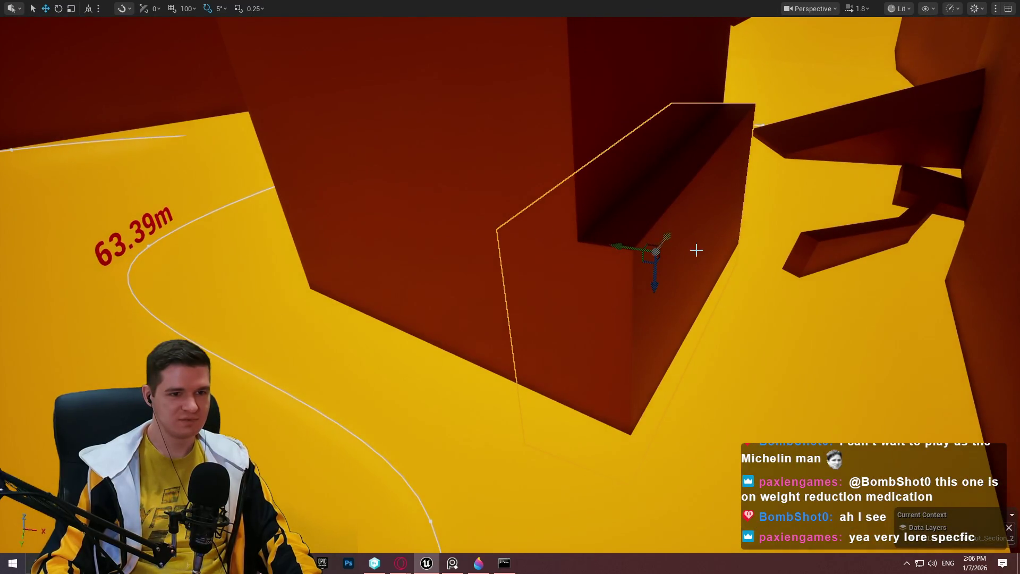
{"action": "left_click_drag", "start_coordinate": [667, 232], "coordinate": [663, 241]}
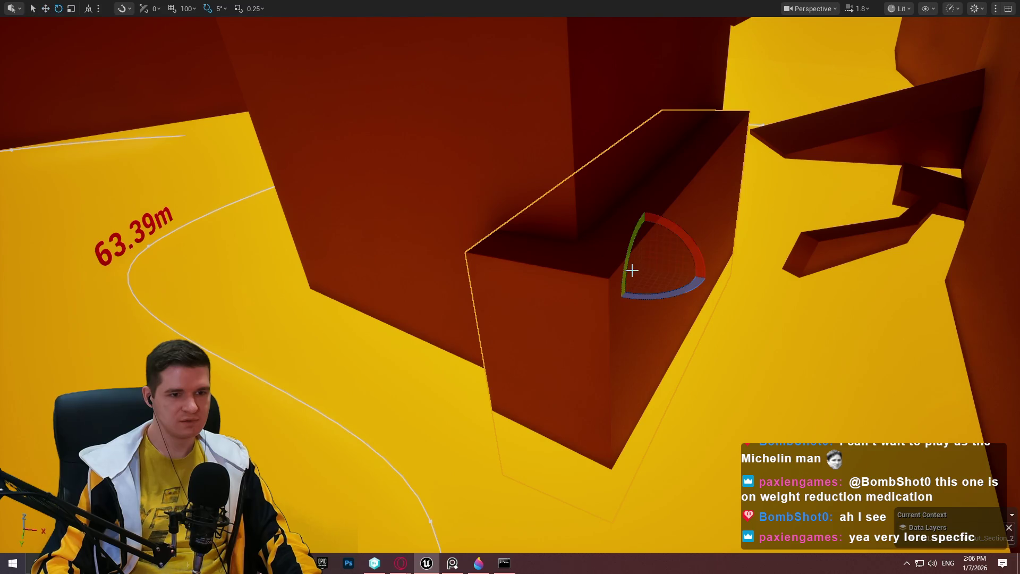
{"action": "left_click_drag", "start_coordinate": [653, 285], "coordinate": [659, 287]}
{"action": "mouse_move", "coordinate": [644, 236]}
{"action": "left_mouse_down"}
{"action": "mouse_move", "coordinate": [592, 262]}
{"action": "mouse_move", "coordinate": [611, 250]}
{"action": "mouse_move", "coordinate": [706, 327]}
{"action": "left_mouse_up"}
{"action": "right_click", "coordinate": [707, 328]}
{"action": "left_click", "coordinate": [780, 543]}
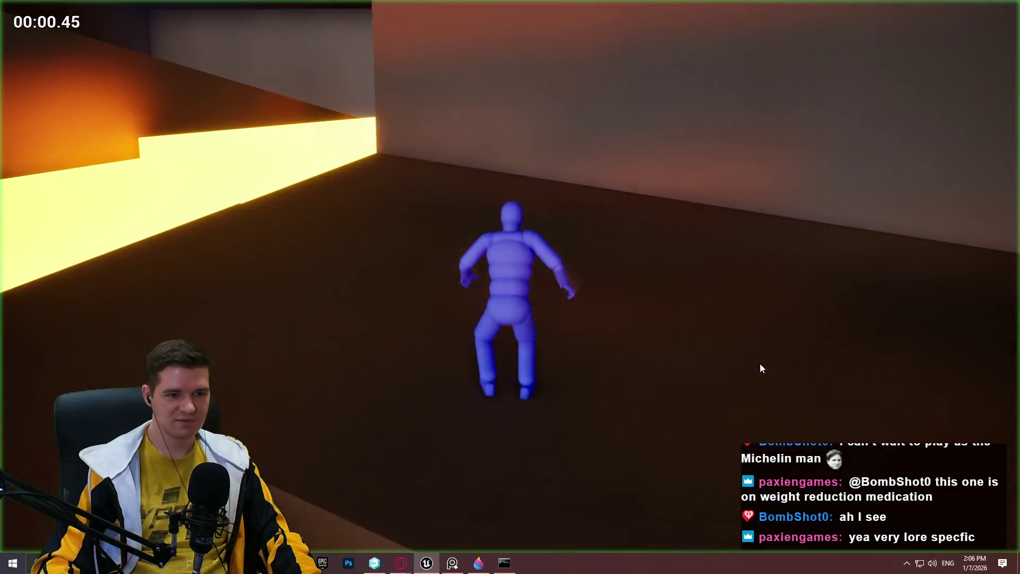
Run across the floating box, jump to the wall ledge, climb onto the block, then end the playtest
{"action": "key", "text": "w"}
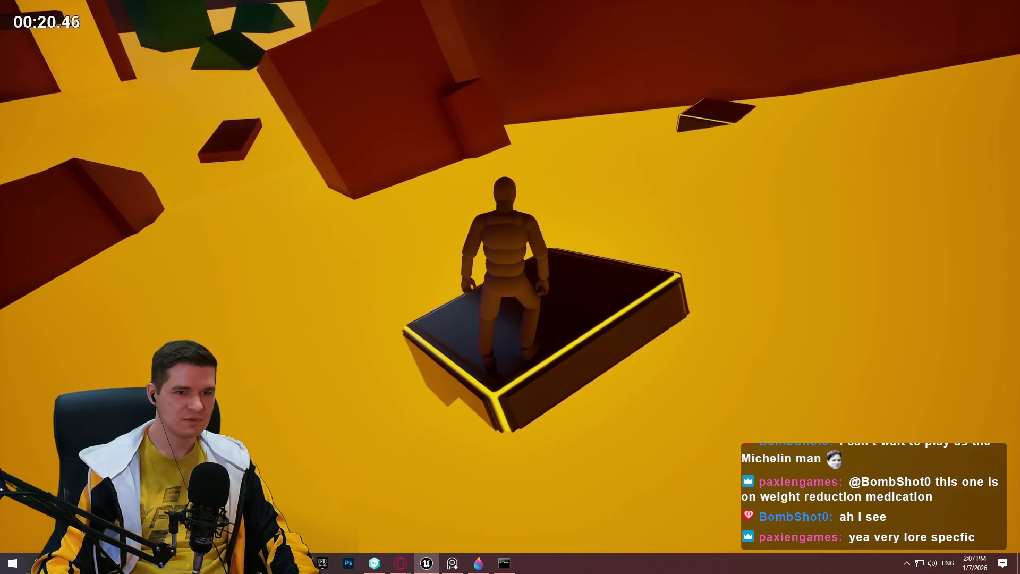
{"action": "key", "text": "w"}
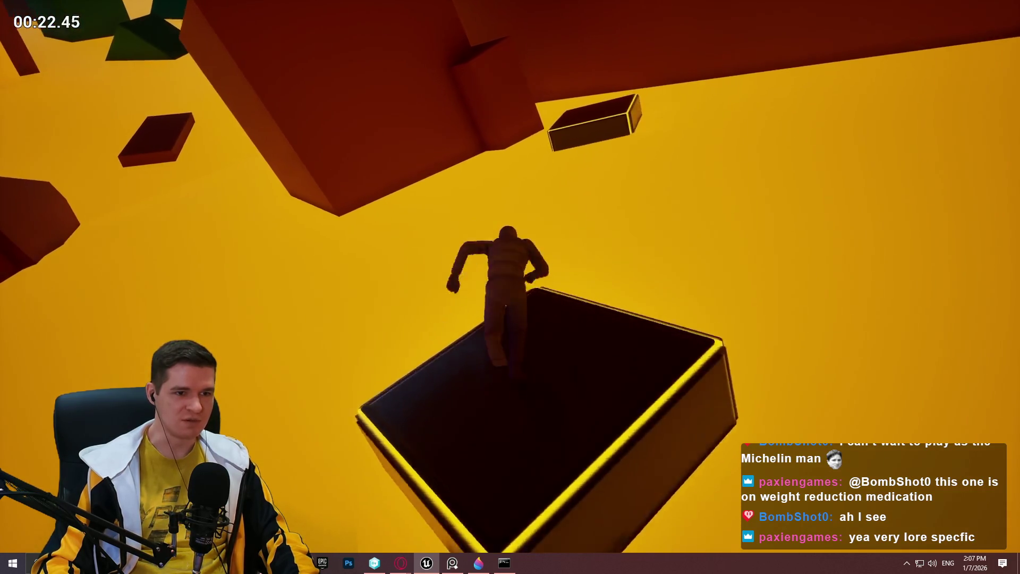
{"action": "key", "text": "space"}
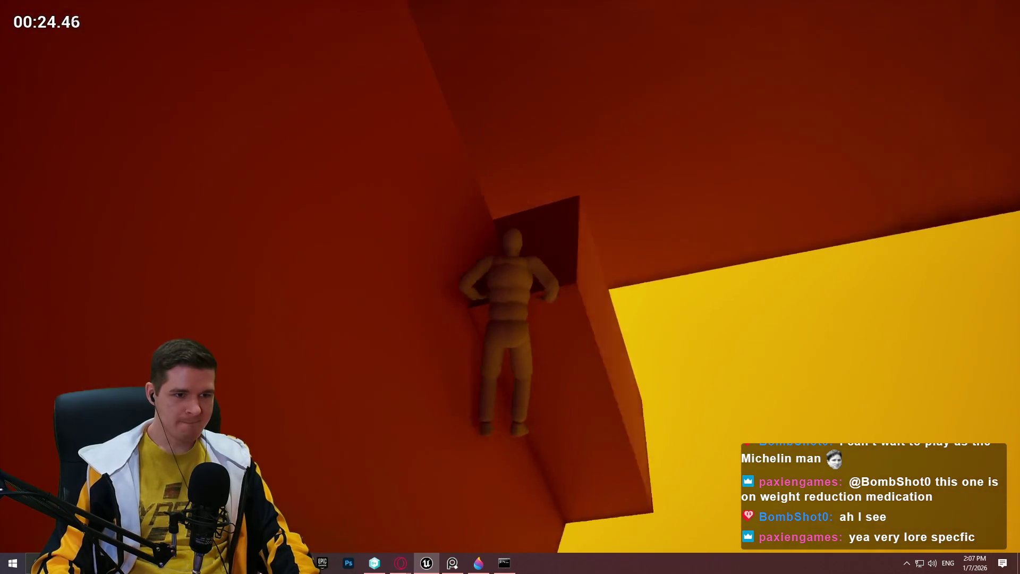
{"action": "key", "text": "w"}
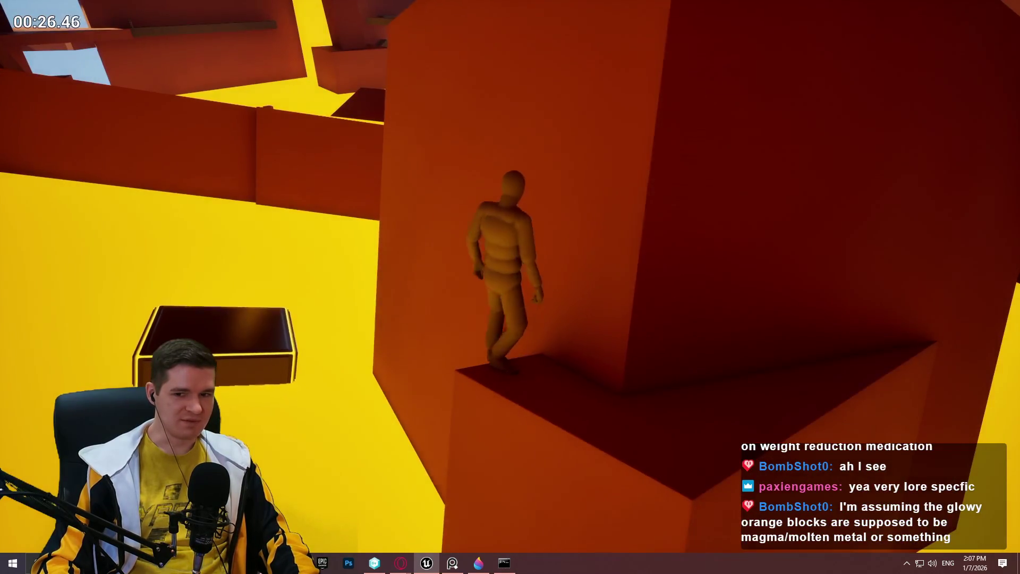
{"action": "key", "text": "s"}
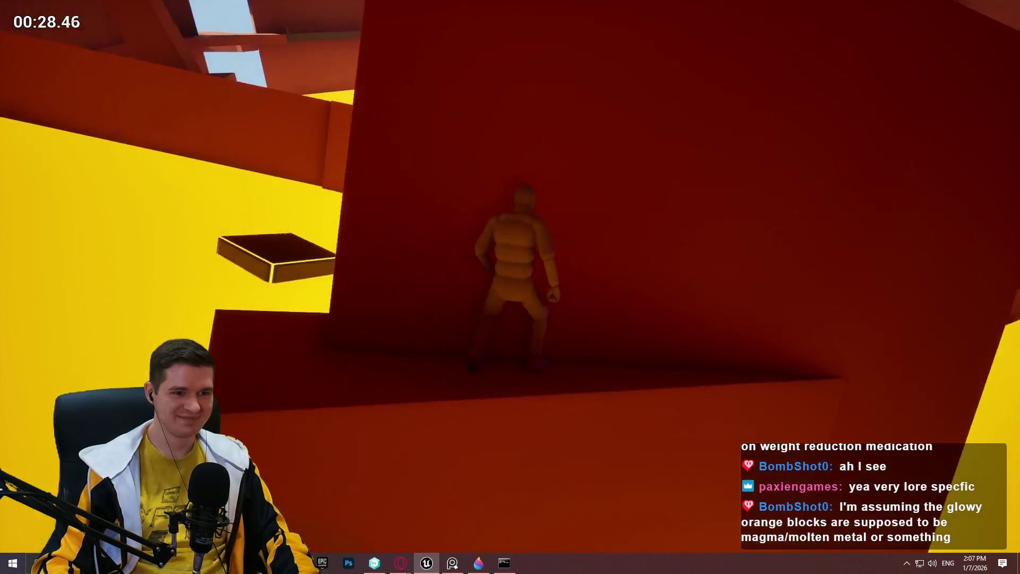
{"action": "key", "text": "s"}
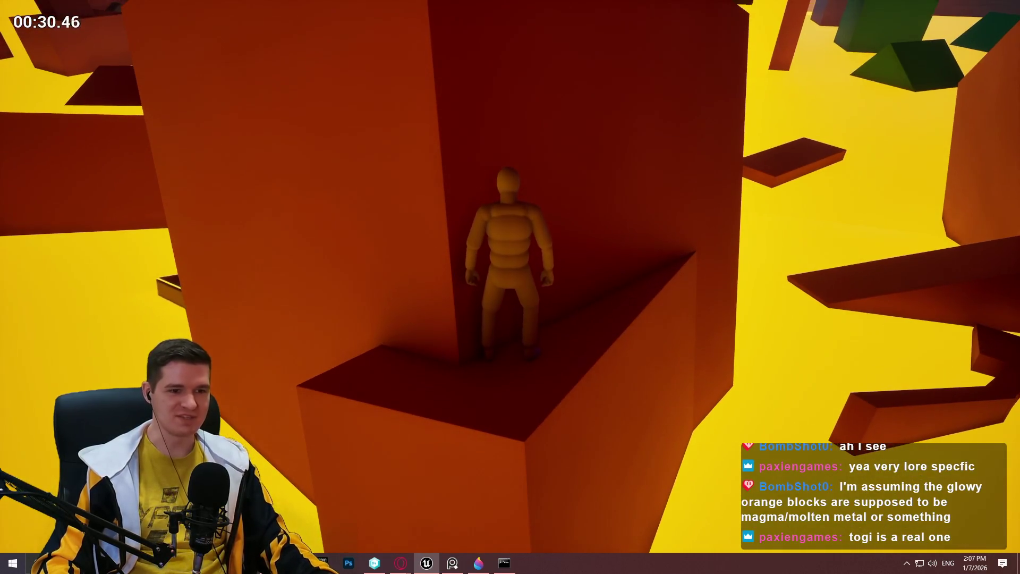
{"action": "key", "text": "Escape"}
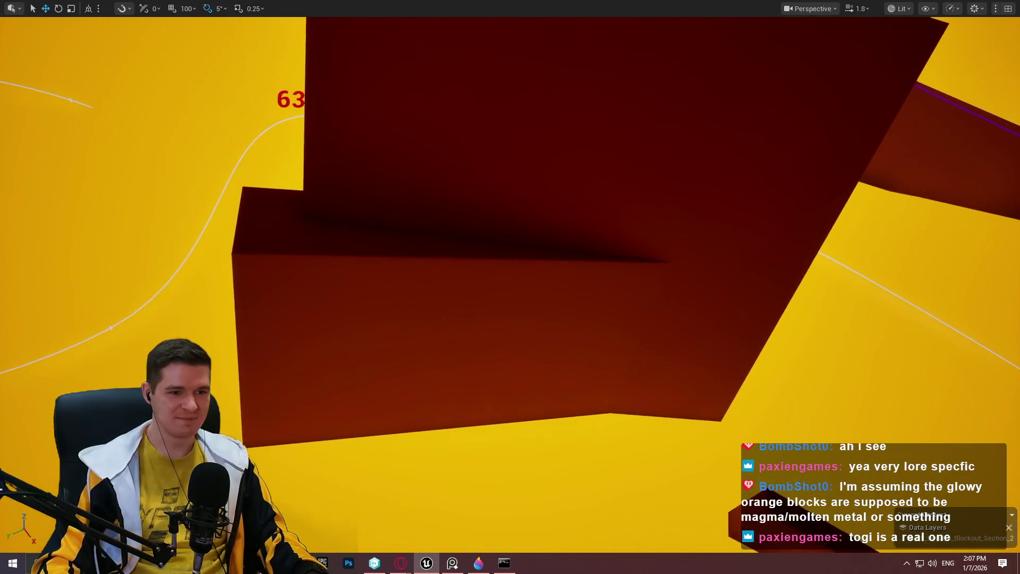
Rotate the red block 80° around its vertical axis and scale the wall block down
{"action": "left_click_drag", "start_coordinate": [504, 365], "coordinate": [574, 367]}
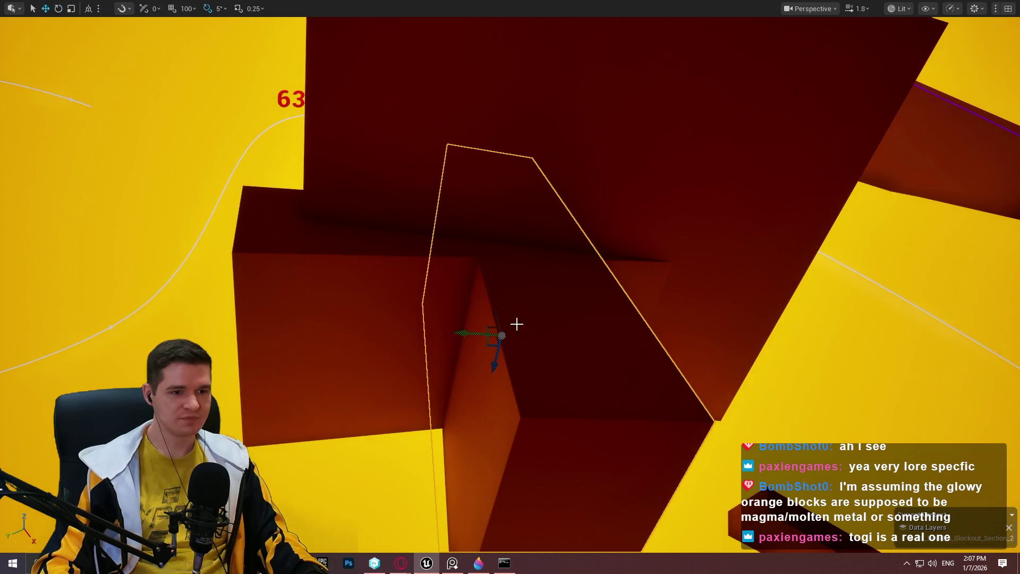
{"action": "mouse_move", "coordinate": [497, 361]}
{"action": "left_mouse_down"}
{"action": "mouse_move", "coordinate": [531, 136]}
{"action": "mouse_move", "coordinate": [542, 224]}
{"action": "left_mouse_up"}
{"action": "key", "text": "r"}
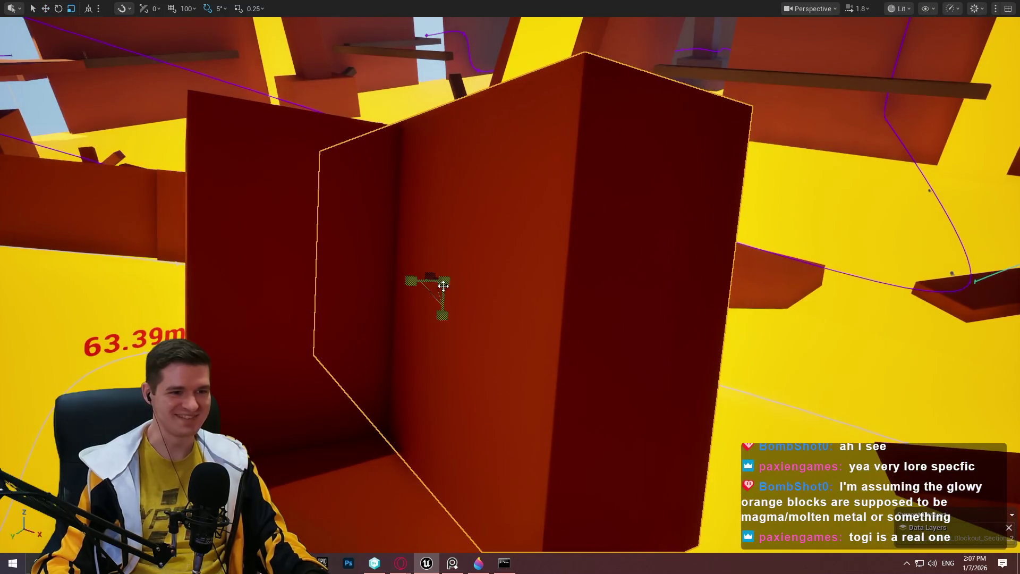
{"action": "mouse_move", "coordinate": [443, 315]}
{"action": "left_mouse_down"}
{"action": "mouse_move", "coordinate": [443, 290]}
{"action": "mouse_move", "coordinate": [414, 284]}
{"action": "left_mouse_up"}
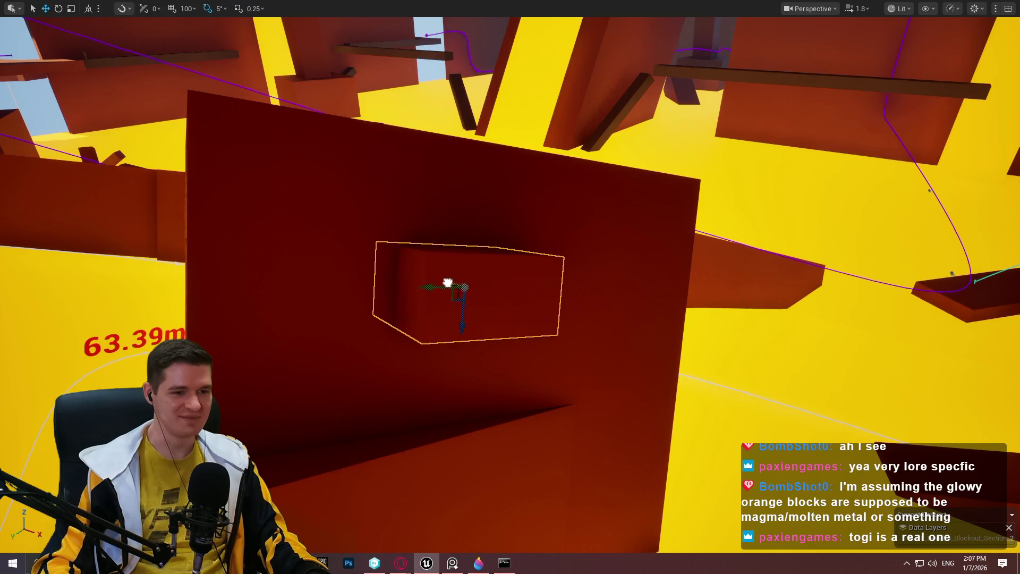
Duplicate the narrow ledge with Alt-drag, shifting the copy to the right
{"action": "left_click_drag", "start_coordinate": [463, 289], "coordinate": [671, 403]}
{"action": "left_click_drag", "start_coordinate": [791, 385], "coordinate": [836, 423]}
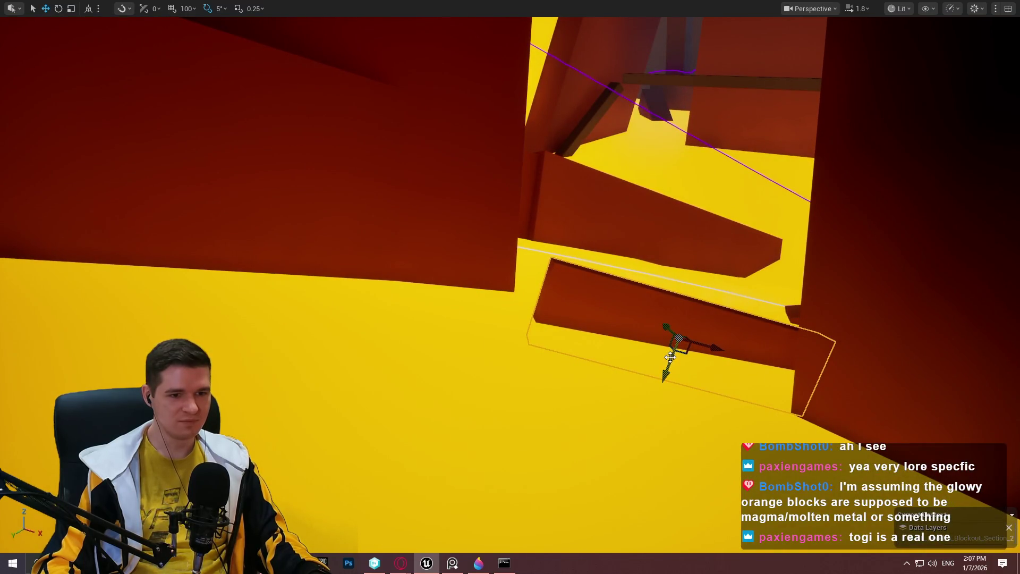
{"action": "left_click_drag", "start_coordinate": [659, 291], "coordinate": [669, 291]}
{"action": "key", "text": "w"}
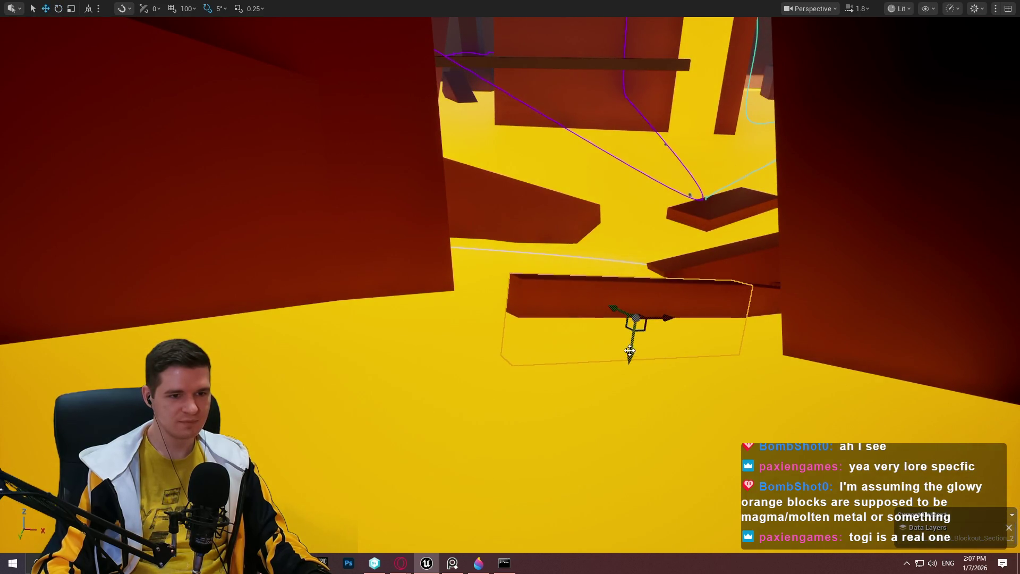
{"action": "mouse_move", "coordinate": [618, 307]}
{"action": "left_mouse_down"}
{"action": "mouse_move", "coordinate": [658, 350]}
{"action": "mouse_move", "coordinate": [710, 357]}
{"action": "mouse_move", "coordinate": [558, 346]}
{"action": "mouse_move", "coordinate": [519, 356]}
{"action": "mouse_move", "coordinate": [494, 346]}
{"action": "mouse_move", "coordinate": [479, 318]}
{"action": "left_mouse_up"}
{"action": "left_click_drag", "start_coordinate": [544, 326], "coordinate": [545, 327]}
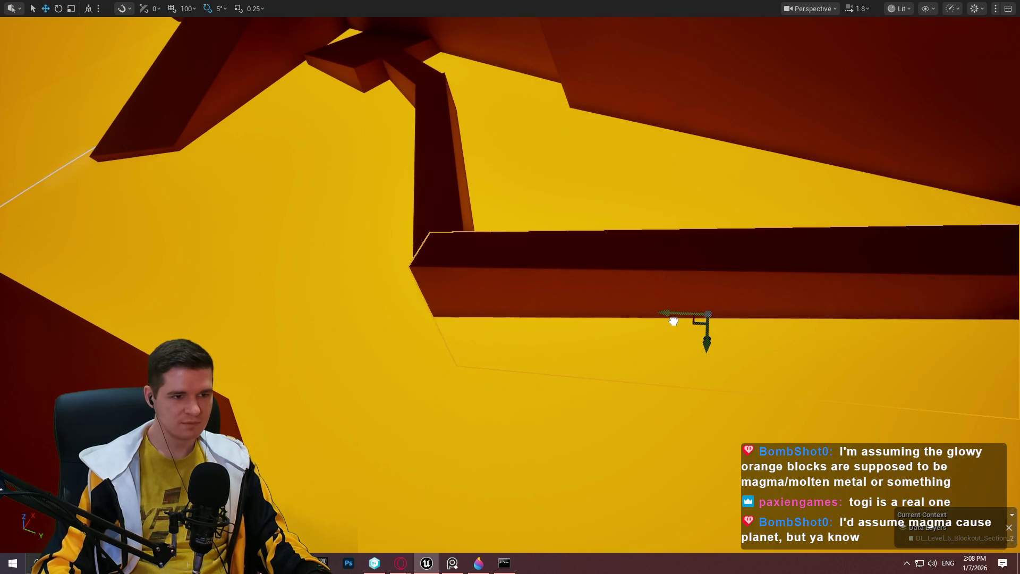
{"action": "left_click_drag", "start_coordinate": [705, 335], "coordinate": [705, 335]}
{"action": "left_click_drag", "start_coordinate": [773, 320], "coordinate": [773, 321]}
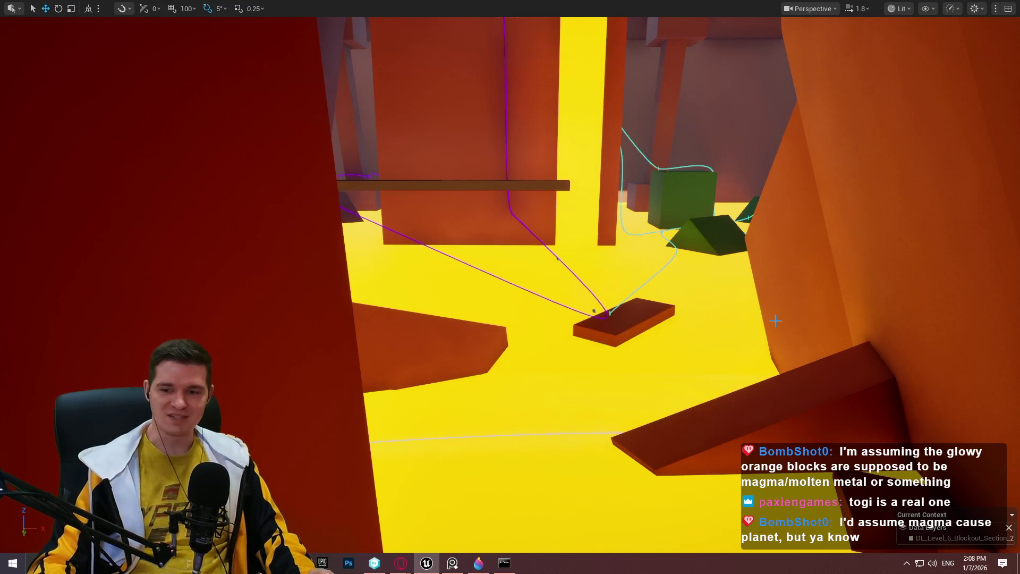
{"action": "left_click_drag", "start_coordinate": [772, 320], "coordinate": [728, 307]}
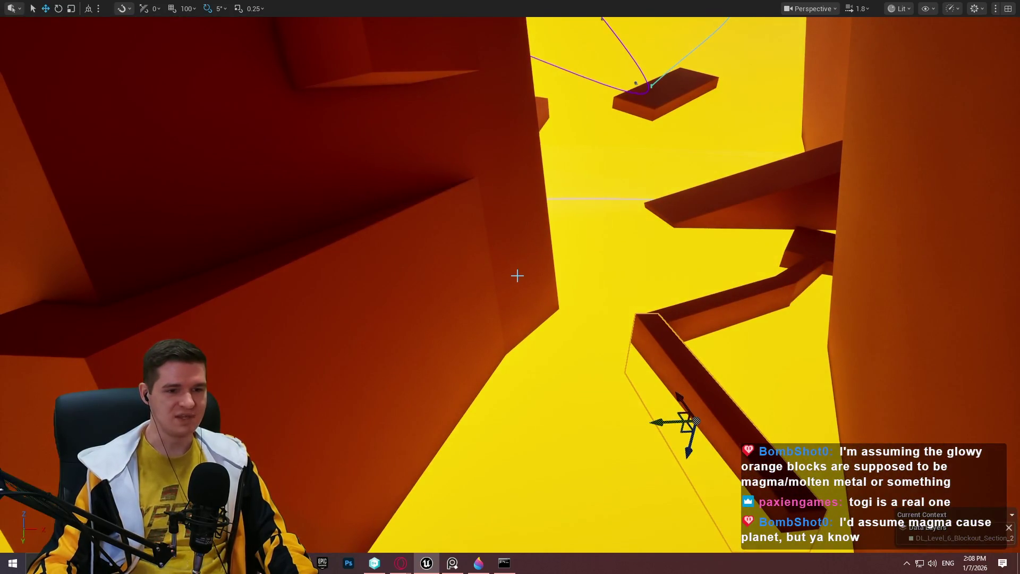
{"action": "left_click_drag", "start_coordinate": [598, 239], "coordinate": [581, 226]}
{"action": "left_click_drag", "start_coordinate": [493, 221], "coordinate": [493, 221]}
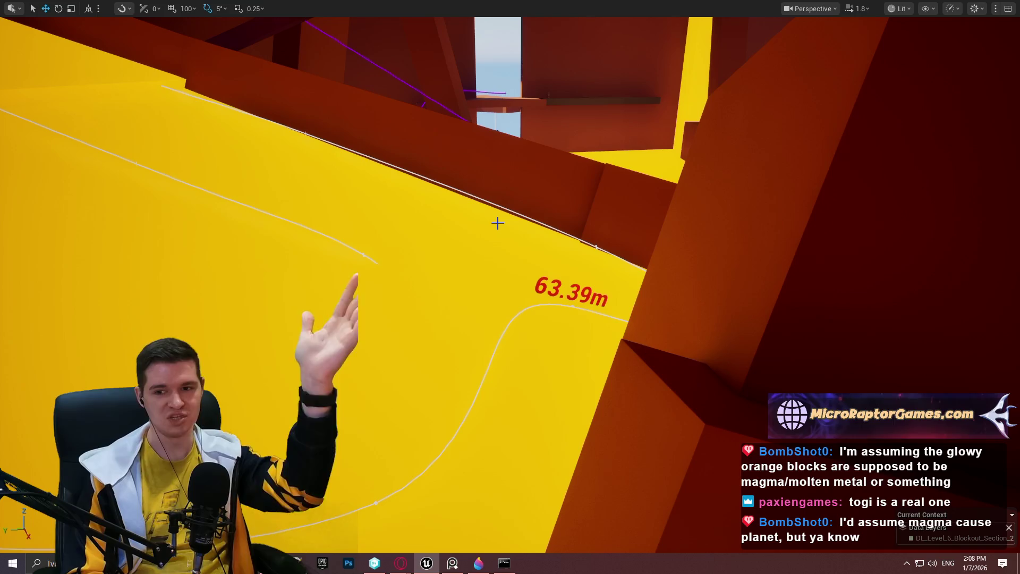
{"action": "left_click_drag", "start_coordinate": [567, 326], "coordinate": [570, 322]}
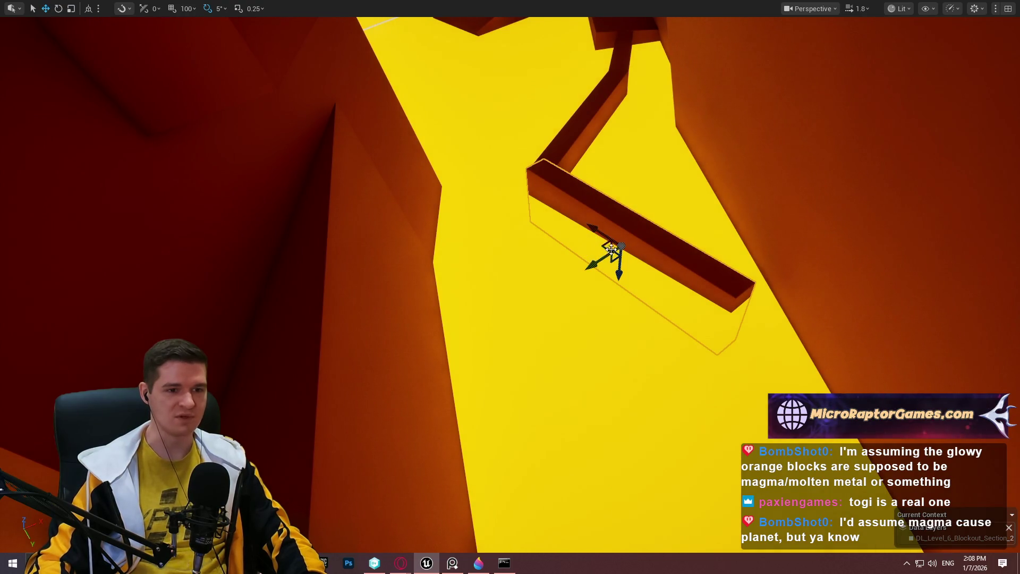
Duplicate the beam lower down and rotate the copy -85°
{"action": "left_click_drag", "start_coordinate": [612, 191], "coordinate": [613, 191]}
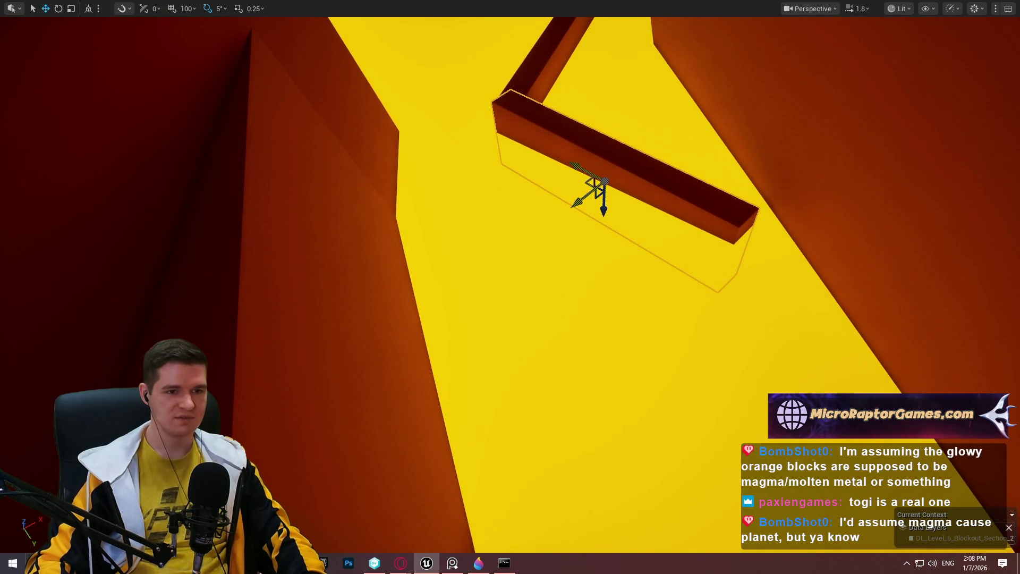
{"action": "left_click_drag", "start_coordinate": [596, 184], "coordinate": [615, 278]}
{"action": "key", "text": "e"}
{"action": "mouse_move", "coordinate": [686, 276]}
{"action": "left_mouse_down"}
{"action": "mouse_move", "coordinate": [610, 301]}
{"action": "mouse_move", "coordinate": [653, 223]}
{"action": "mouse_move", "coordinate": [679, 228]}
{"action": "mouse_move", "coordinate": [646, 256]}
{"action": "mouse_move", "coordinate": [694, 376]}
{"action": "mouse_move", "coordinate": [713, 358]}
{"action": "mouse_move", "coordinate": [738, 406]}
{"action": "mouse_move", "coordinate": [760, 414]}
{"action": "left_mouse_up"}
Slide the red block left along the dark red wall, then restore the full editor layout
{"action": "scroll", "coordinate": [691, 372], "scroll_direction": "down", "scroll_amount": 2}
{"action": "left_click_drag", "start_coordinate": [691, 372], "coordinate": [729, 303]}
{"action": "left_click", "coordinate": [669, 213]}
{"action": "mouse_move", "coordinate": [653, 220]}
{"action": "left_mouse_down"}
{"action": "mouse_move", "coordinate": [504, 208]}
{"action": "mouse_move", "coordinate": [558, 143]}
{"action": "mouse_move", "coordinate": [585, 144]}
{"action": "mouse_move", "coordinate": [627, 72]}
{"action": "mouse_move", "coordinate": [574, 101]}
{"action": "left_mouse_up"}
{"action": "key", "text": "f"}
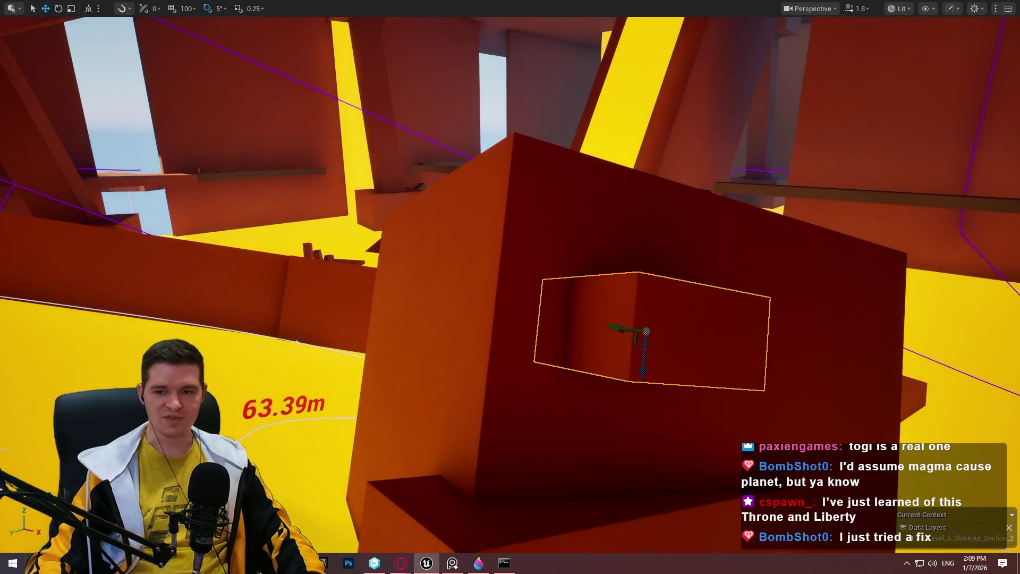
{"action": "left_click_drag", "start_coordinate": [510, 287], "coordinate": [510, 287]}
{"action": "left_click_drag", "start_coordinate": [192, 49], "coordinate": [192, 49]}
{"action": "key", "text": "F11"}
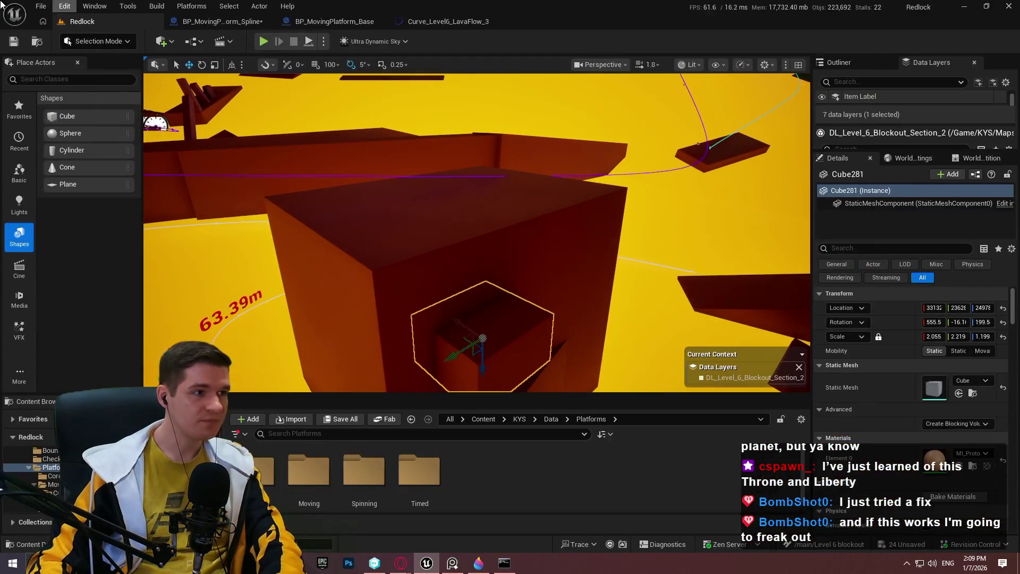
Save all, cancel the BP_MovingPlatform_Spline check-out prompt, go fullscreen, then search the Steam store
{"action": "left_click", "coordinate": [47, 8]}
{"action": "left_click", "coordinate": [95, 161]}
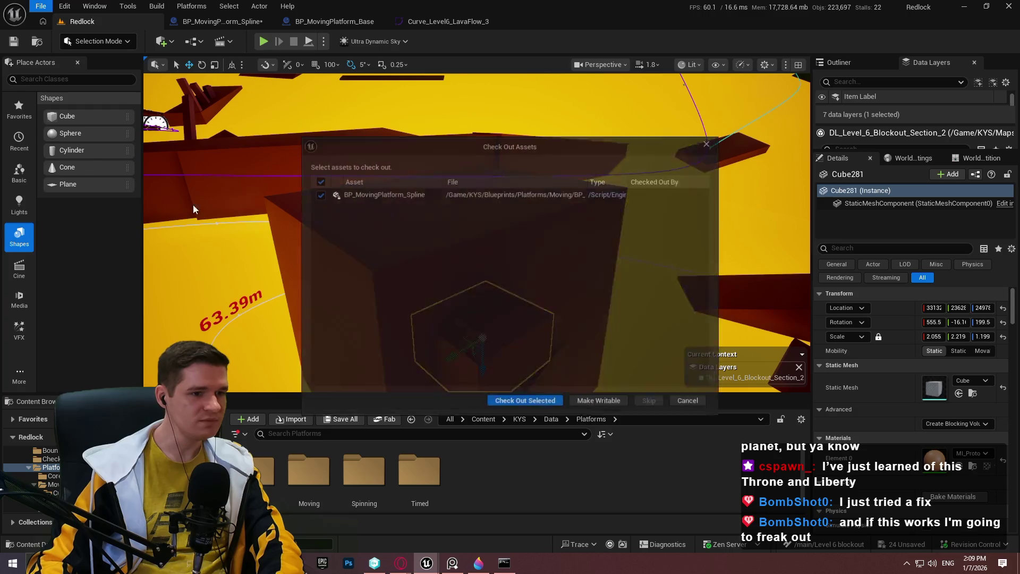
{"action": "left_click", "coordinate": [684, 404]}
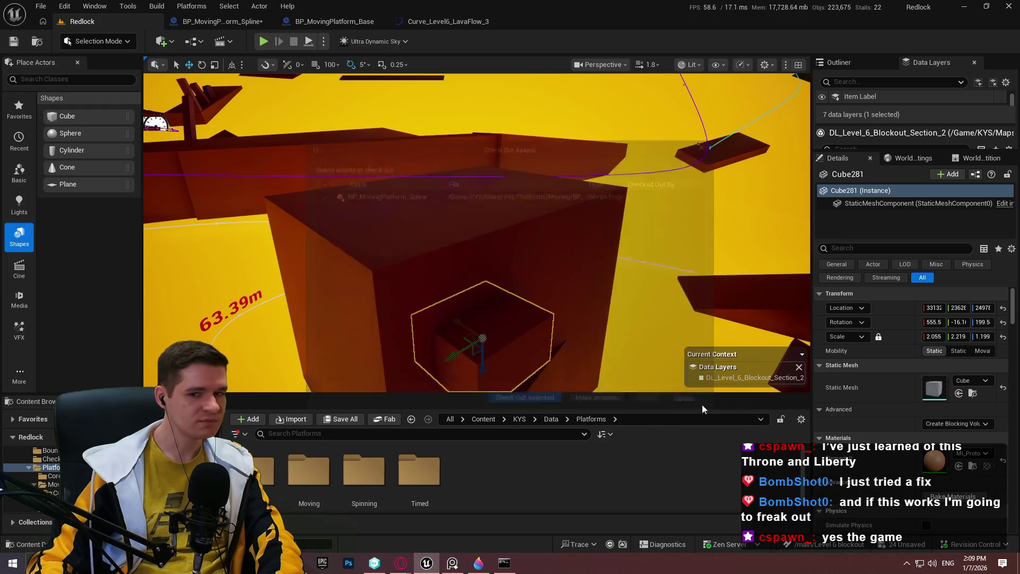
{"action": "key", "text": "F11"}
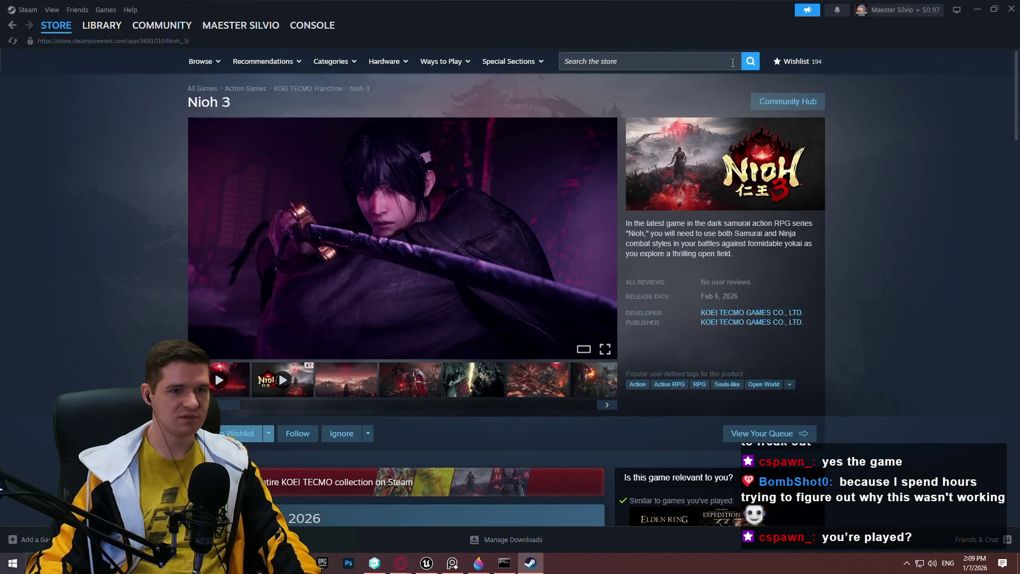
{"action": "left_click", "coordinate": [739, 62]}
Search Steam for 'thron', open Throne and Liberty's store page, and enlarge its third screenshot
{"action": "type", "text": "thron"}
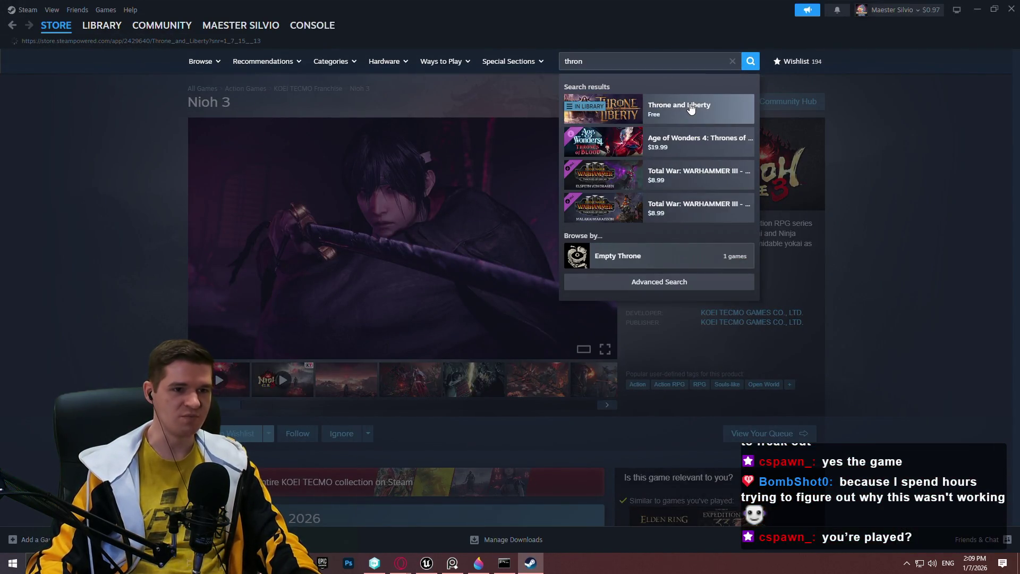
{"action": "left_click", "coordinate": [691, 109]}
{"action": "scroll", "coordinate": [609, 356], "scroll_direction": "down", "scroll_amount": 3}
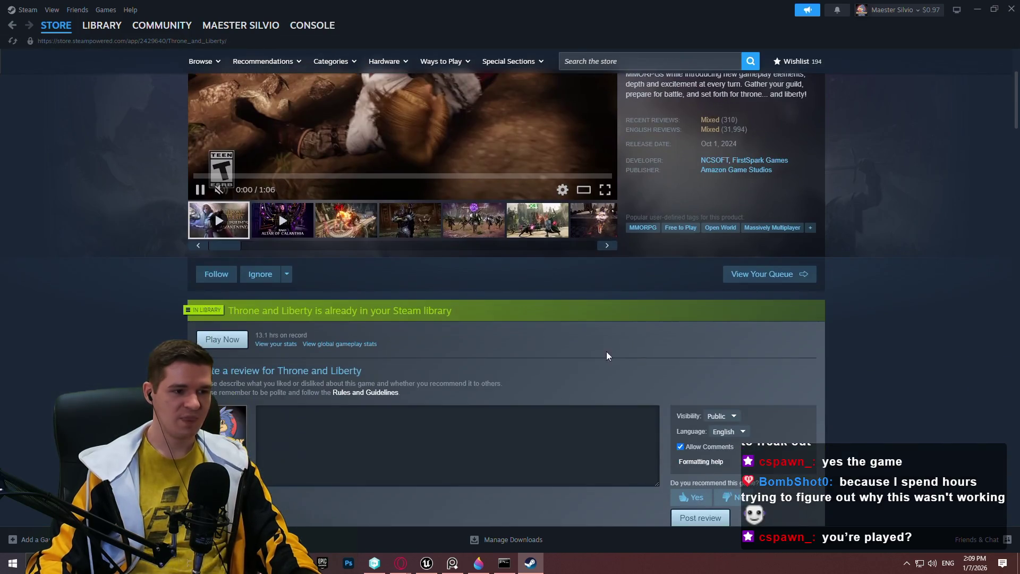
{"action": "scroll", "coordinate": [632, 328], "scroll_direction": "up", "scroll_amount": 3}
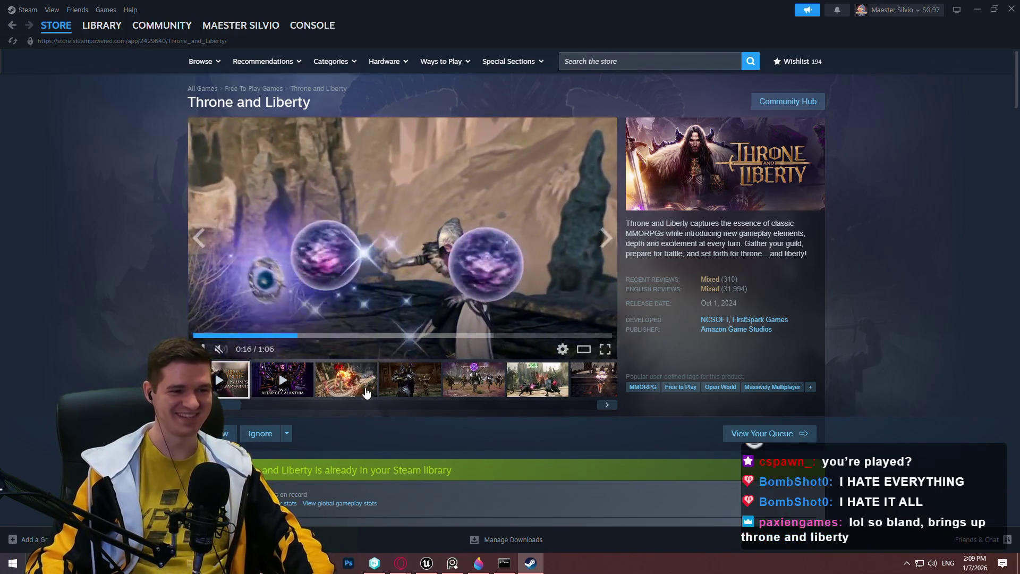
{"action": "left_click", "coordinate": [364, 390]}
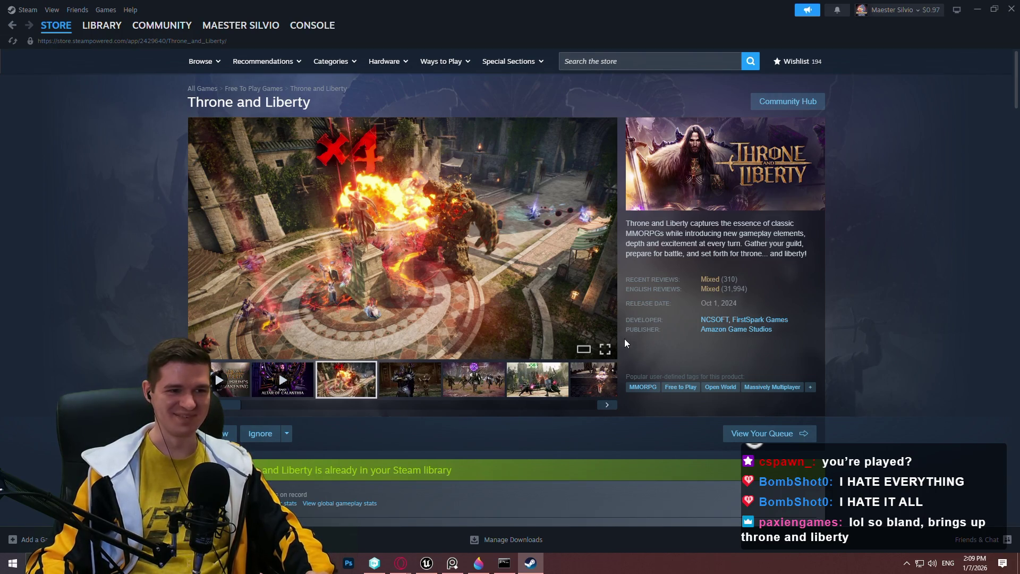
{"action": "left_click", "coordinate": [529, 293]}
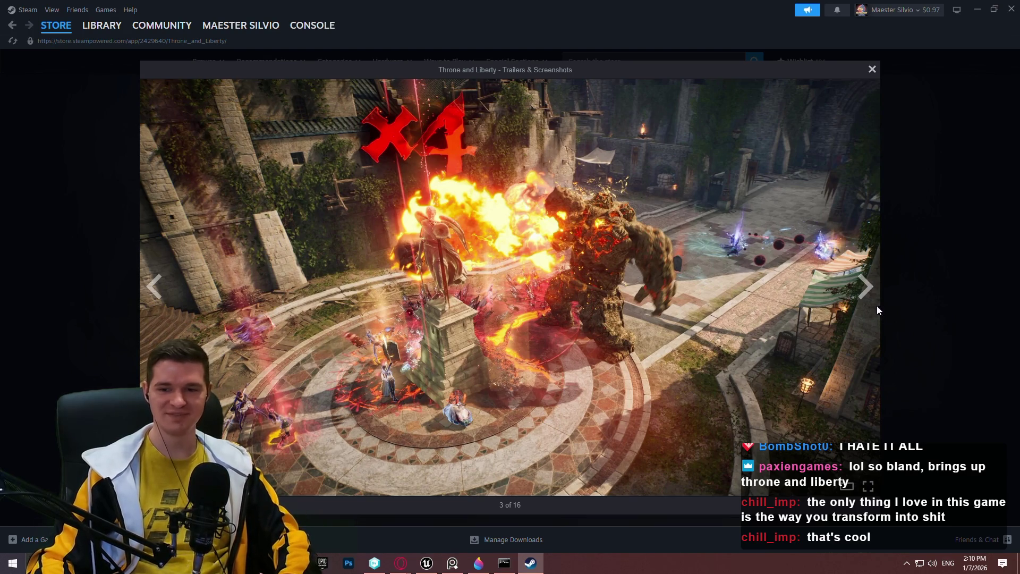
Page forward through five Throne and Liberty screenshots, close the viewer, then close Steam
{"action": "left_click", "coordinate": [866, 290]}
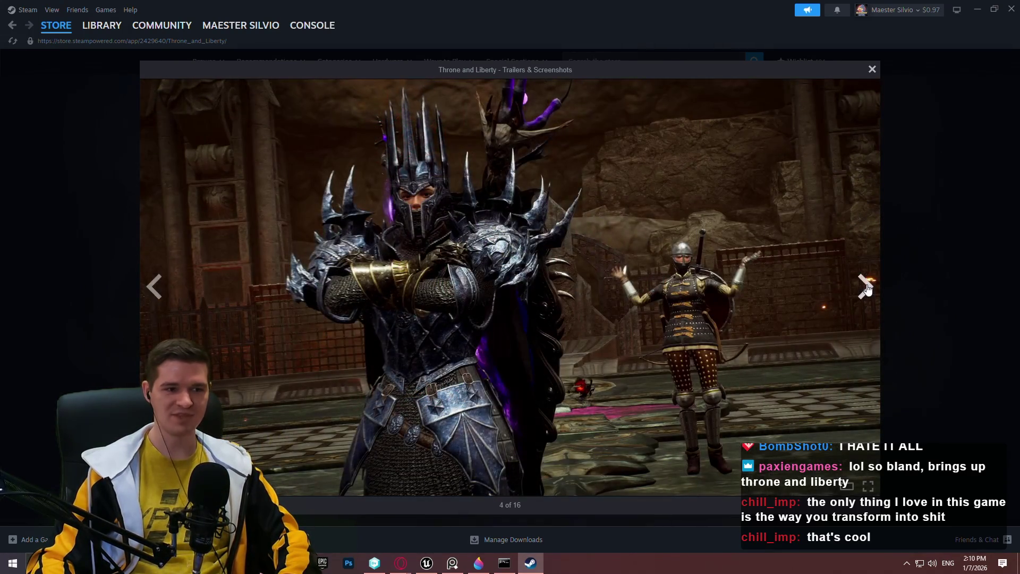
{"action": "left_click", "coordinate": [866, 287]}
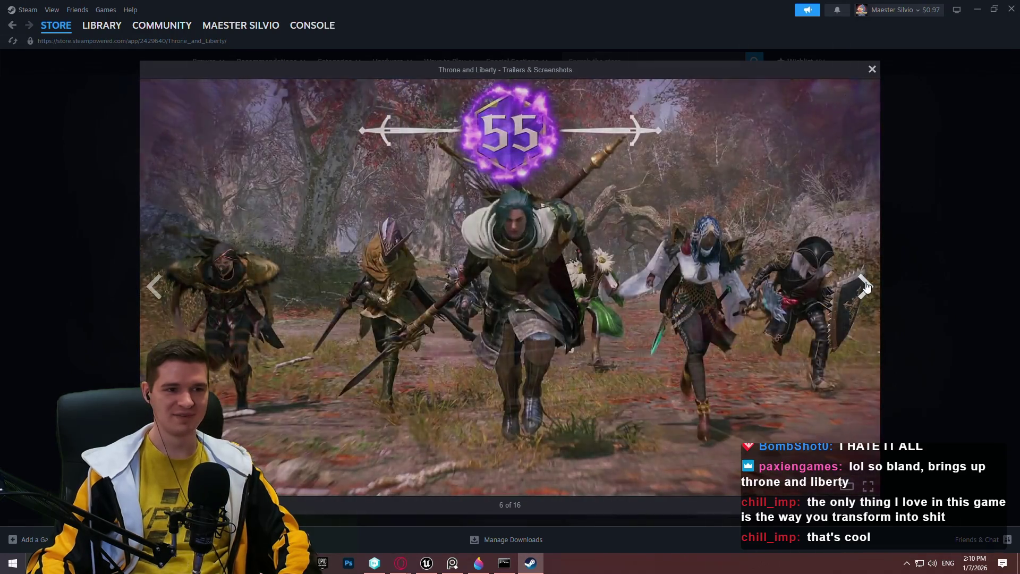
{"action": "left_click", "coordinate": [866, 288]}
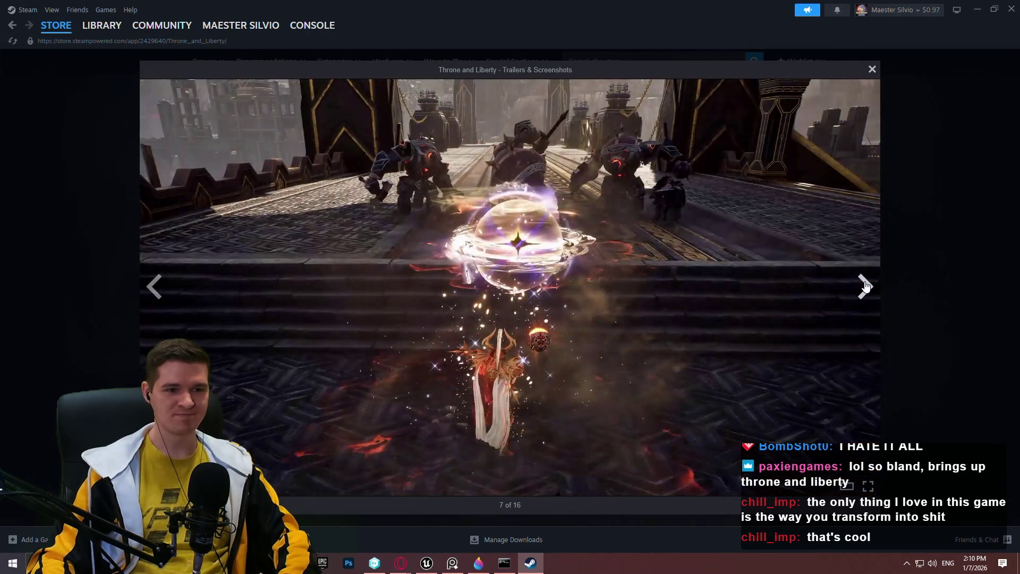
{"action": "left_click", "coordinate": [866, 287]}
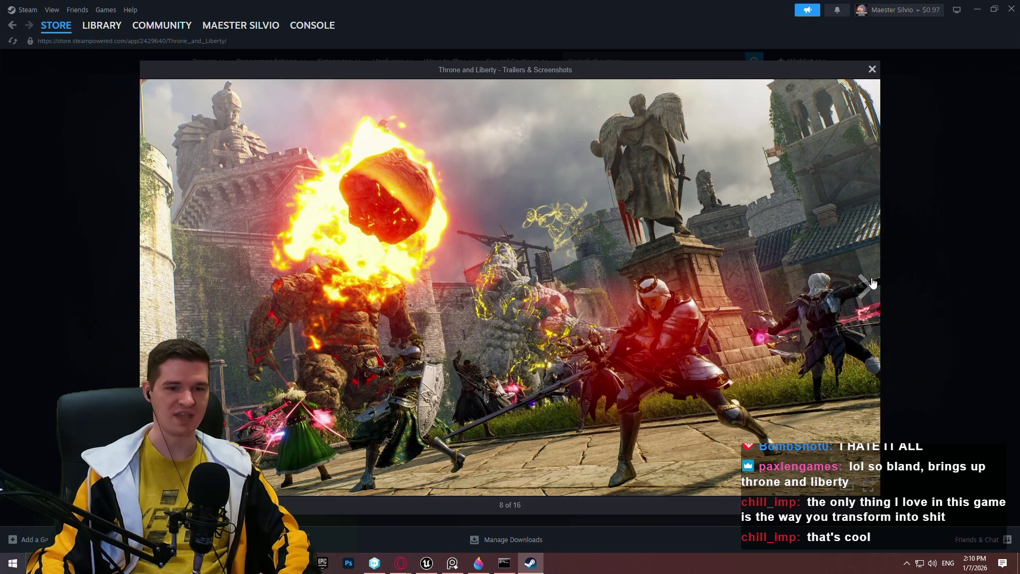
{"action": "left_click", "coordinate": [874, 283]}
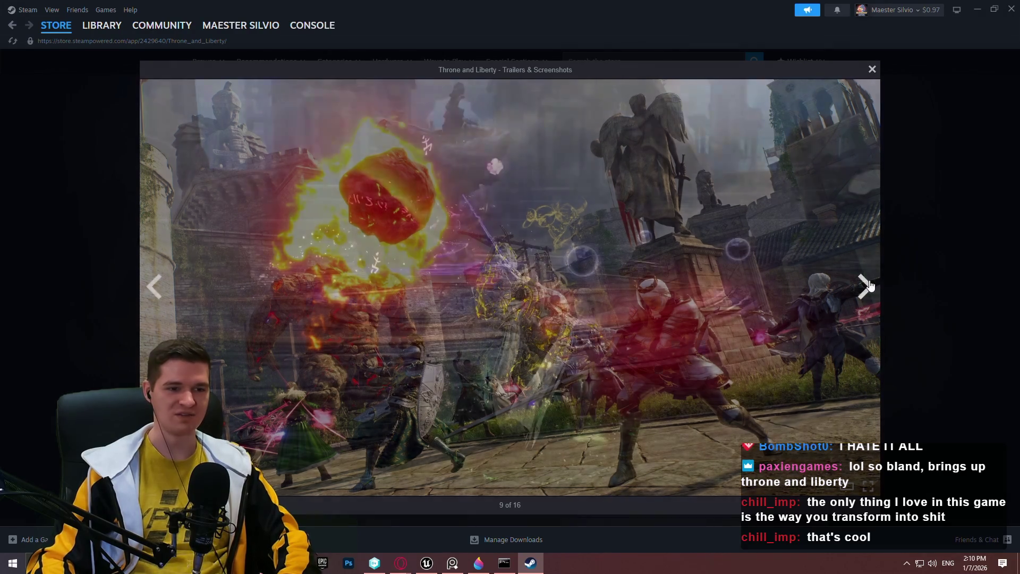
{"action": "left_click", "coordinate": [977, 290]}
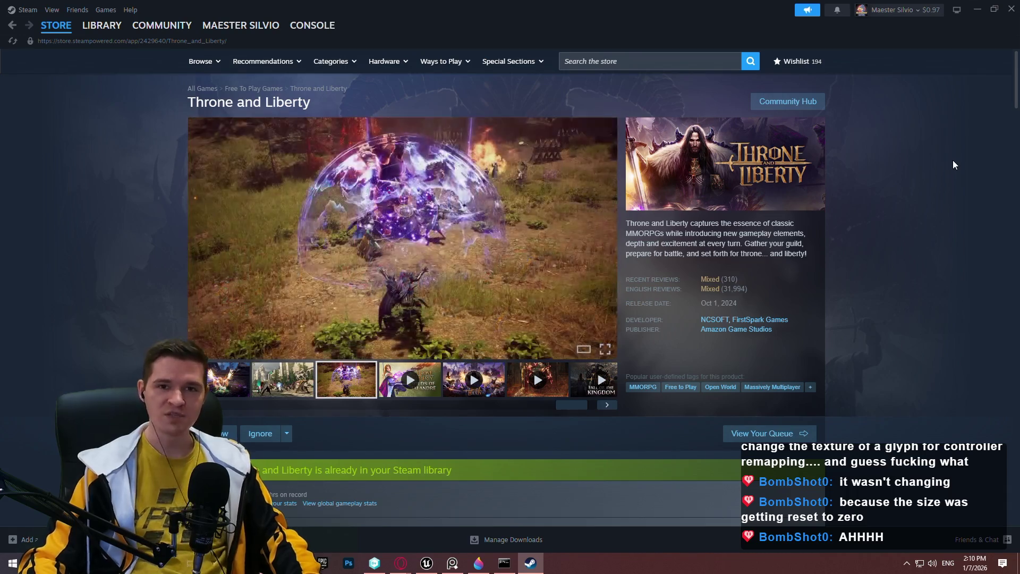
{"action": "left_click", "coordinate": [1012, 9]}
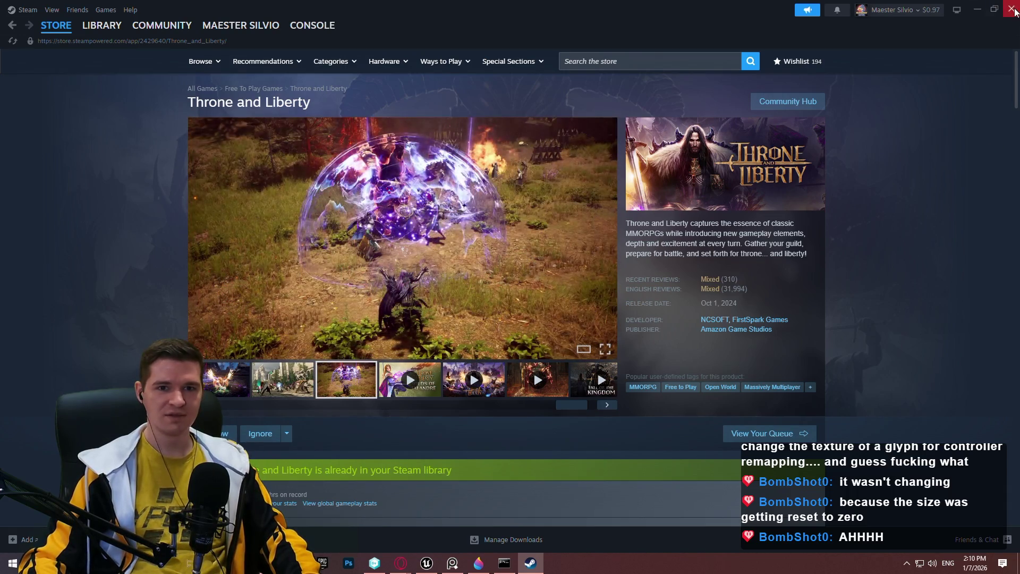
{"action": "left_click_drag", "start_coordinate": [434, 436], "coordinate": [443, 500]}
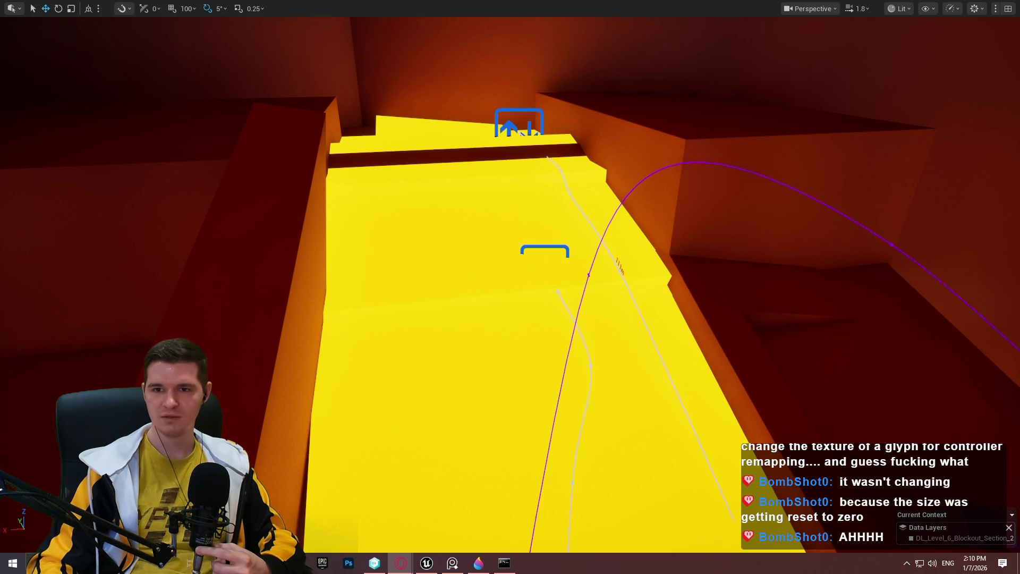
{"action": "key", "text": "alt+Tab"}
Zoom over Solisium and enable the first-row enemy filters: Orcs, Zombies, wolves and others
{"action": "scroll", "coordinate": [615, 316], "scroll_direction": "up", "scroll_amount": 3}
{"action": "scroll", "coordinate": [614, 316], "scroll_direction": "down", "scroll_amount": 2}
{"action": "scroll", "coordinate": [595, 315], "scroll_direction": "up", "scroll_amount": 2}
{"action": "scroll", "coordinate": [584, 315], "scroll_direction": "down", "scroll_amount": 2}
{"action": "scroll", "coordinate": [582, 314], "scroll_direction": "up", "scroll_amount": 2}
{"action": "scroll", "coordinate": [582, 315], "scroll_direction": "up", "scroll_amount": 2}
{"action": "scroll", "coordinate": [582, 314], "scroll_direction": "down", "scroll_amount": 1}
{"action": "scroll", "coordinate": [582, 314], "scroll_direction": "up", "scroll_amount": 1}
{"action": "scroll", "coordinate": [153, 341], "scroll_direction": "down", "scroll_amount": 2}
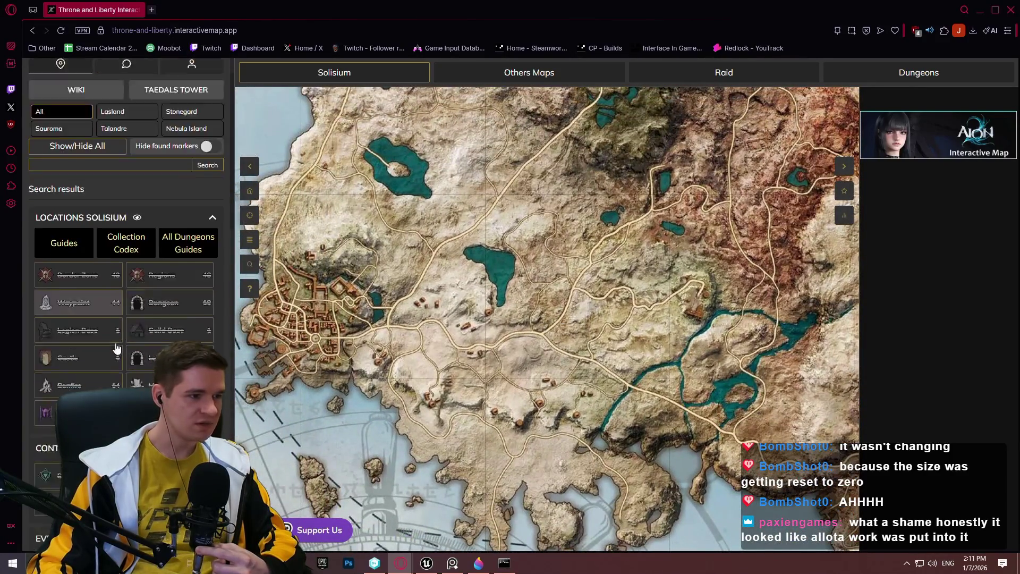
{"action": "scroll", "coordinate": [152, 319], "scroll_direction": "down", "scroll_amount": 4}
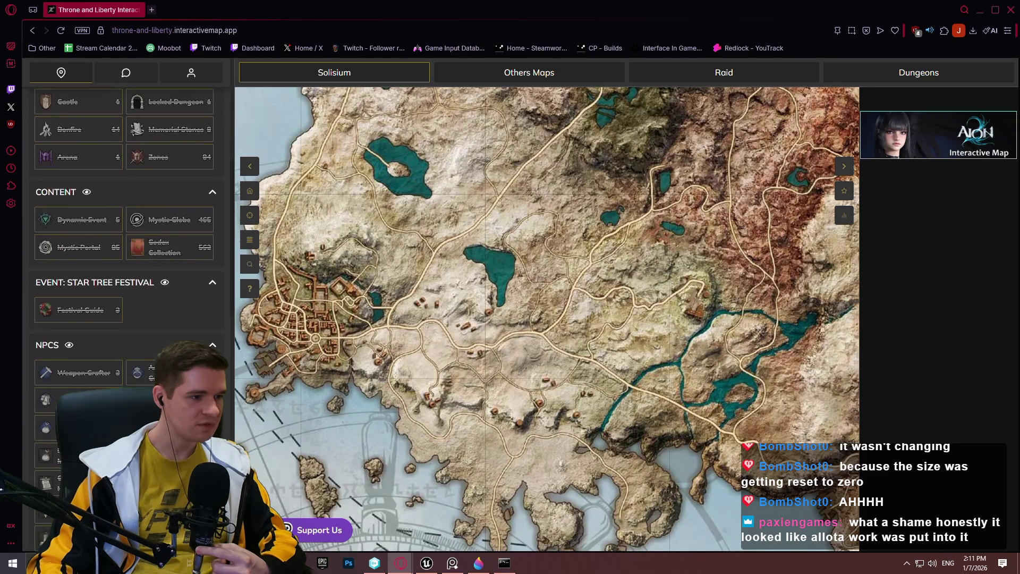
{"action": "scroll", "coordinate": [154, 317], "scroll_direction": "down", "scroll_amount": 3}
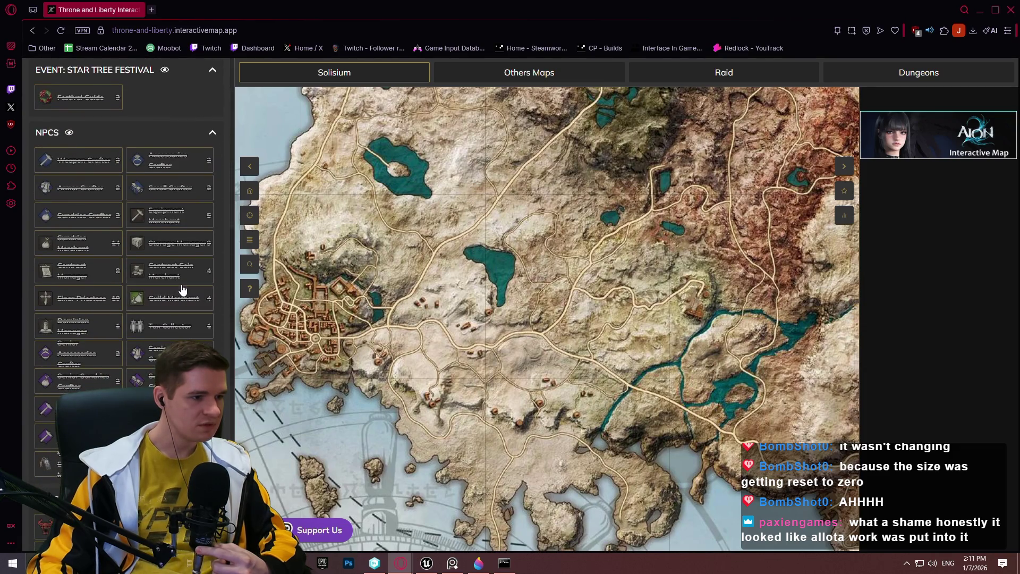
{"action": "scroll", "coordinate": [183, 295], "scroll_direction": "down", "scroll_amount": 3}
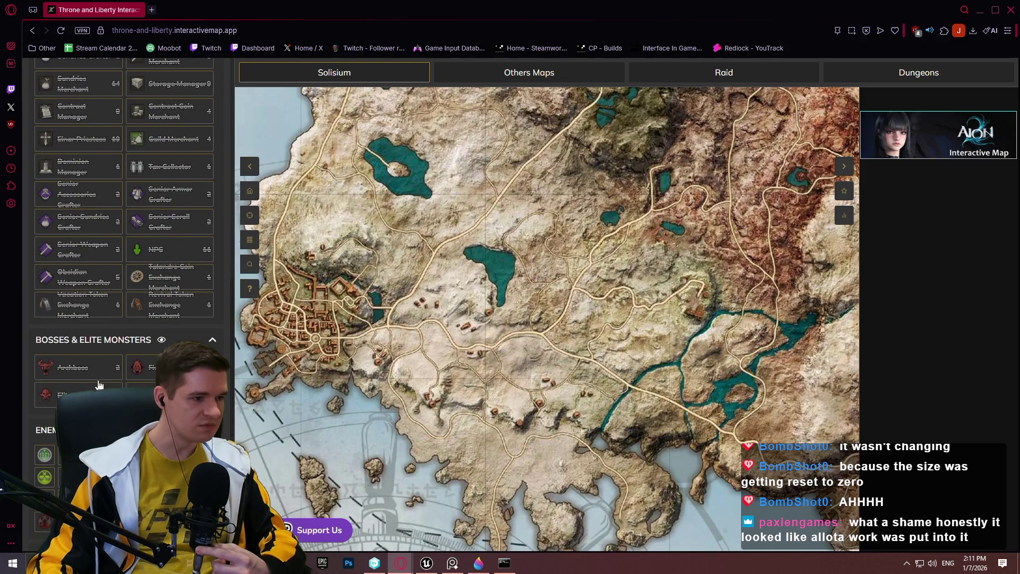
{"action": "scroll", "coordinate": [94, 372], "scroll_direction": "down", "scroll_amount": 4}
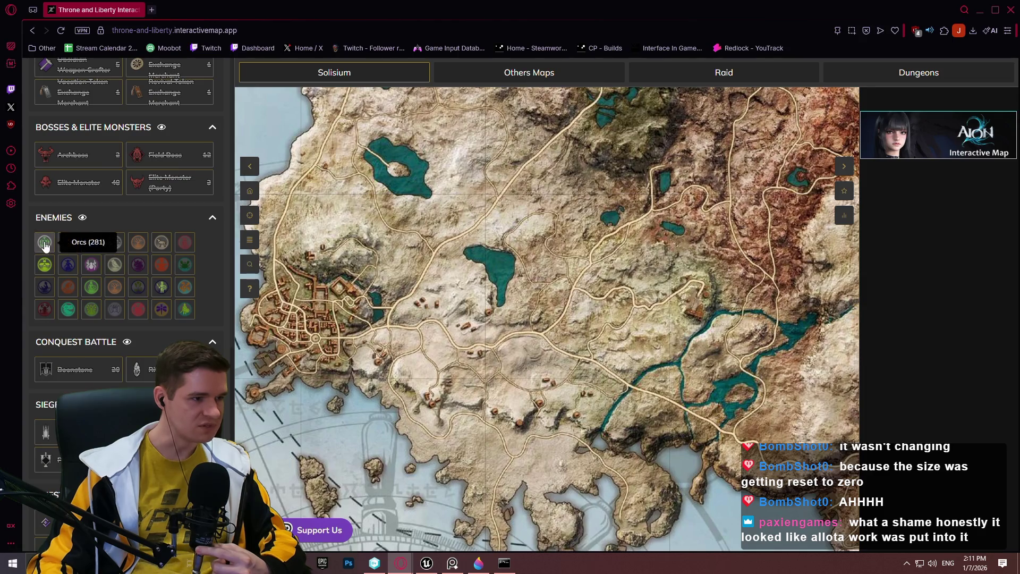
{"action": "left_click", "coordinate": [45, 245]}
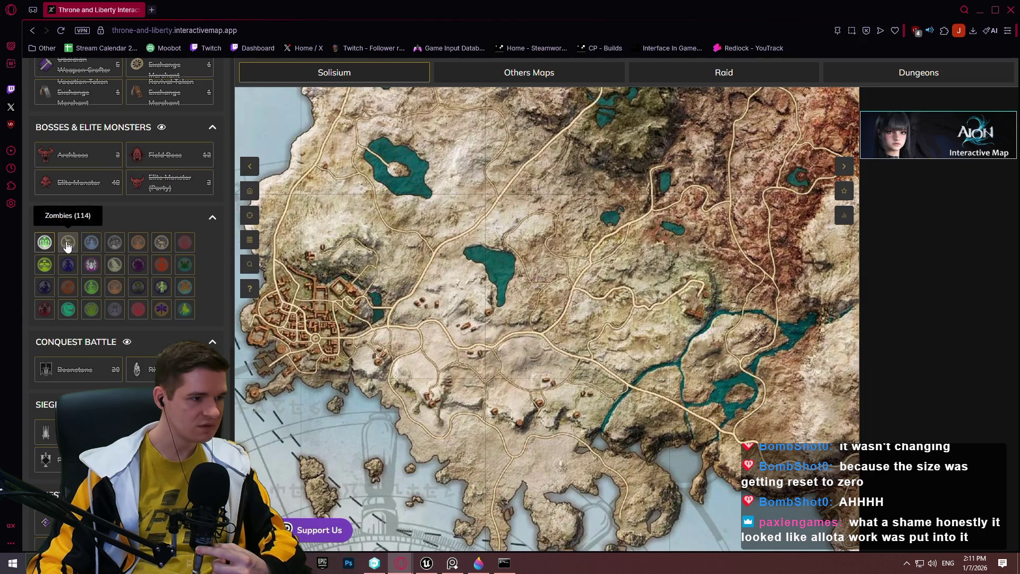
{"action": "left_click", "coordinate": [67, 244]}
{"action": "left_click", "coordinate": [139, 243]}
{"action": "left_click", "coordinate": [166, 243]}
{"action": "left_click", "coordinate": [184, 243]}
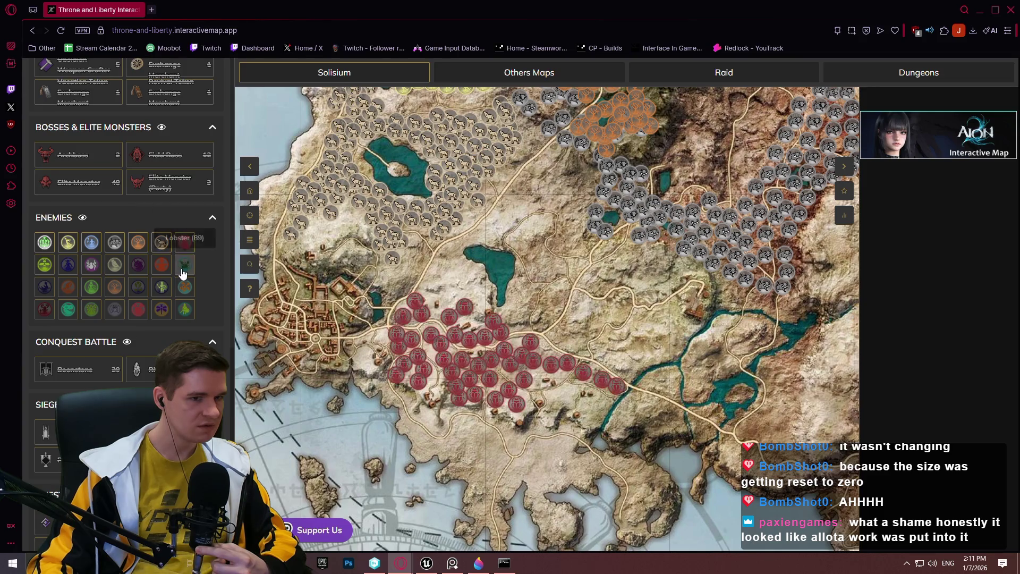
Enable the next rows of enemy filters, including Goblins and spiders
{"action": "left_click", "coordinate": [184, 264]}
{"action": "left_click", "coordinate": [138, 264]}
{"action": "left_click", "coordinate": [115, 265]}
{"action": "left_click", "coordinate": [91, 264]}
{"action": "left_click", "coordinate": [44, 264]}
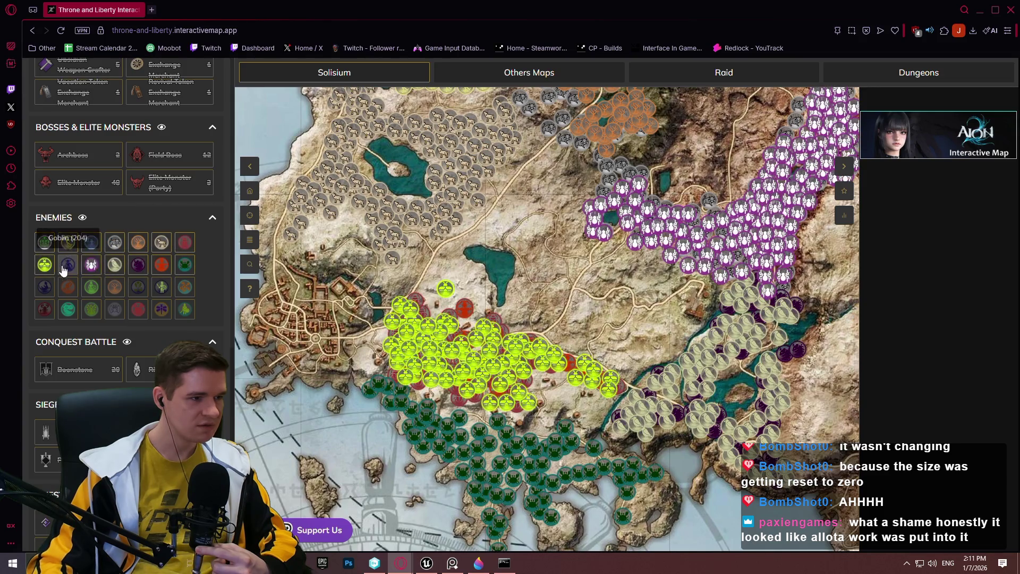
{"action": "left_click", "coordinate": [68, 265]}
{"action": "left_click", "coordinate": [68, 287]}
{"action": "left_click", "coordinate": [92, 288]}
Enable the remaining enemy types' markers and open a Wasp marker's details
{"action": "left_click", "coordinate": [189, 292]}
{"action": "left_click", "coordinate": [185, 310]}
{"action": "left_click", "coordinate": [162, 309]}
{"action": "left_click", "coordinate": [138, 310]}
{"action": "left_click", "coordinate": [70, 313]}
{"action": "left_click", "coordinate": [44, 309]}
{"action": "scroll", "coordinate": [441, 282], "scroll_direction": "up", "scroll_amount": 3}
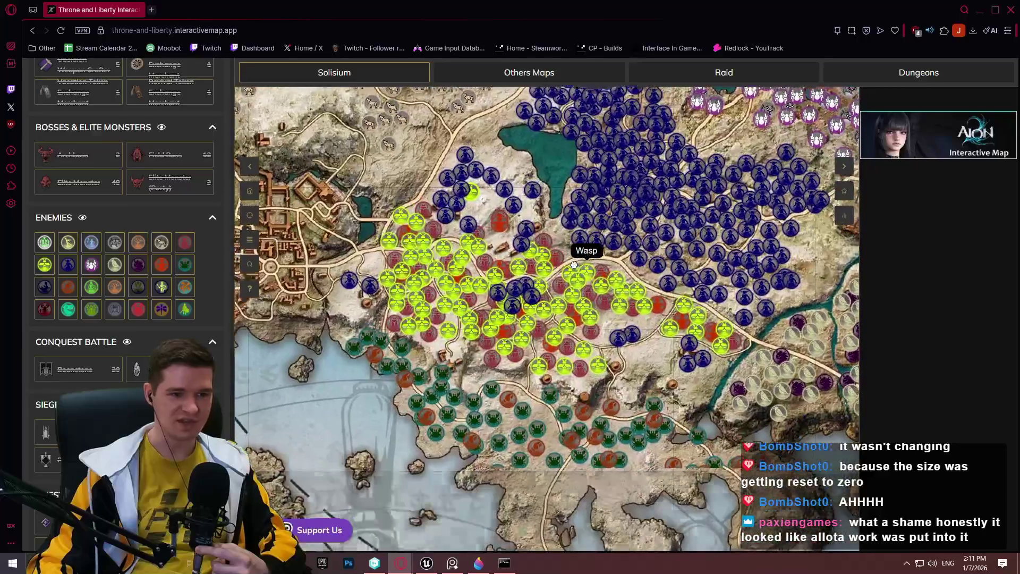
{"action": "left_click", "coordinate": [574, 264]}
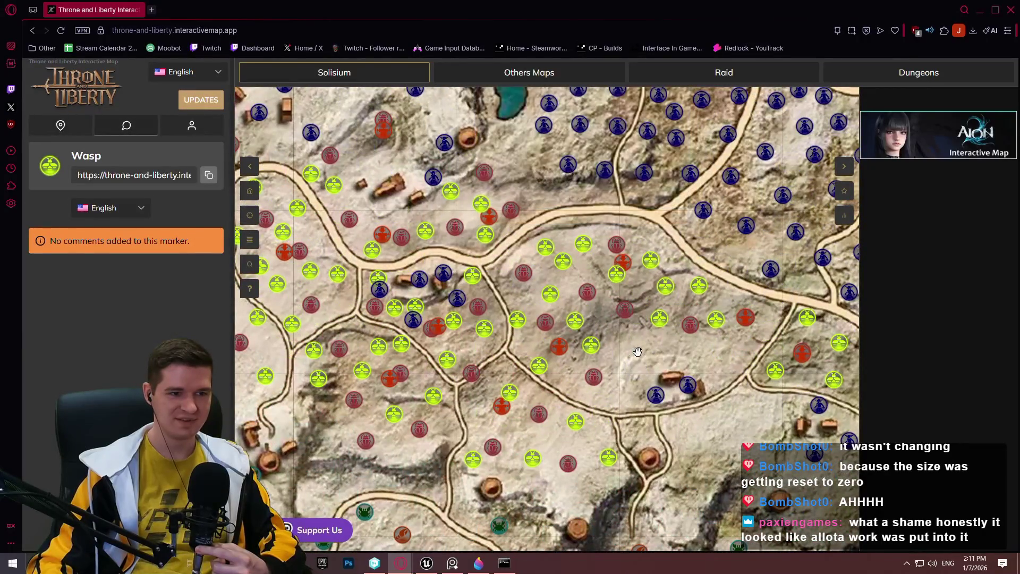
Pan and zoom the map around the lake and southward to survey enemy clusters
{"action": "scroll", "coordinate": [638, 352], "scroll_direction": "down", "scroll_amount": 5}
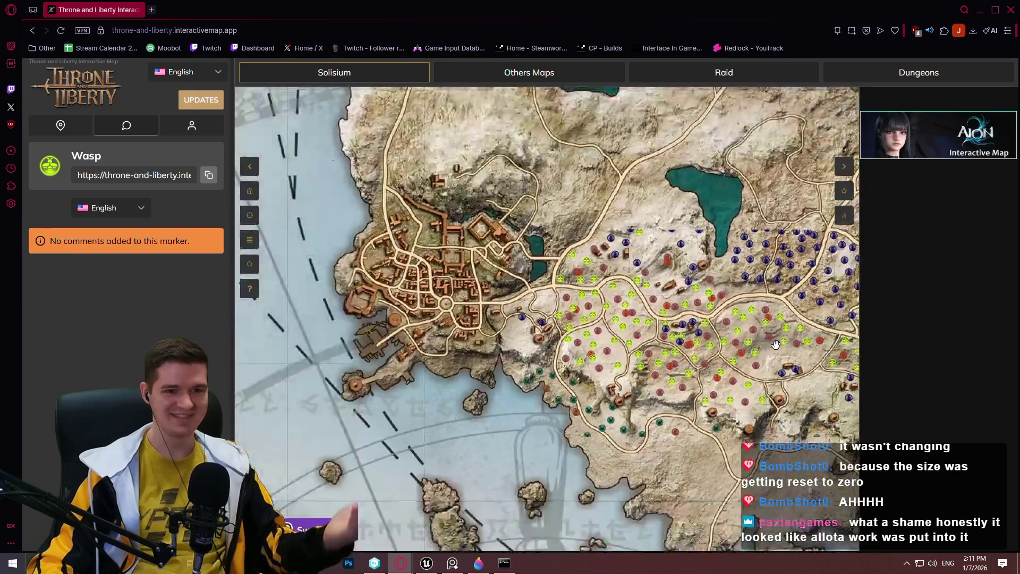
{"action": "scroll", "coordinate": [776, 344], "scroll_direction": "up", "scroll_amount": 4}
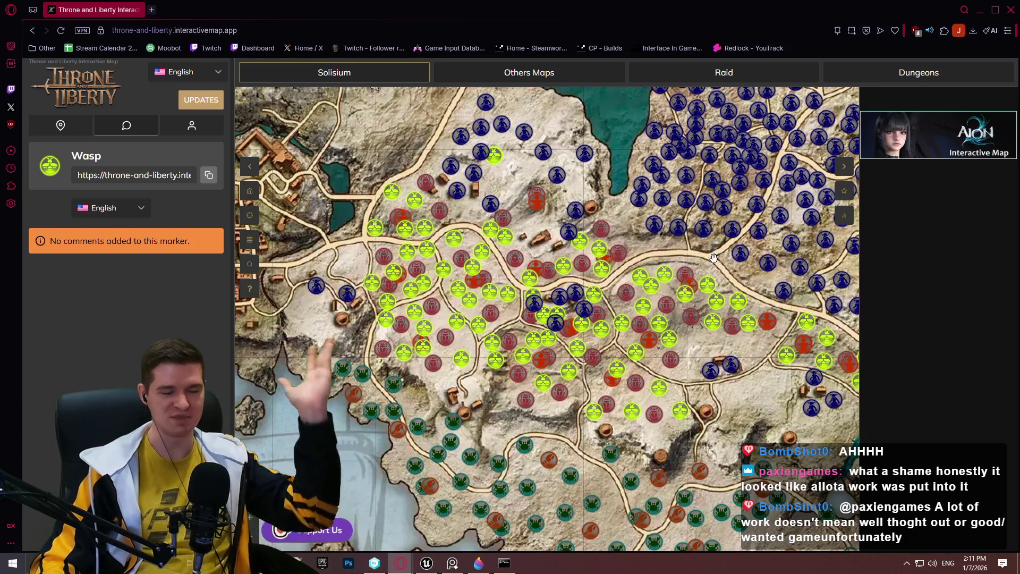
{"action": "left_click_drag", "start_coordinate": [710, 248], "coordinate": [549, 286]}
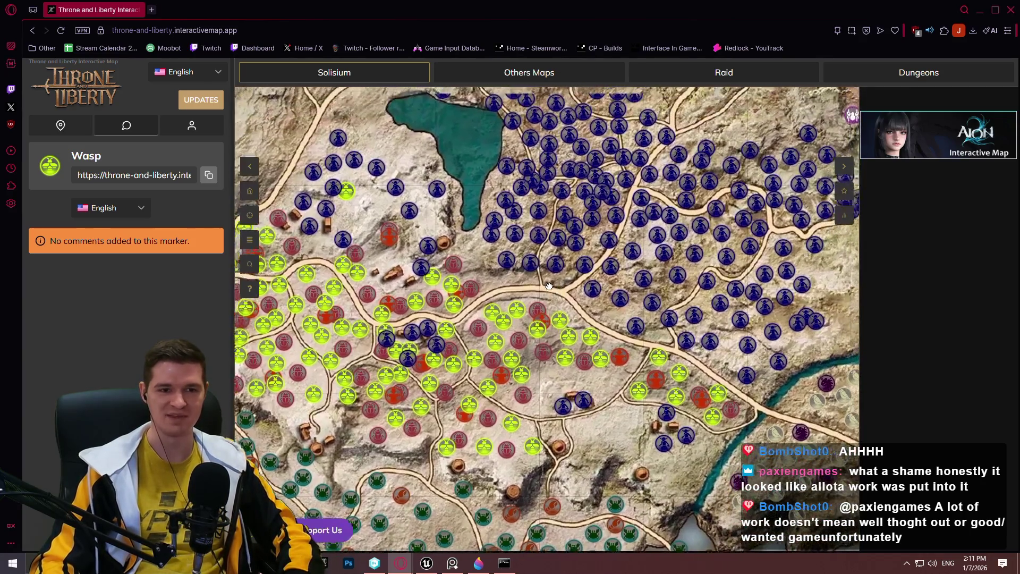
{"action": "scroll", "coordinate": [549, 286], "scroll_direction": "down", "scroll_amount": 2}
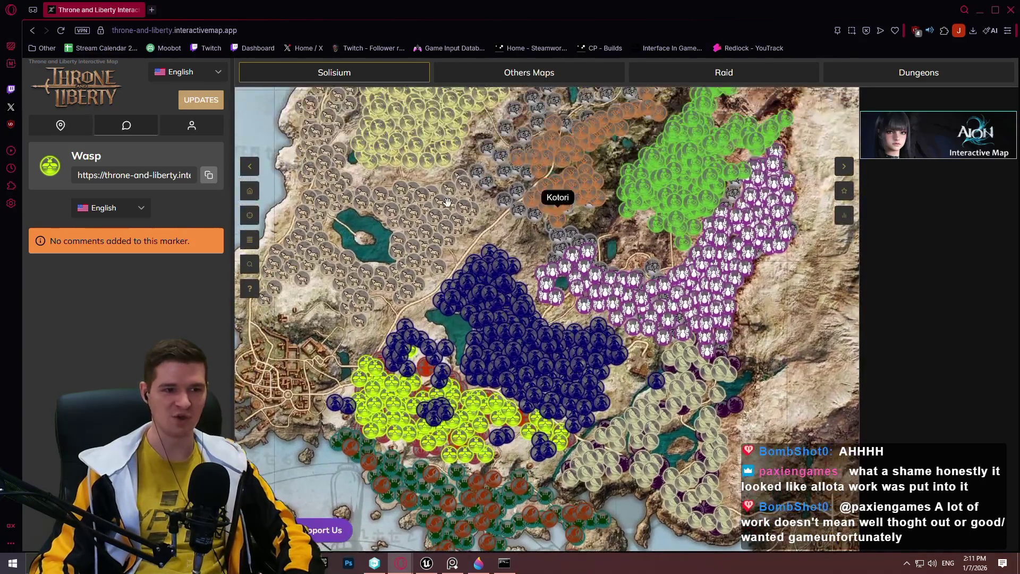
{"action": "scroll", "coordinate": [447, 203], "scroll_direction": "up", "scroll_amount": 2}
{"action": "mouse_move", "coordinate": [642, 232]}
{"action": "left_mouse_down"}
{"action": "mouse_move", "coordinate": [727, 335]}
{"action": "mouse_move", "coordinate": [748, 386]}
{"action": "left_mouse_up"}
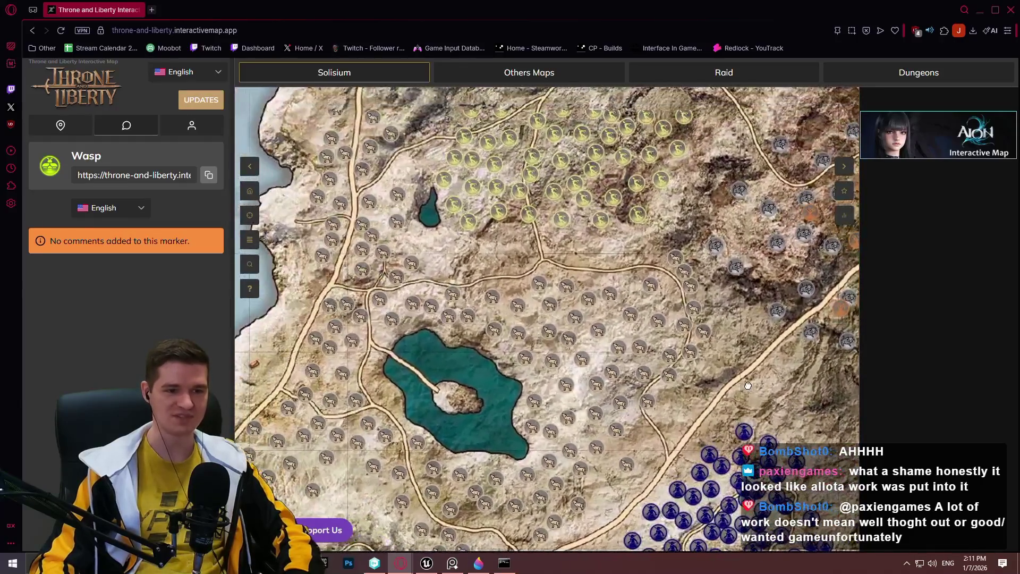
{"action": "scroll", "coordinate": [627, 313], "scroll_direction": "down", "scroll_amount": 1}
{"action": "scroll", "coordinate": [670, 170], "scroll_direction": "up", "scroll_amount": 1}
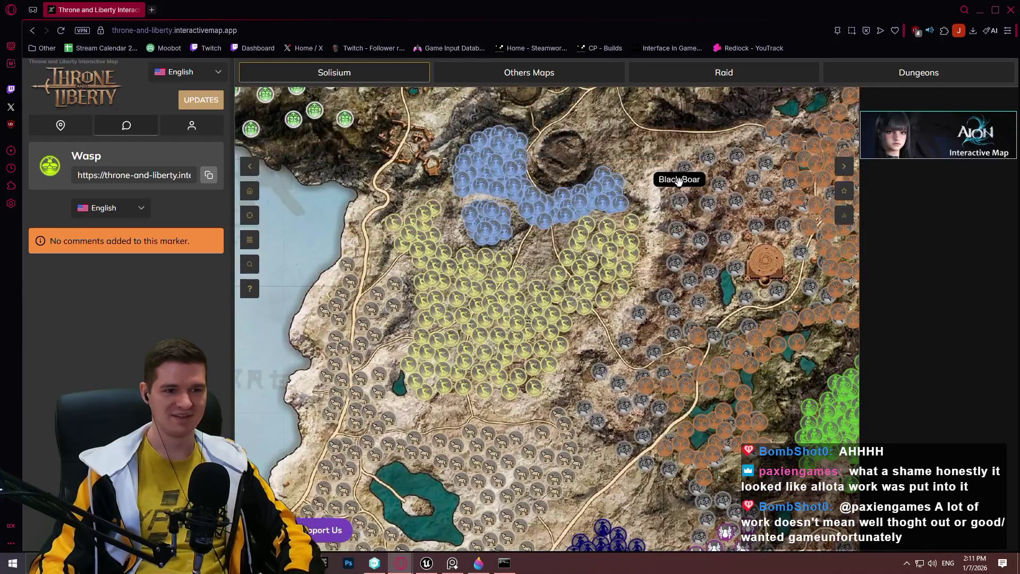
{"action": "left_click_drag", "start_coordinate": [679, 181], "coordinate": [684, 327]}
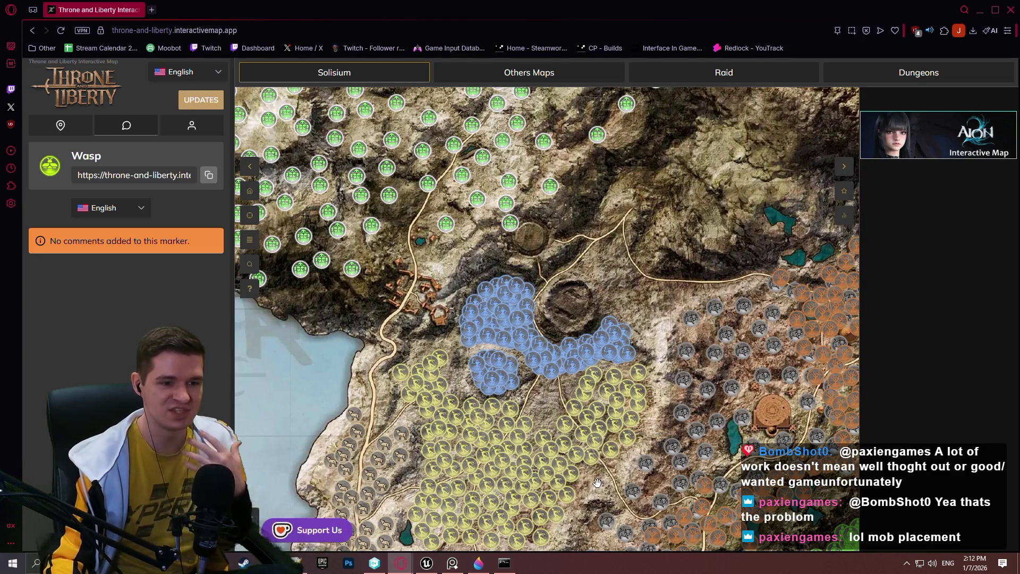
{"action": "left_click_drag", "start_coordinate": [598, 483], "coordinate": [595, 298]}
{"action": "left_click_drag", "start_coordinate": [596, 395], "coordinate": [643, 321]}
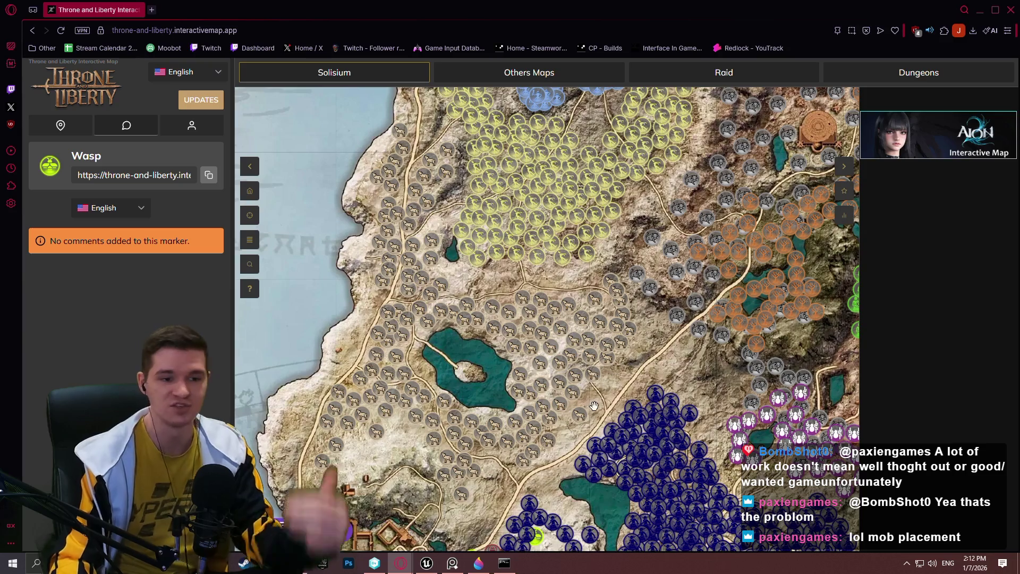
View and close the Blackhowl Wolf and Goblin Stone Thrower marker popups
{"action": "left_click", "coordinate": [579, 414]}
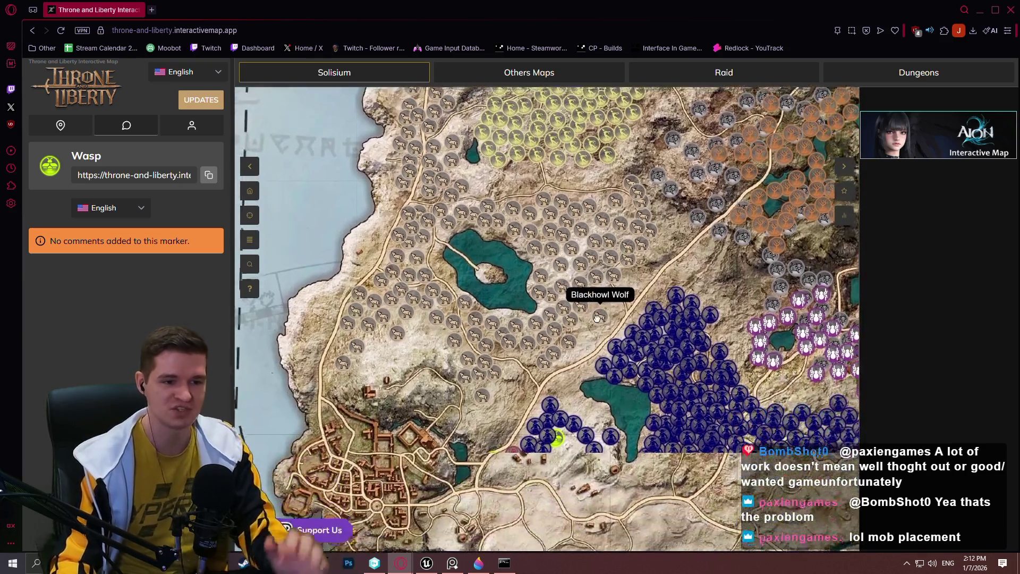
{"action": "left_click", "coordinate": [570, 362]}
{"action": "left_click_drag", "start_coordinate": [571, 367], "coordinate": [552, 274]}
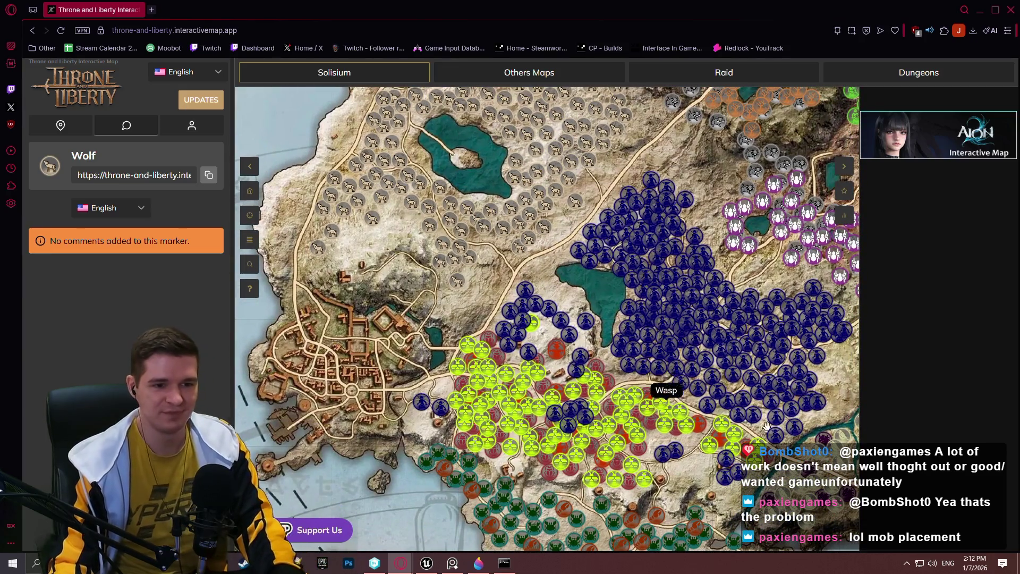
{"action": "left_click", "coordinate": [674, 427]}
{"action": "scroll", "coordinate": [691, 362], "scroll_direction": "up", "scroll_amount": 2}
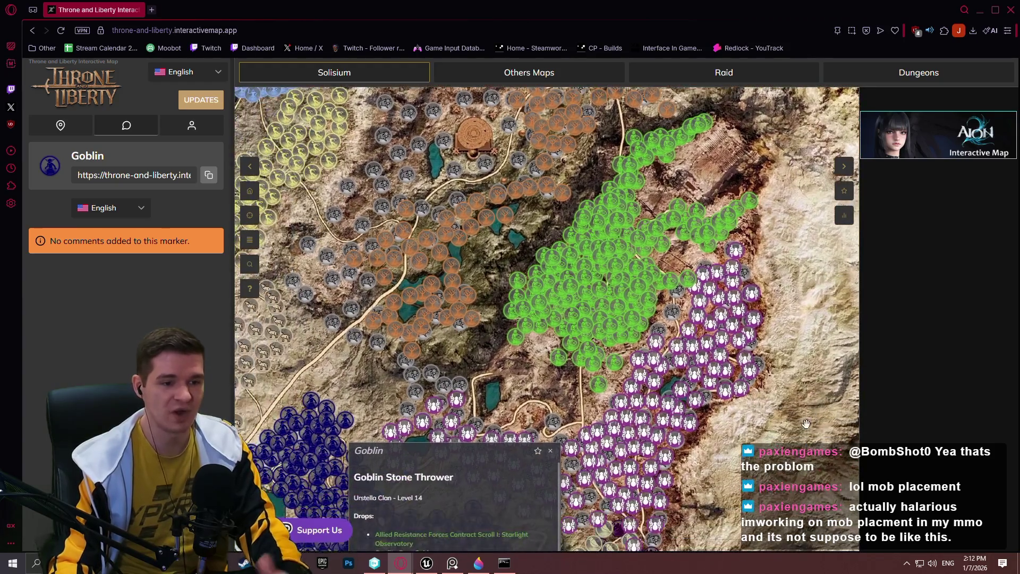
{"action": "left_click", "coordinate": [550, 452]}
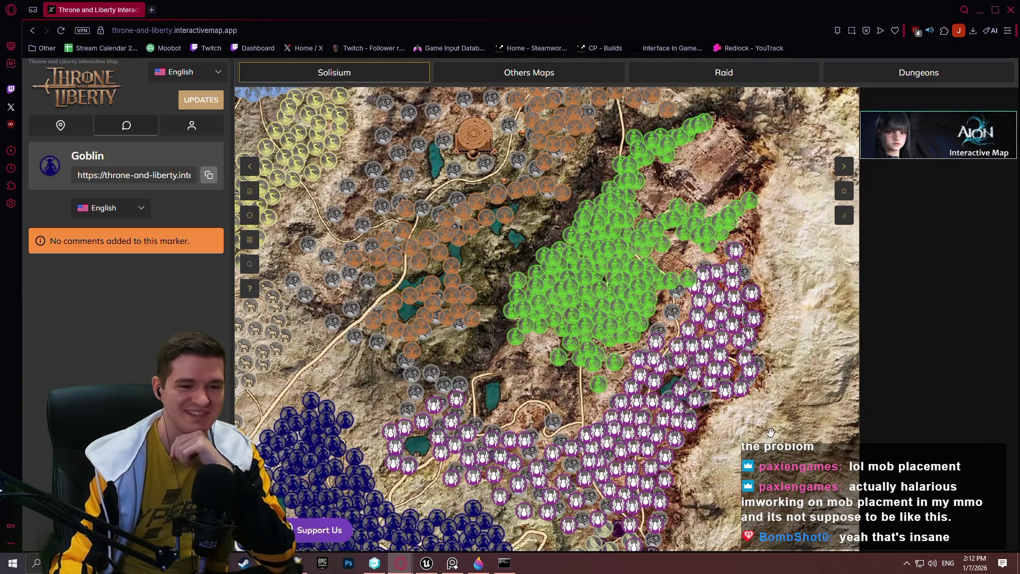
Pan across the other enemy clusters, then close the map browser
{"action": "left_click_drag", "start_coordinate": [771, 433], "coordinate": [901, 242]}
{"action": "left_click_drag", "start_coordinate": [621, 380], "coordinate": [547, 183]}
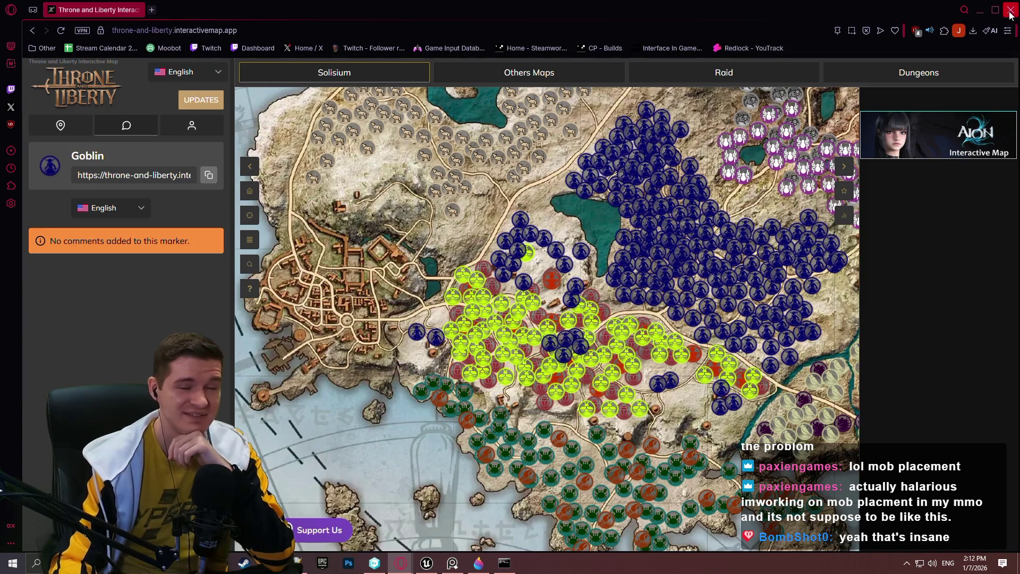
{"action": "left_click", "coordinate": [1011, 11]}
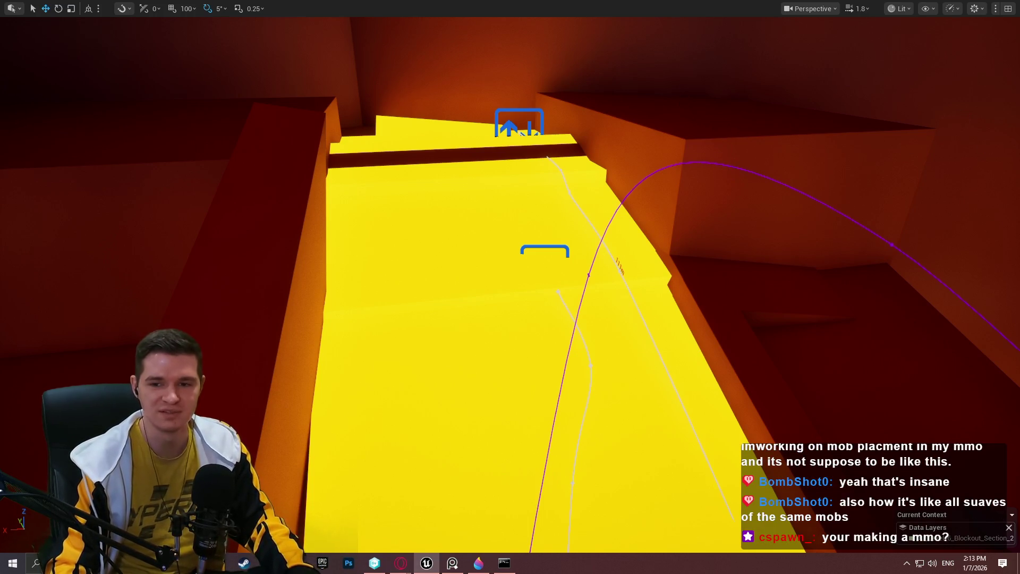
Fly the camera along the yellow lava corridor and start Play From Here at that spot
{"action": "left_click_drag", "start_coordinate": [523, 133], "coordinate": [523, 132]}
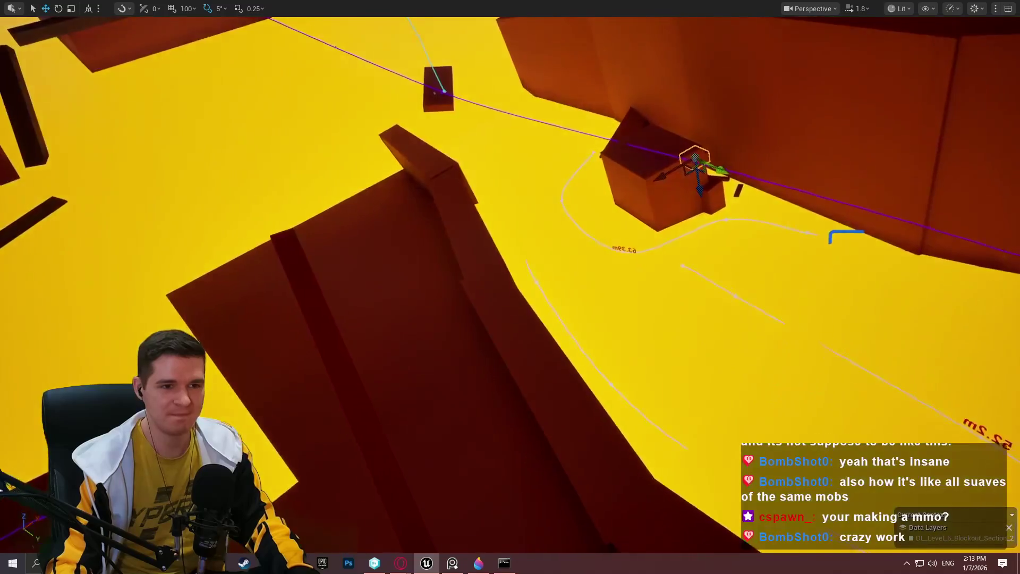
{"action": "left_click_drag", "start_coordinate": [816, 234], "coordinate": [816, 234]}
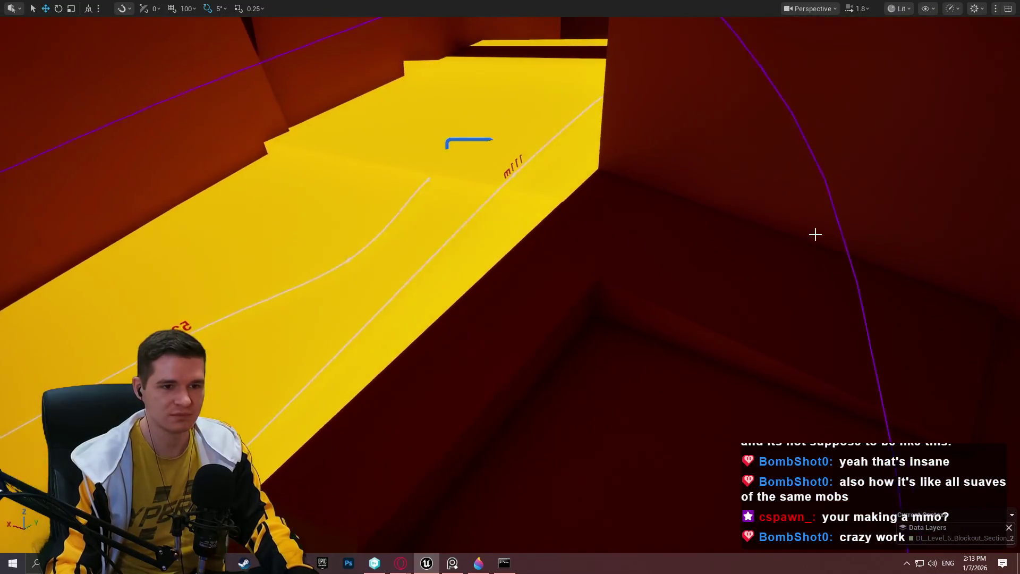
{"action": "right_click", "coordinate": [736, 187]}
{"action": "left_click", "coordinate": [806, 543]}
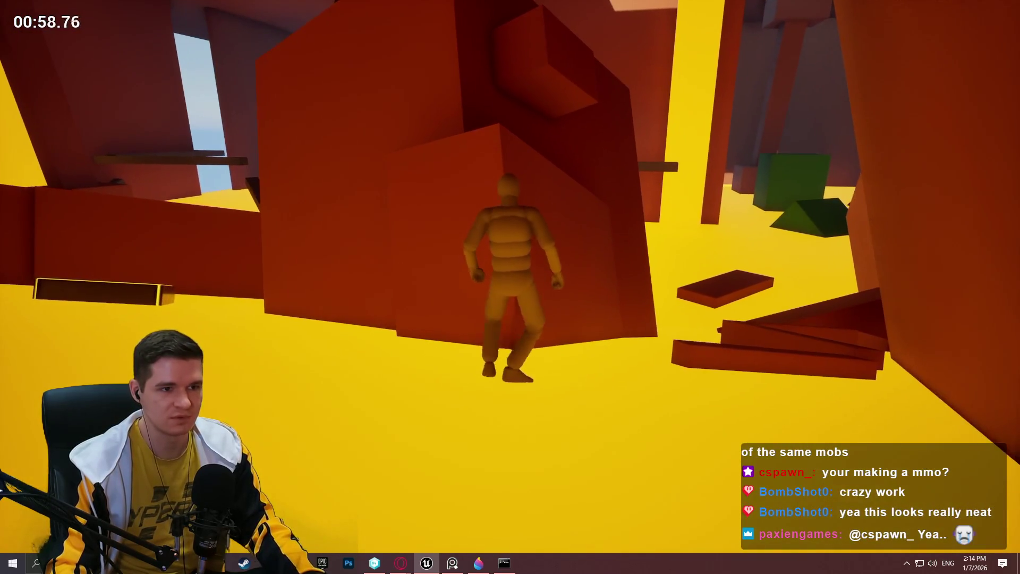
Stop the Play-in-Editor session with Esc after running through the level
{"action": "key", "text": "Escape"}
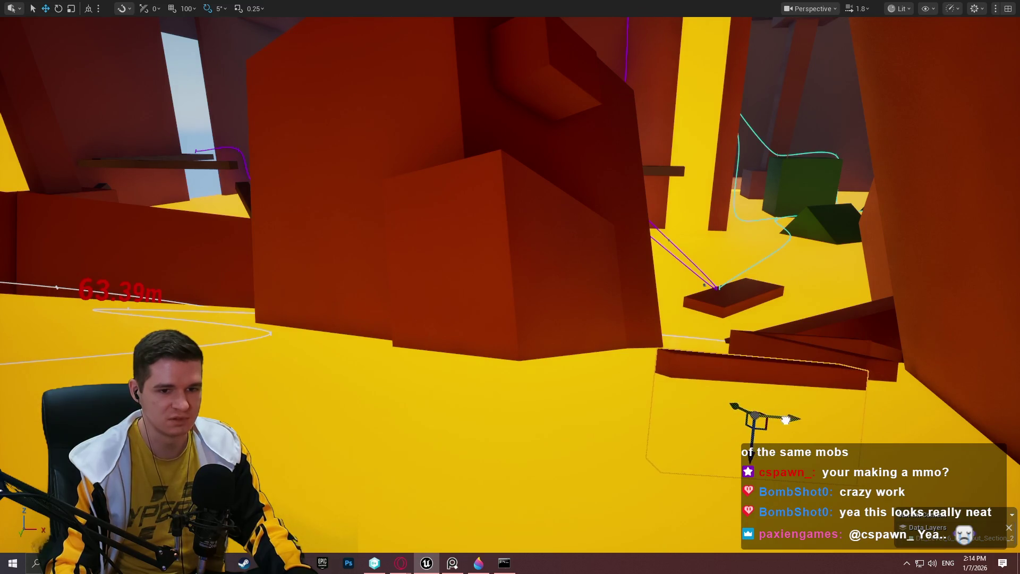
Focus the small box on the big red block and lower it into the block
{"action": "left_click", "coordinate": [540, 107]}
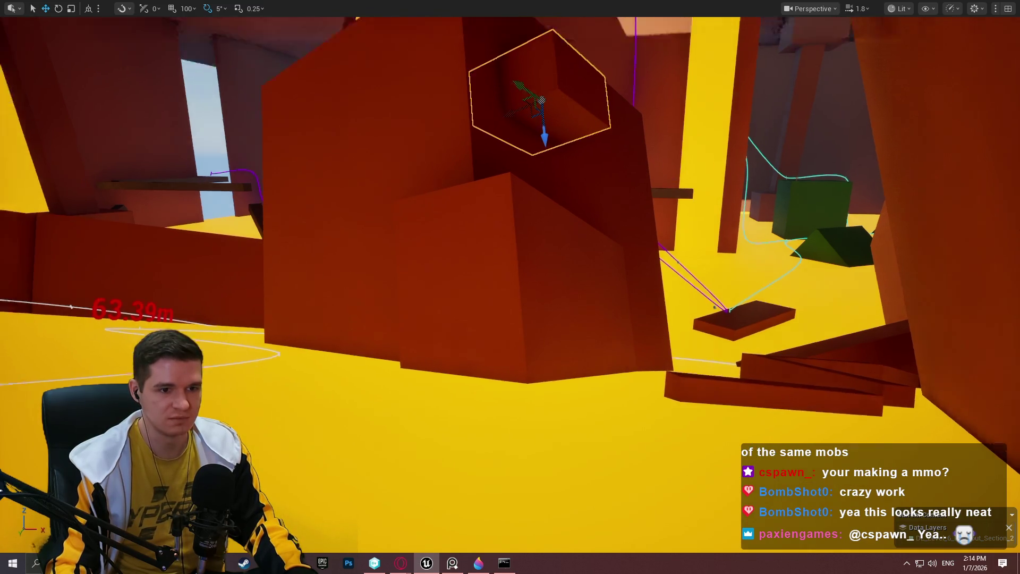
{"action": "key", "text": "f"}
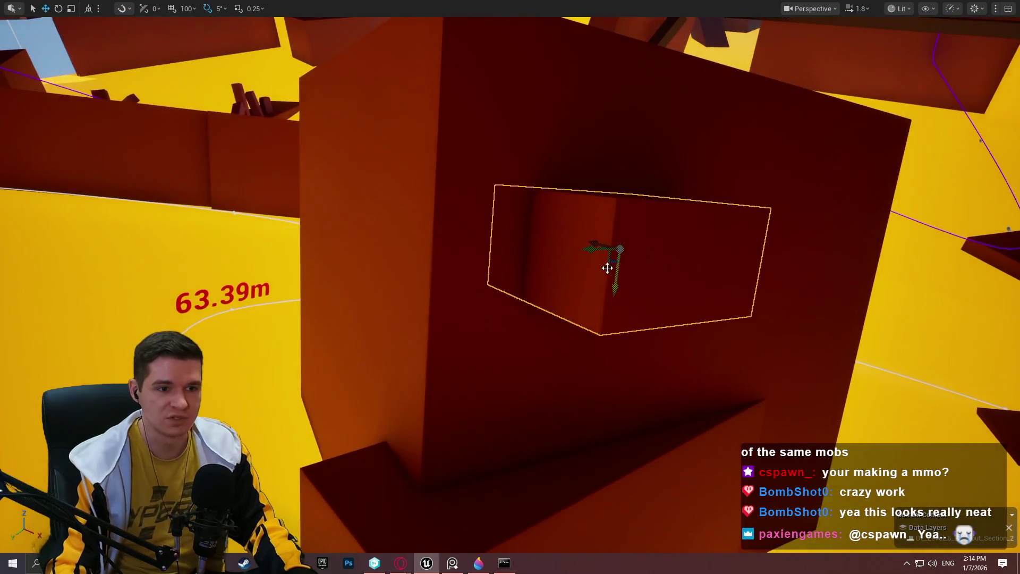
{"action": "left_click_drag", "start_coordinate": [612, 275], "coordinate": [613, 318]}
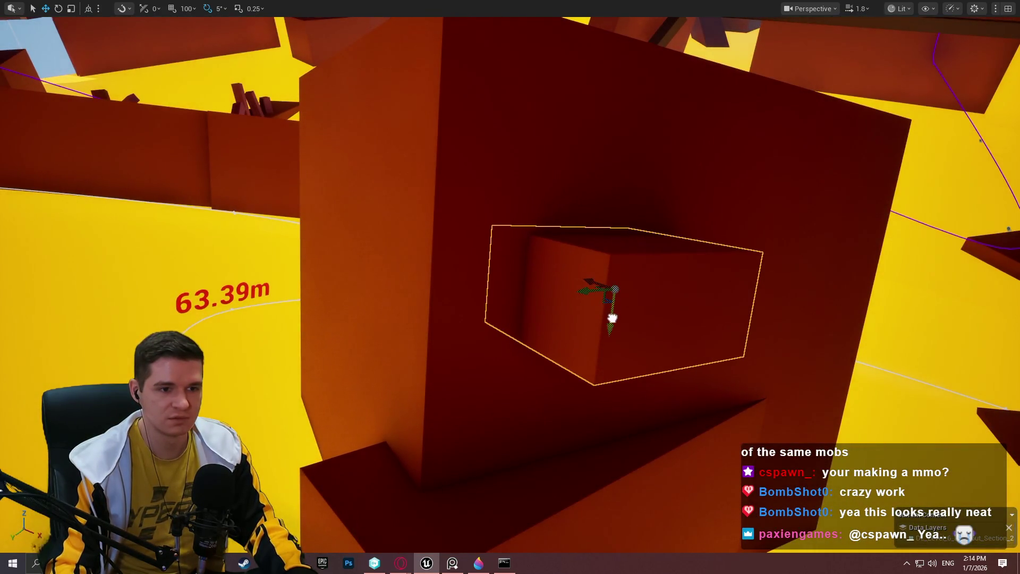
Orbit around the block and fly the camera back to the yellow path to play from there
{"action": "left_click_drag", "start_coordinate": [703, 297], "coordinate": [399, 295]}
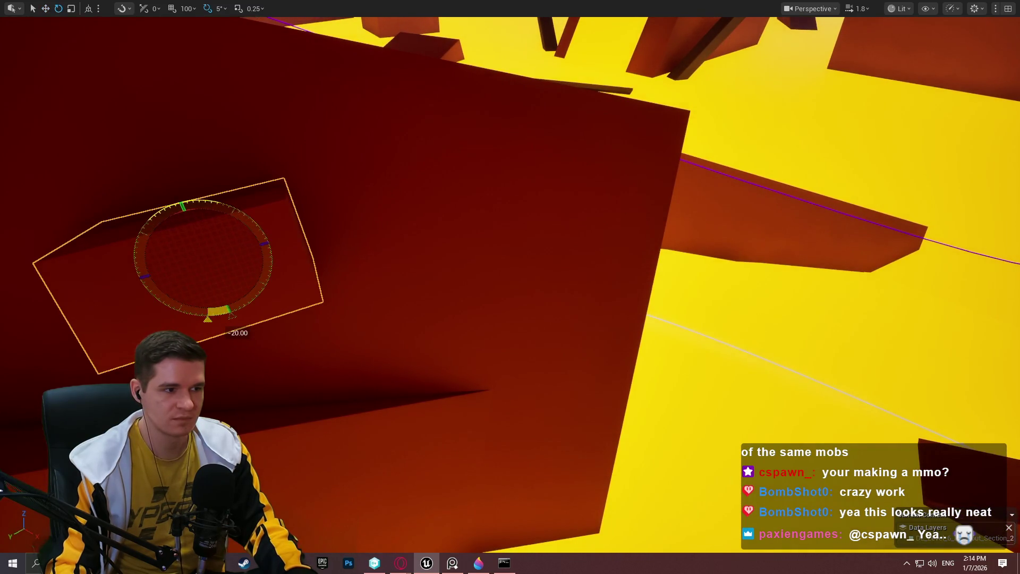
{"action": "left_click_drag", "start_coordinate": [238, 123], "coordinate": [125, 130]}
{"action": "mouse_move", "coordinate": [510, 287]}
{"action": "left_mouse_down"}
{"action": "mouse_move", "coordinate": [457, 319]}
{"action": "mouse_move", "coordinate": [500, 277]}
{"action": "left_mouse_up"}
{"action": "mouse_move", "coordinate": [326, 181]}
{"action": "left_mouse_down"}
{"action": "mouse_move", "coordinate": [340, 176]}
{"action": "mouse_move", "coordinate": [319, 170]}
{"action": "mouse_move", "coordinate": [309, 186]}
{"action": "mouse_move", "coordinate": [327, 182]}
{"action": "left_mouse_up"}
{"action": "right_click", "coordinate": [625, 253]}
Start the playtest, walk past the yellow strip and jump across the raised blocks
{"action": "left_click", "coordinate": [723, 544]}
{"action": "key", "text": "w"}
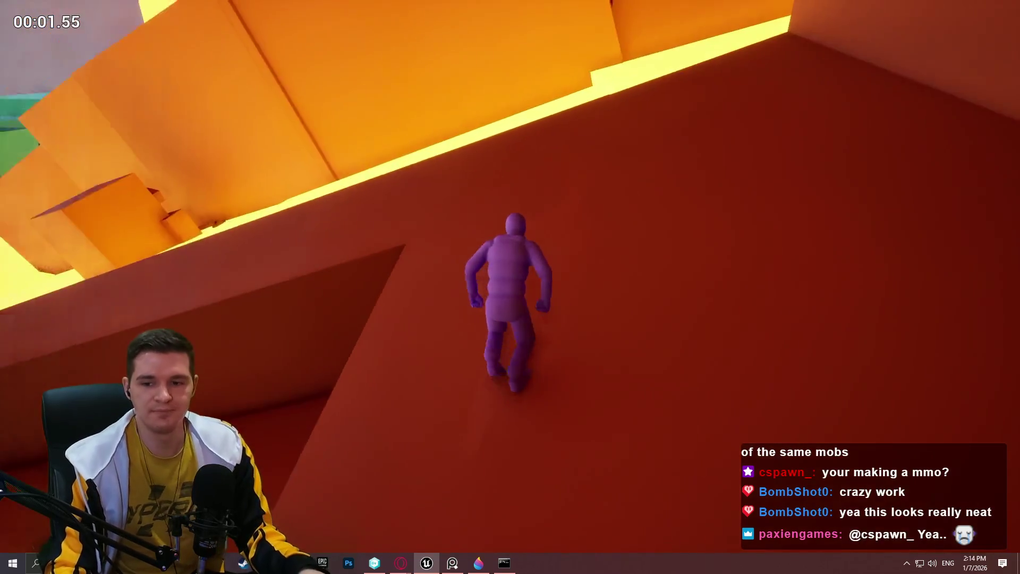
{"action": "key", "text": "w"}
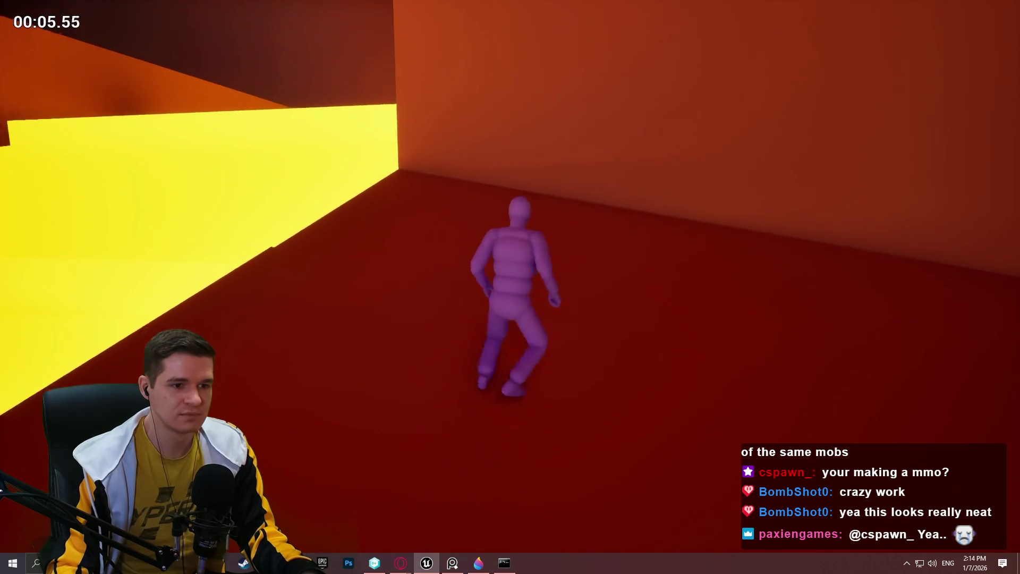
{"action": "key", "text": "w"}
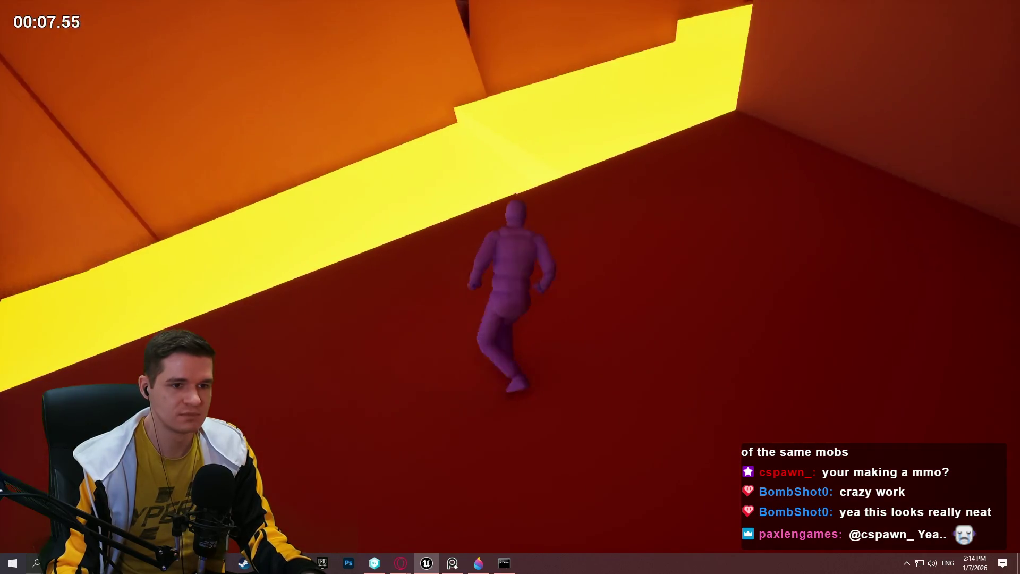
{"action": "key", "text": "w"}
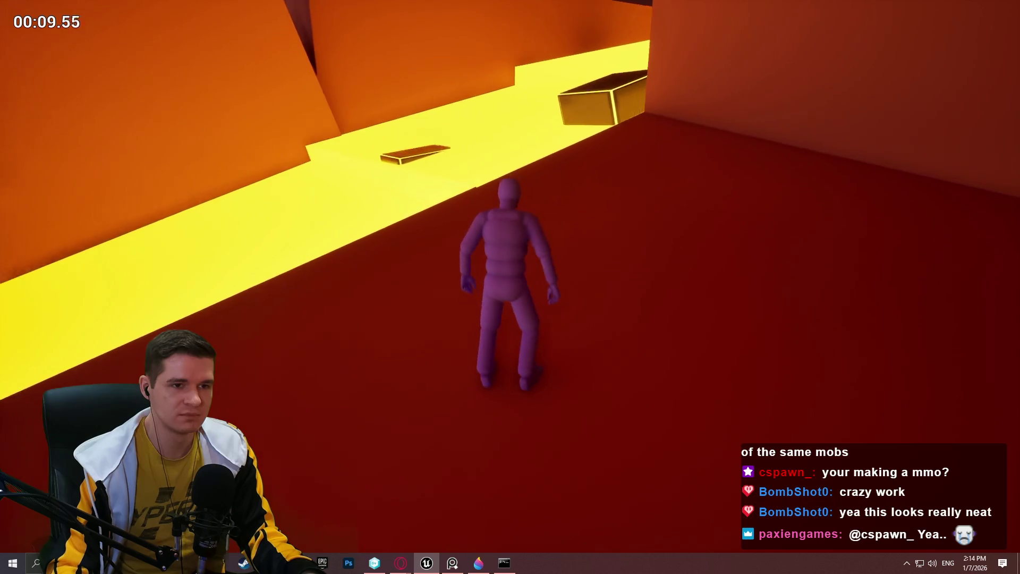
{"action": "key", "text": "w"}
{"action": "key", "text": "space"}
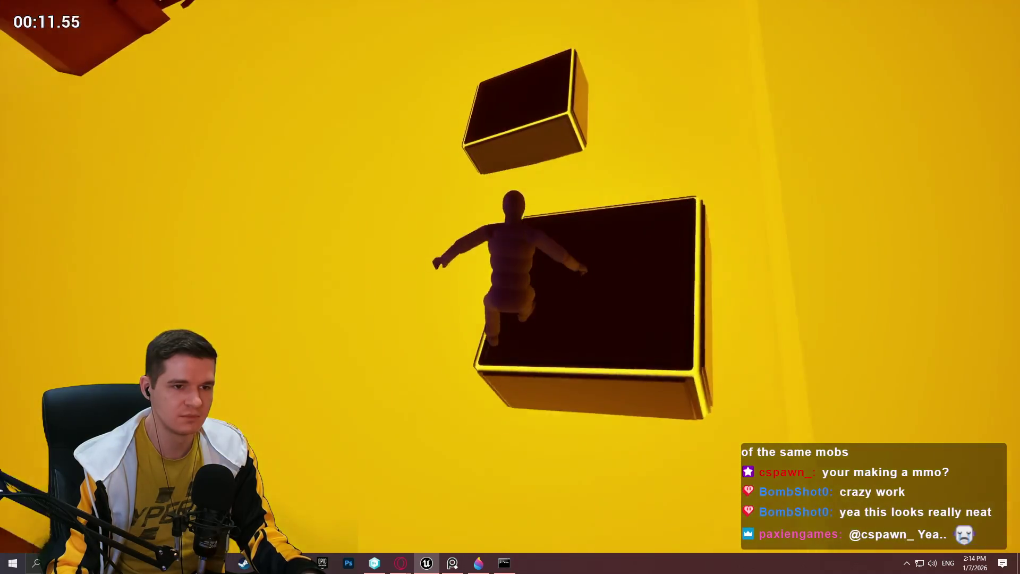
{"action": "key", "text": "space"}
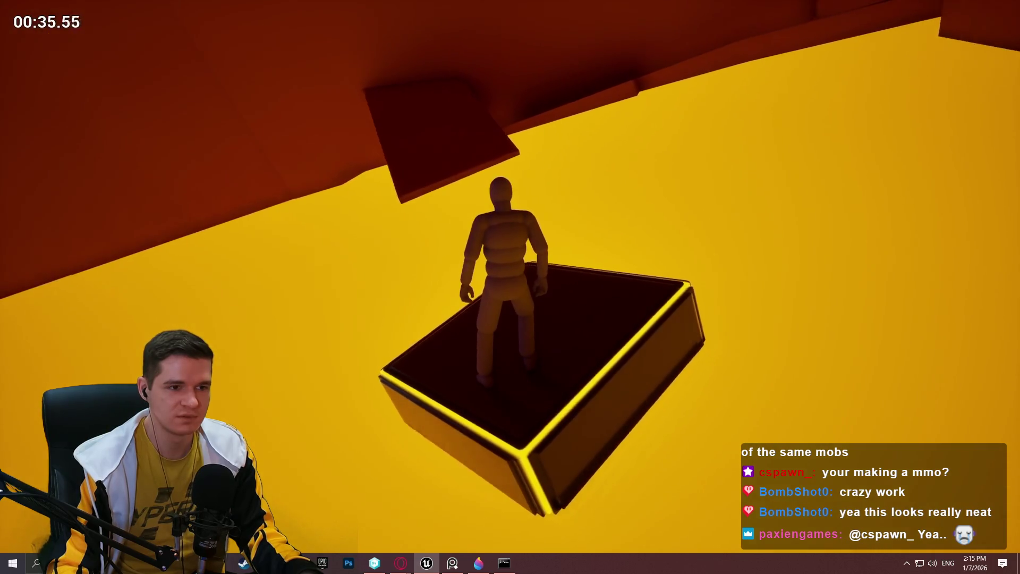
Climb the red wall, walk the narrow beam, and cross over the top of the block
{"action": "key", "text": "space"}
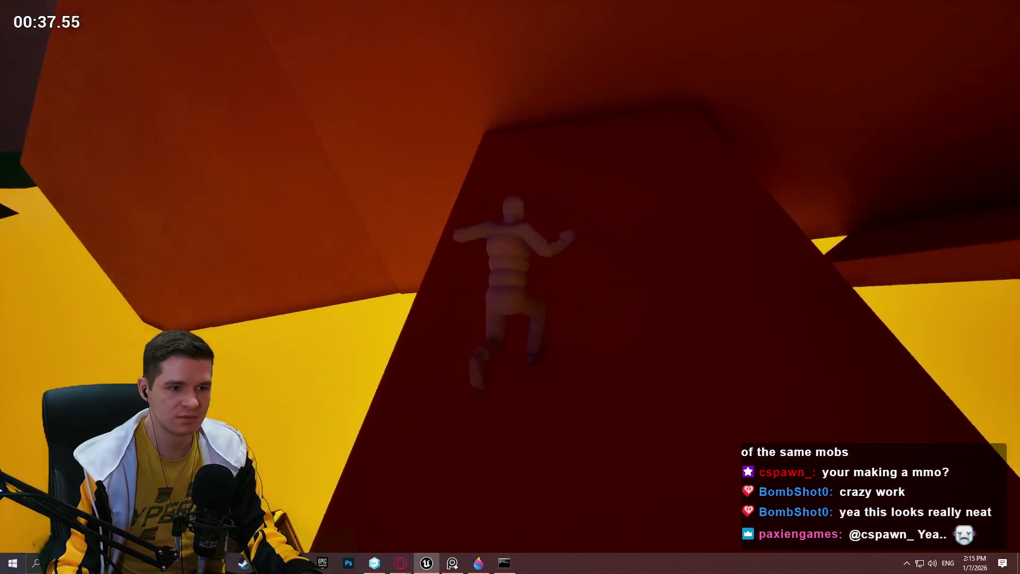
{"action": "key", "text": "w"}
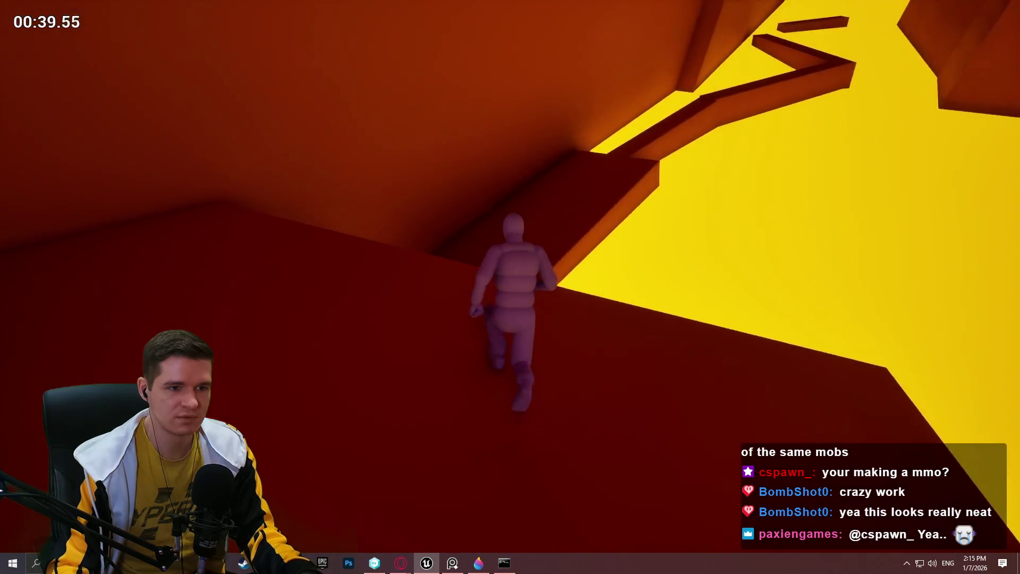
{"action": "key", "text": "w"}
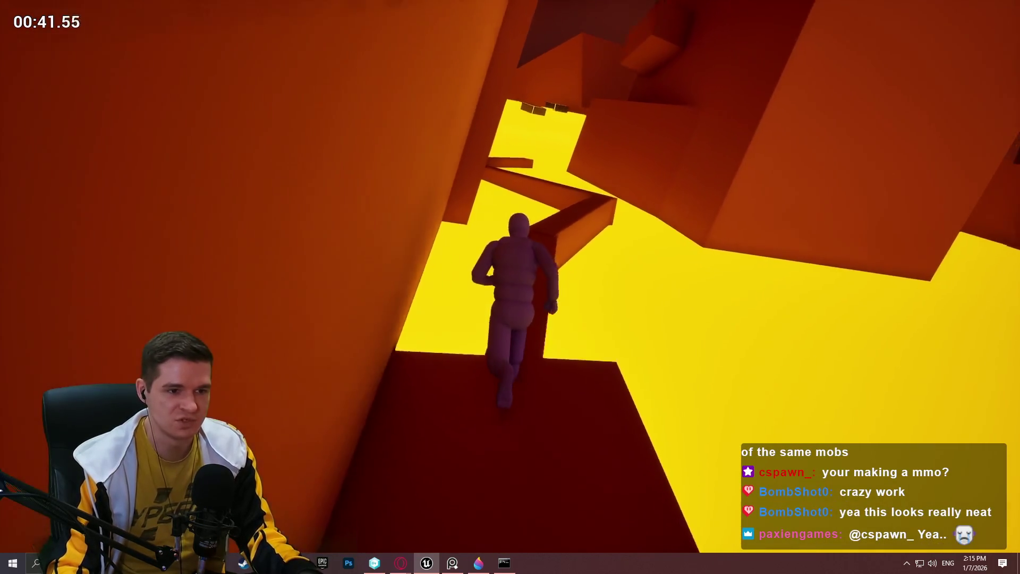
{"action": "key", "text": "w"}
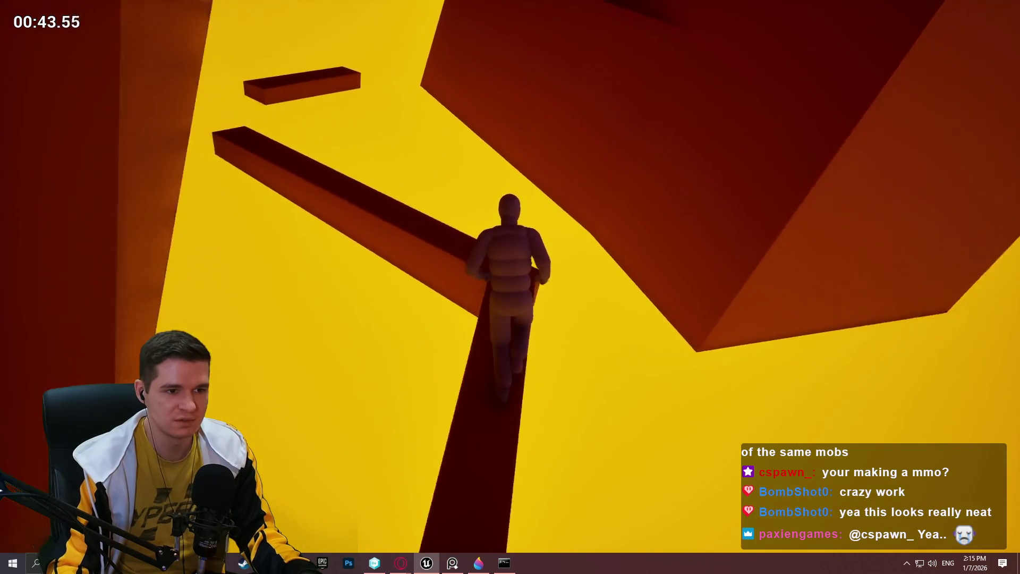
{"action": "key", "text": "w"}
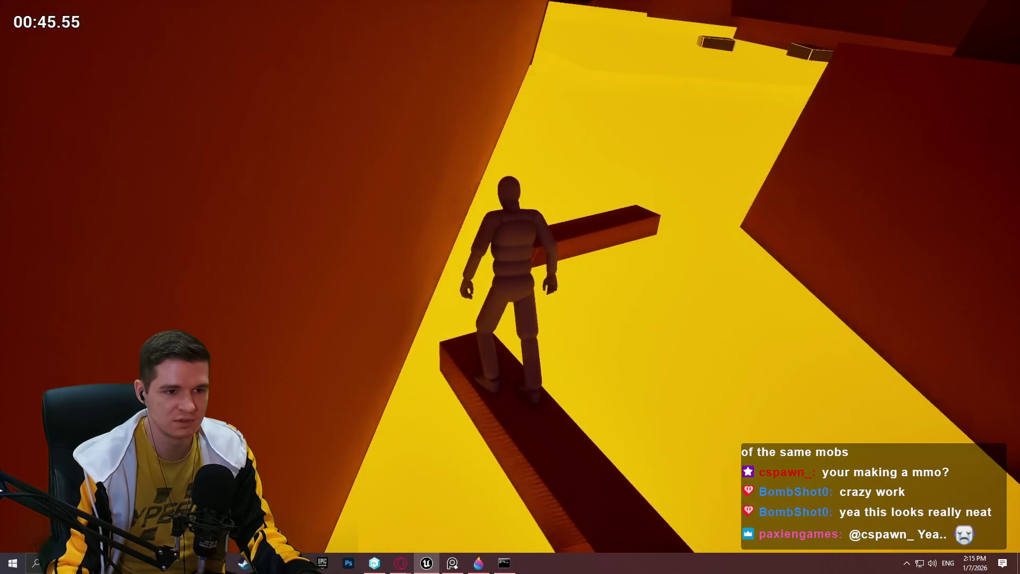
{"action": "key", "text": "w"}
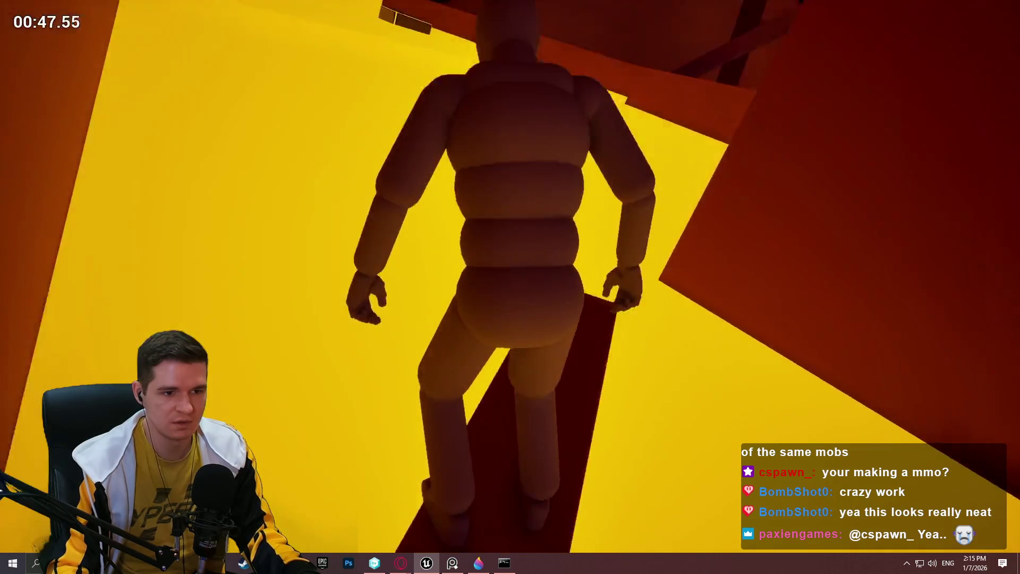
{"action": "key", "text": "w"}
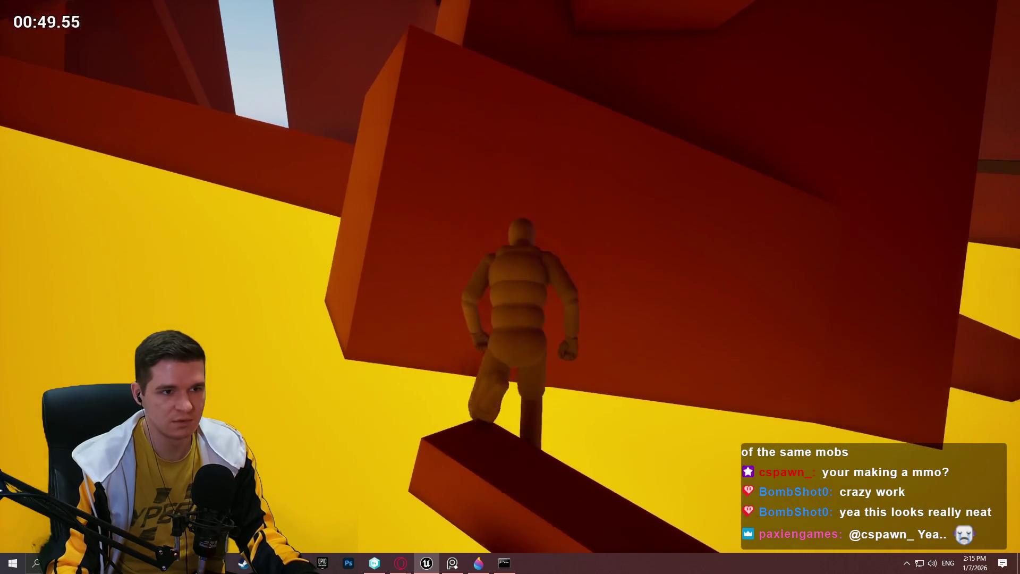
{"action": "key", "text": "w"}
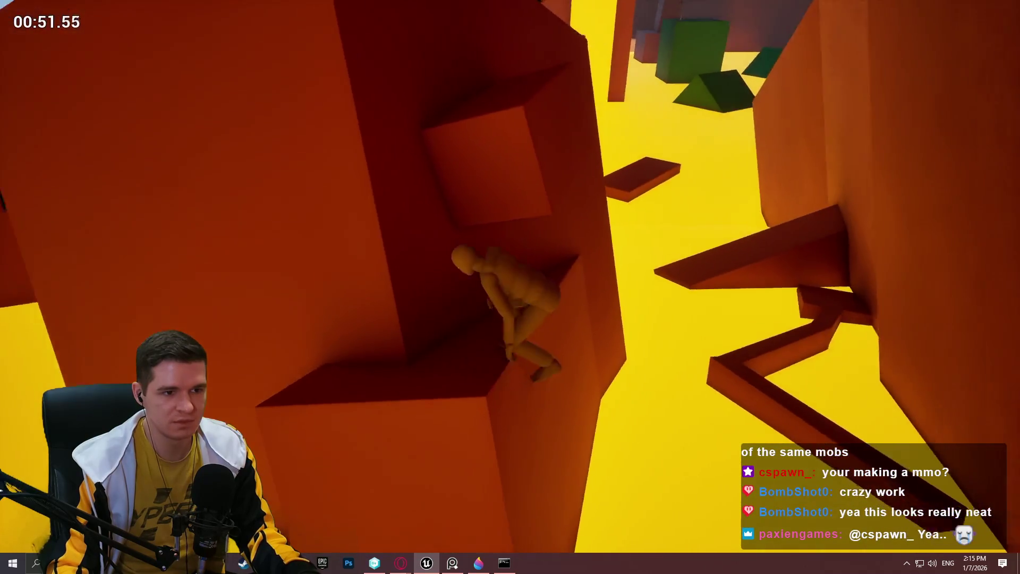
{"action": "key", "text": "w"}
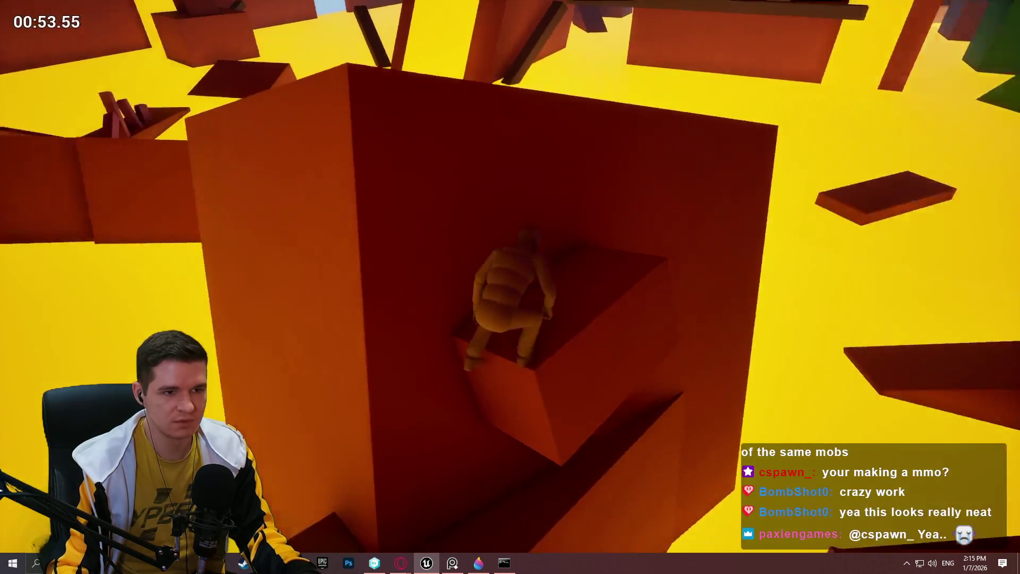
{"action": "key", "text": "w"}
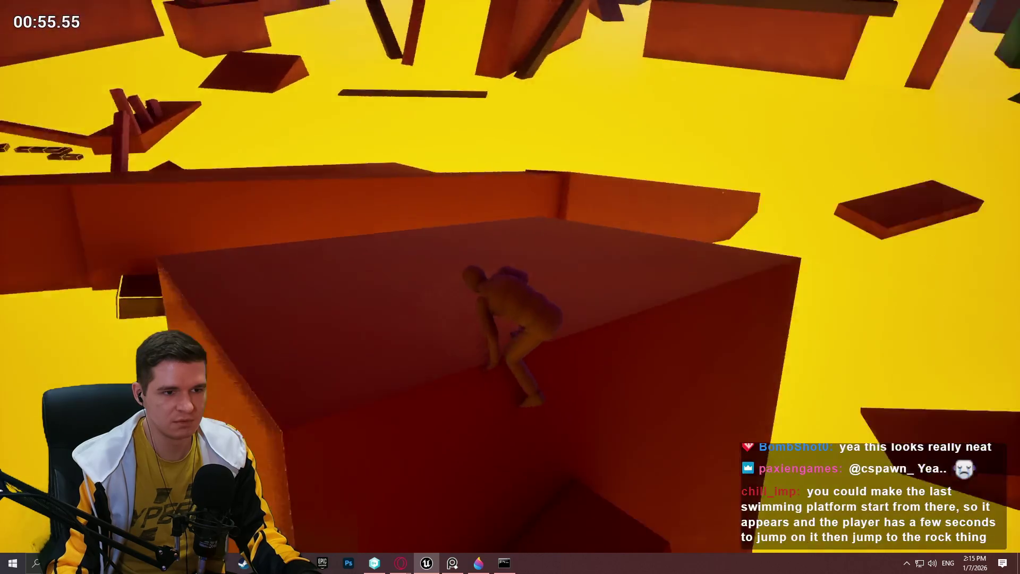
{"action": "key", "text": "w"}
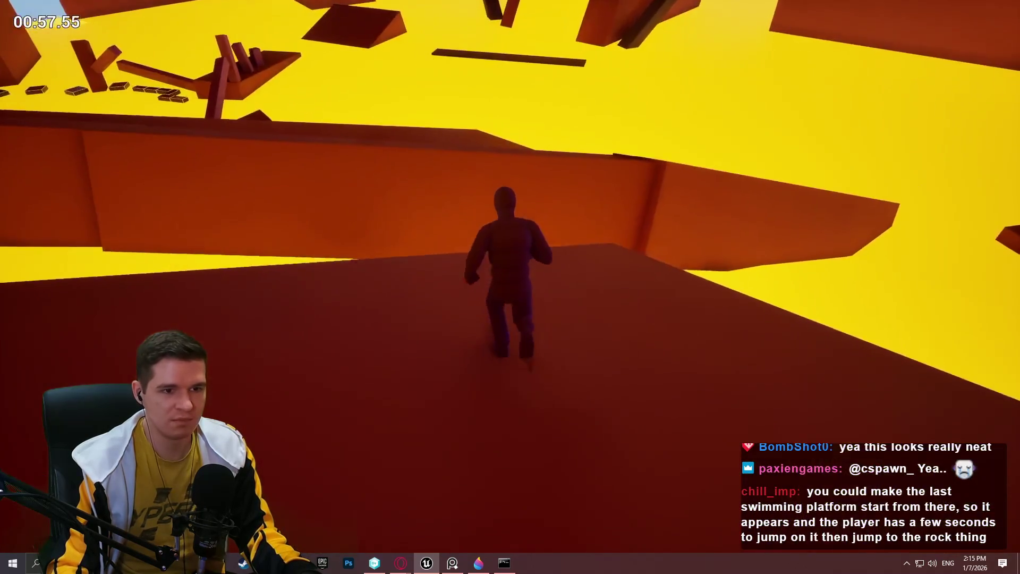
{"action": "key", "text": "w"}
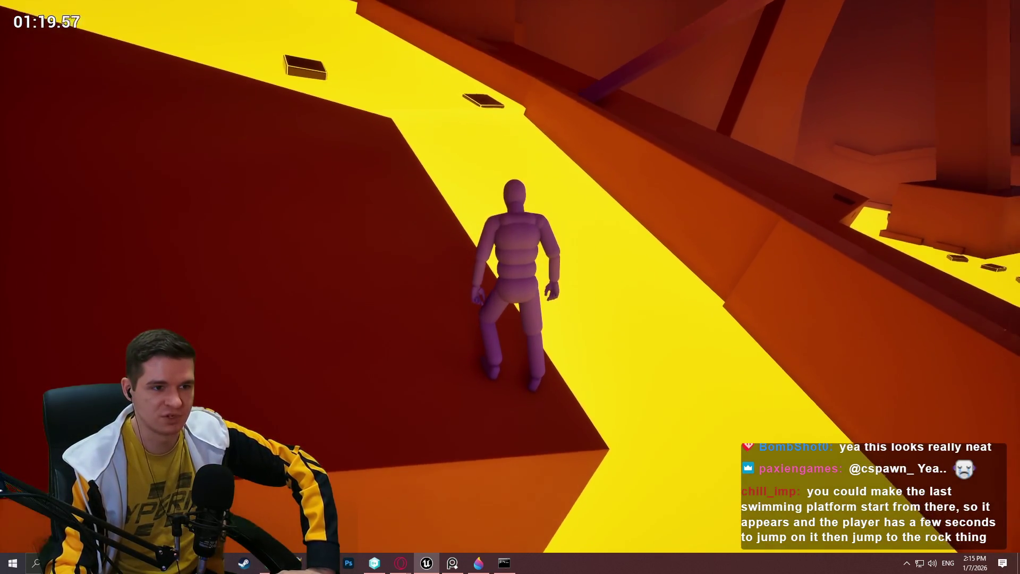
Run across the dark platform, hang from the orange beam and pull up onto it
{"action": "key", "text": "w"}
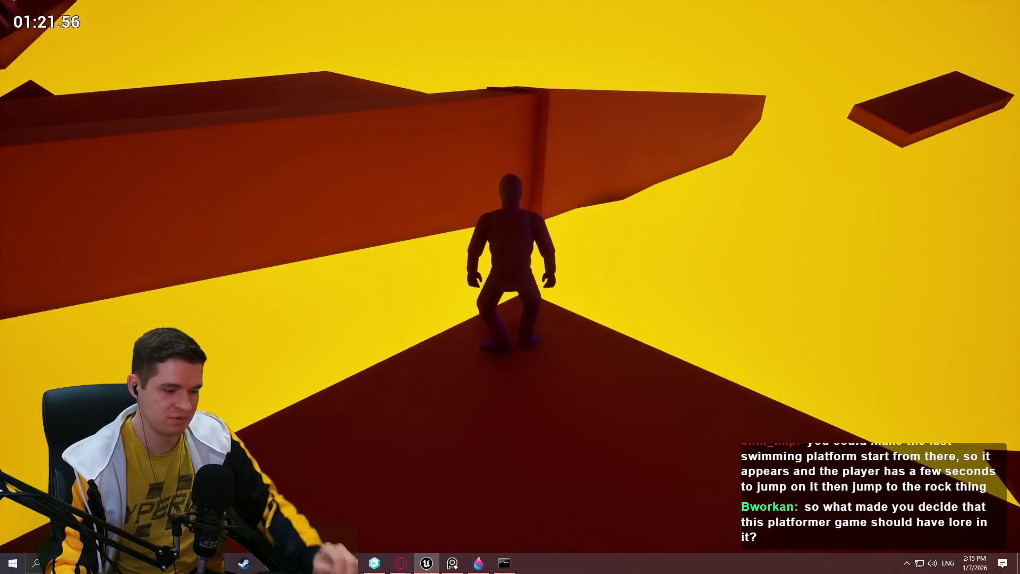
{"action": "key", "text": "w"}
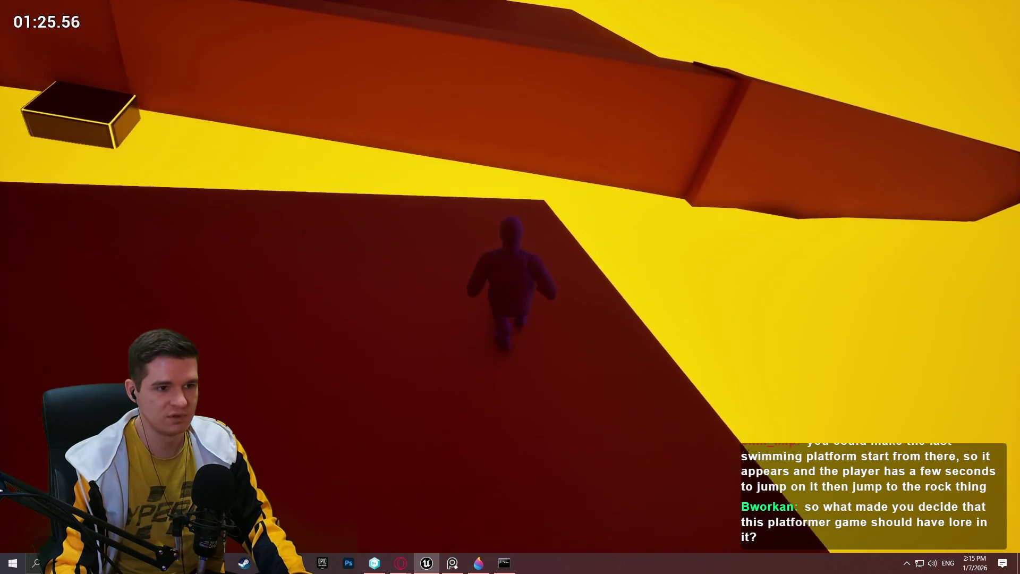
{"action": "key", "text": "w"}
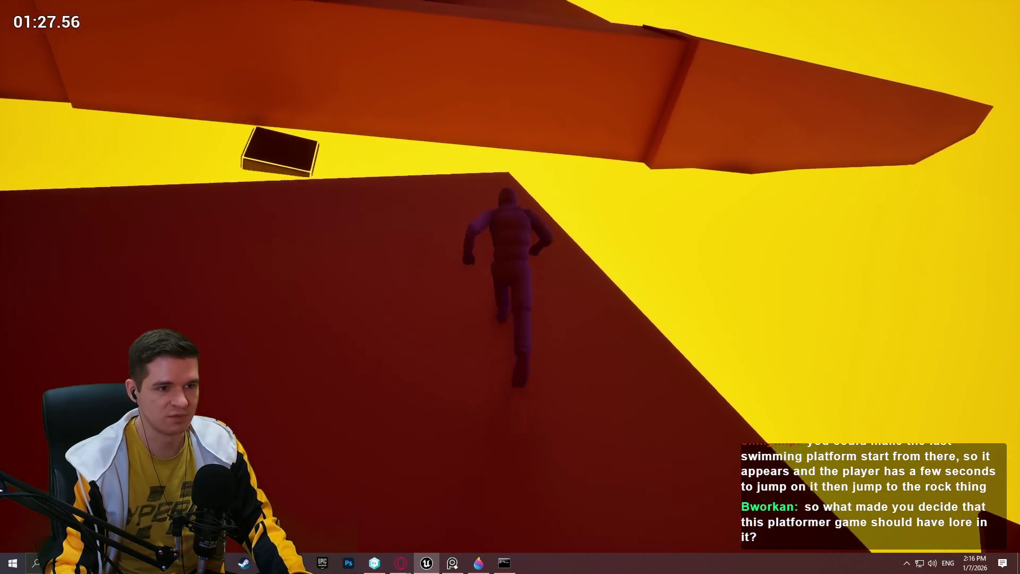
{"action": "key", "text": "space"}
{"action": "key", "text": "w"}
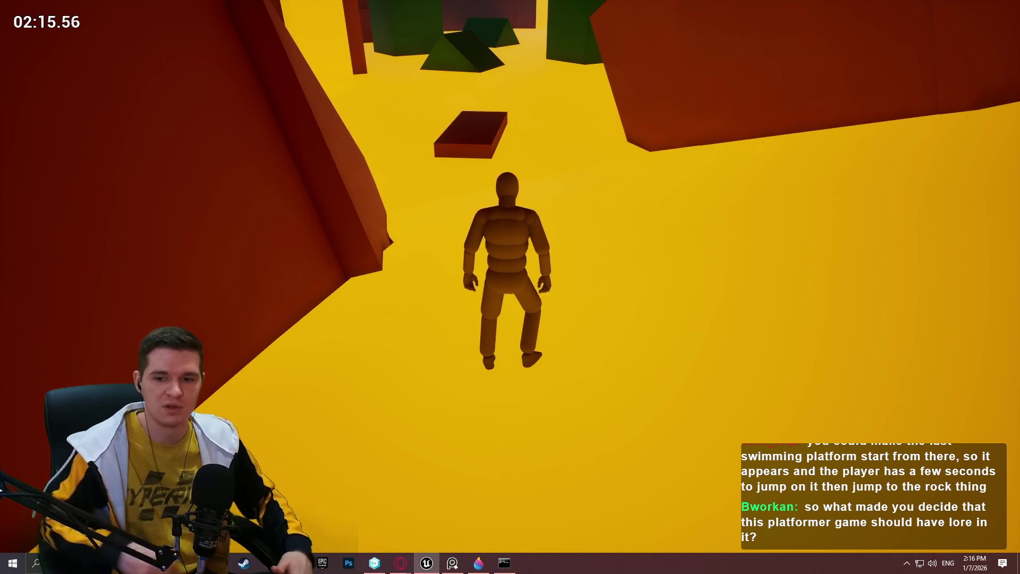
Climb the red wall, grab the overhead ledge and run to the beam's end
{"action": "key", "text": "space"}
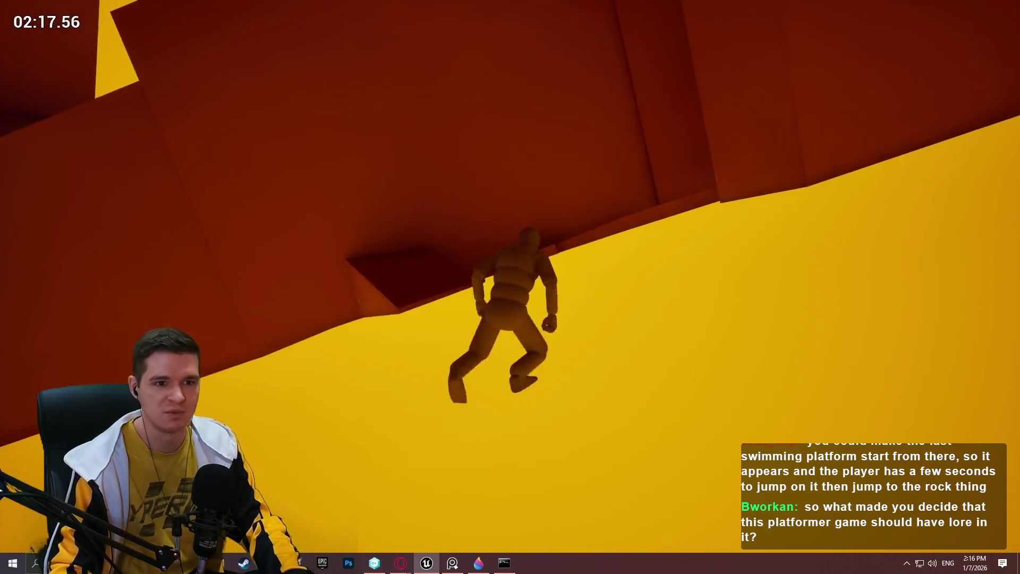
{"action": "key", "text": "space"}
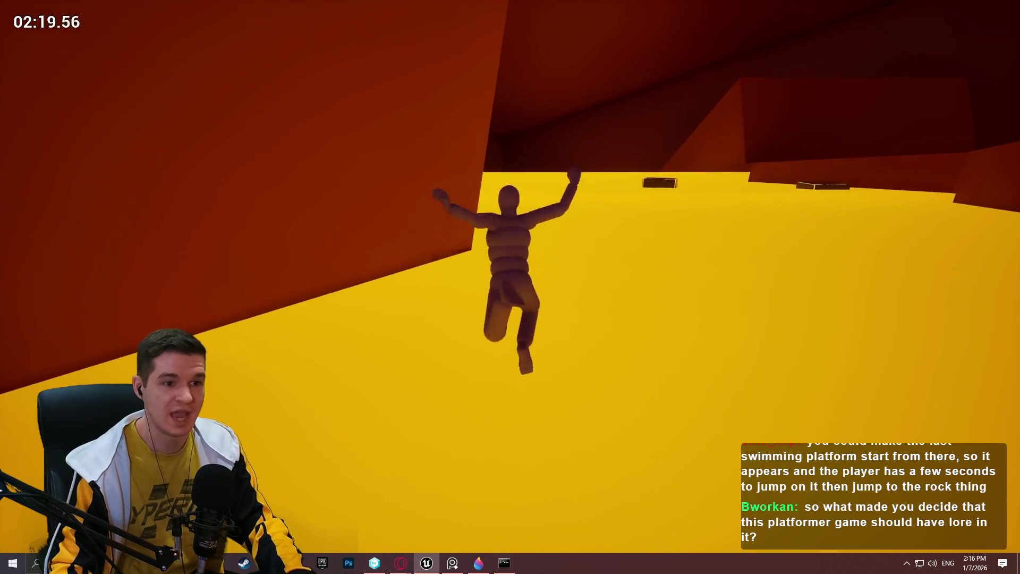
{"action": "key", "text": "space"}
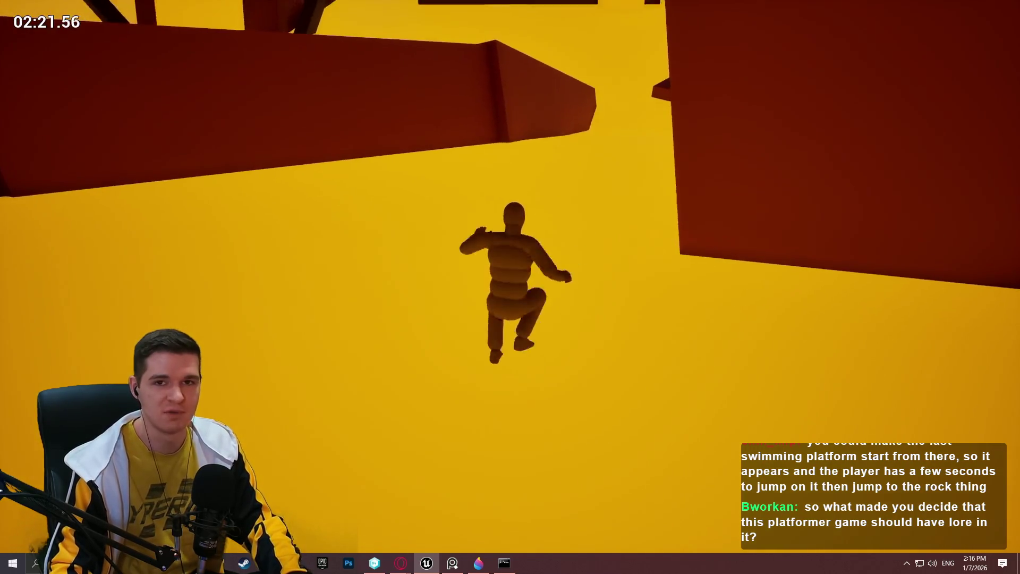
{"action": "key", "text": "space"}
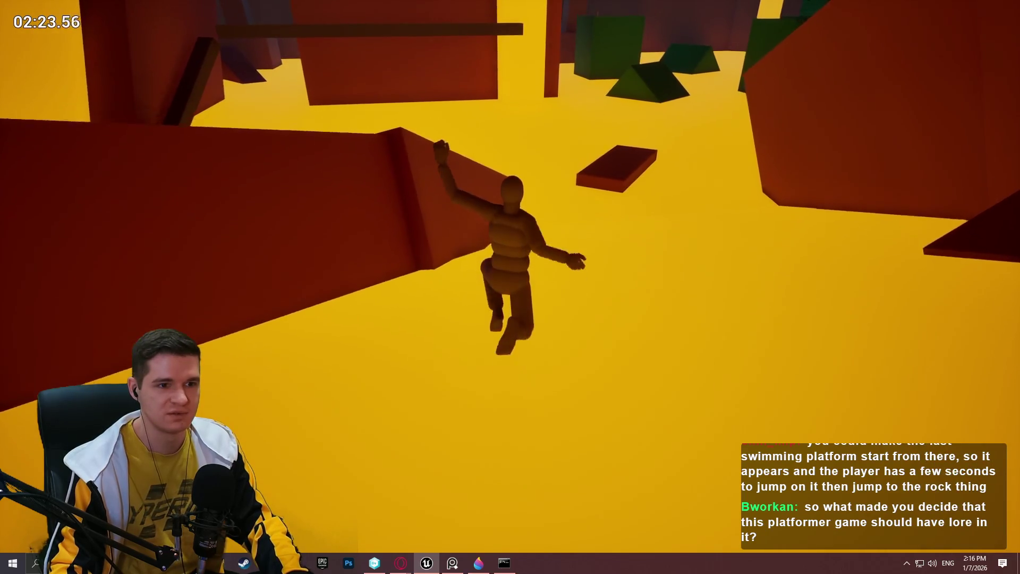
{"action": "key", "text": "space"}
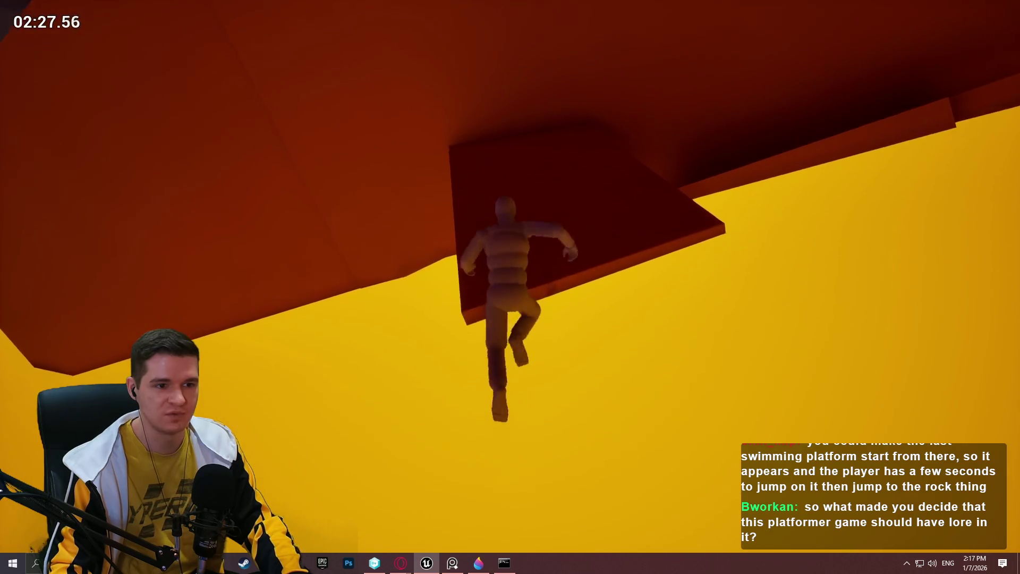
{"action": "key", "text": "w"}
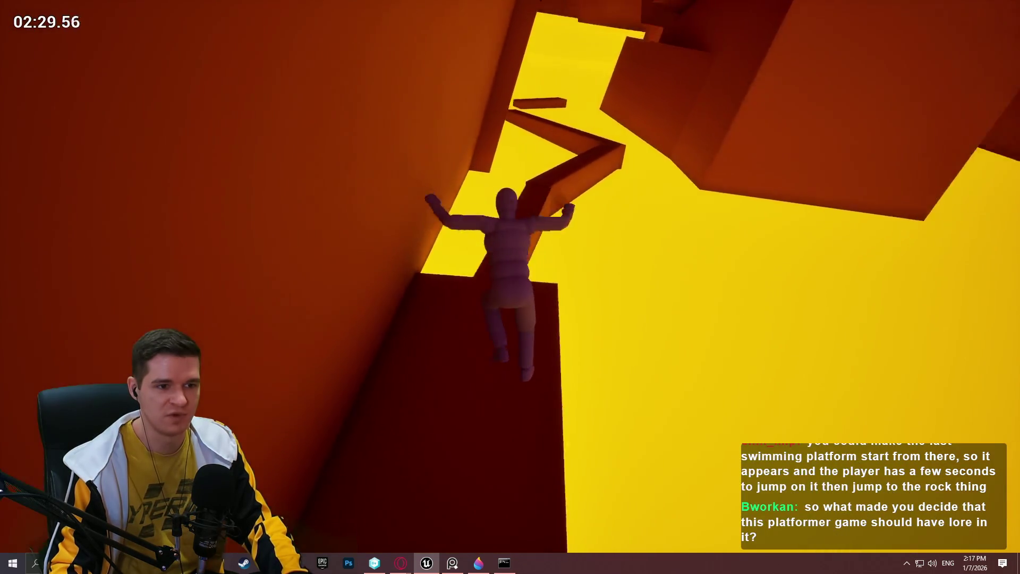
{"action": "key", "text": "w"}
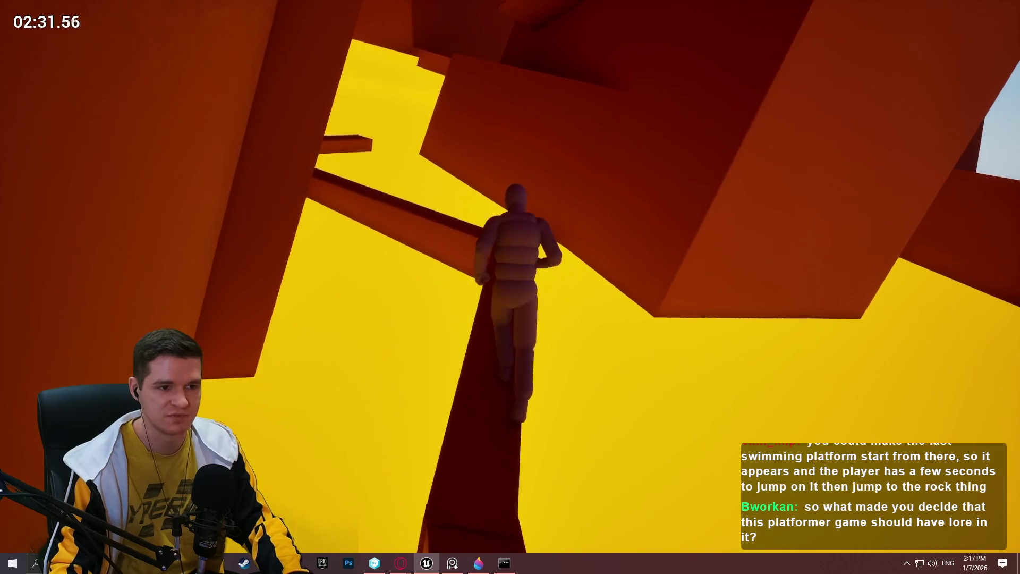
{"action": "key", "text": "w"}
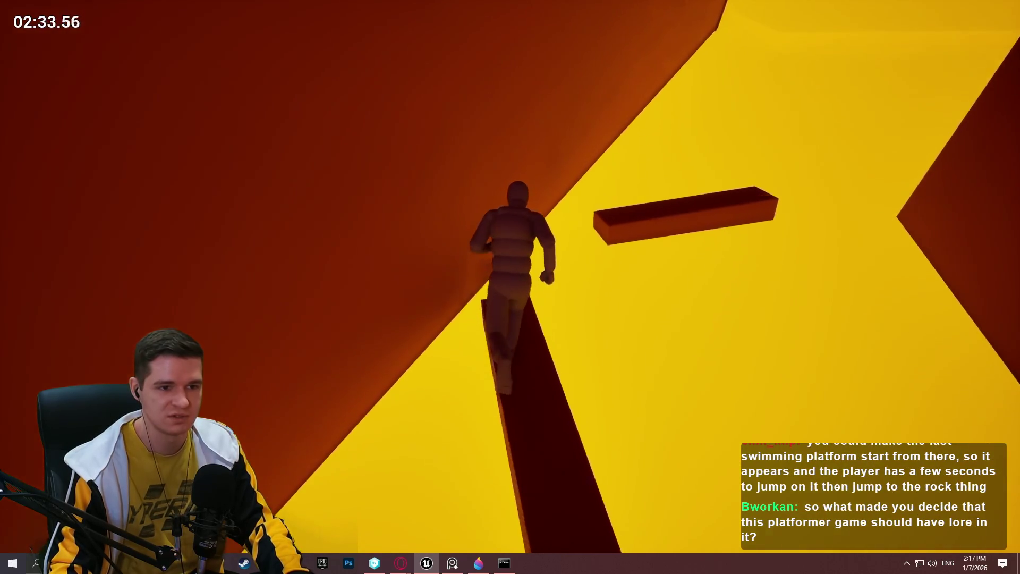
Jump to the floating platform, climb onto the next beam, then end the playtest
{"action": "key", "text": "space"}
{"action": "key", "text": "w"}
{"action": "key", "text": "space"}
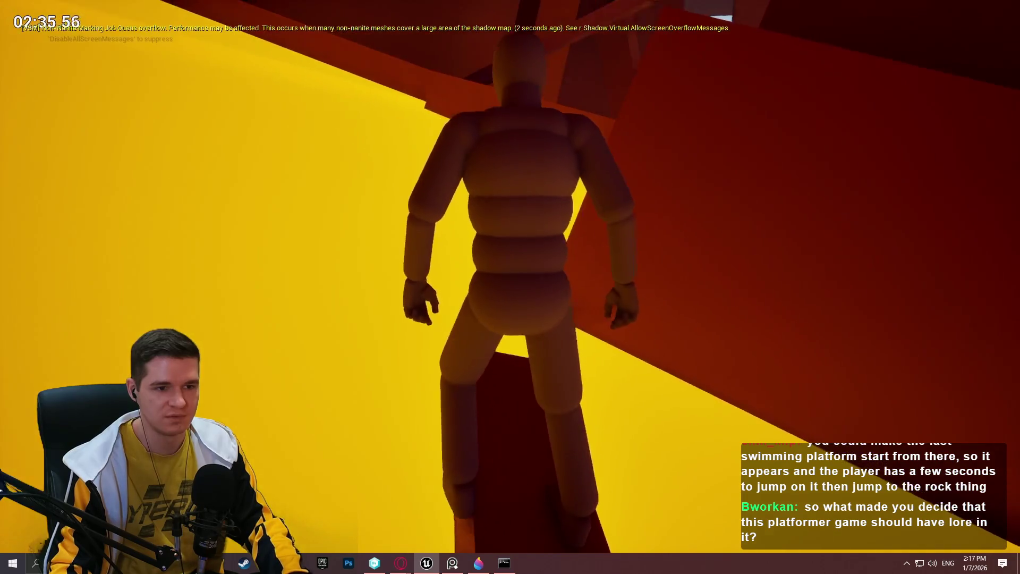
{"action": "key", "text": "space"}
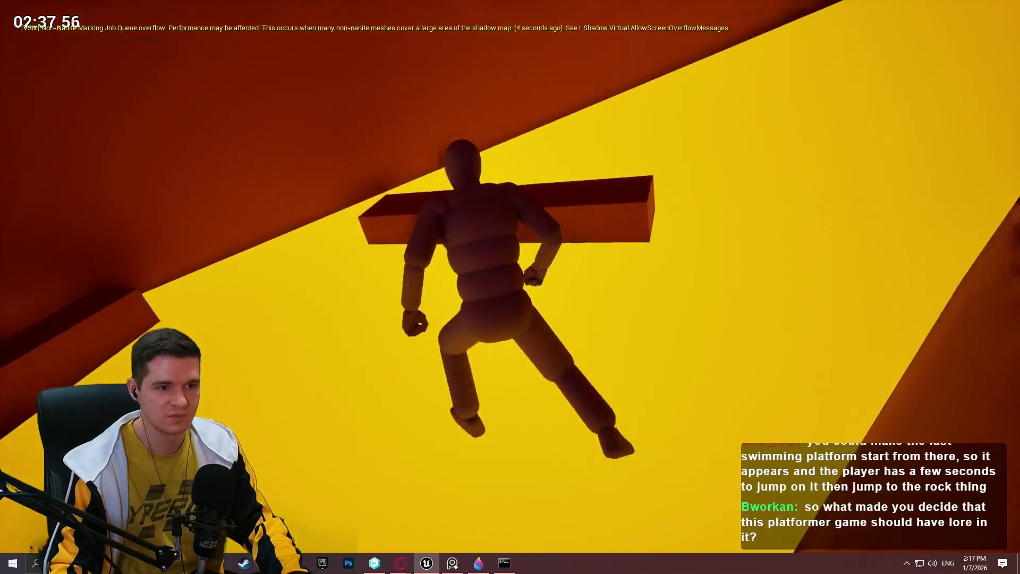
{"action": "key", "text": "space"}
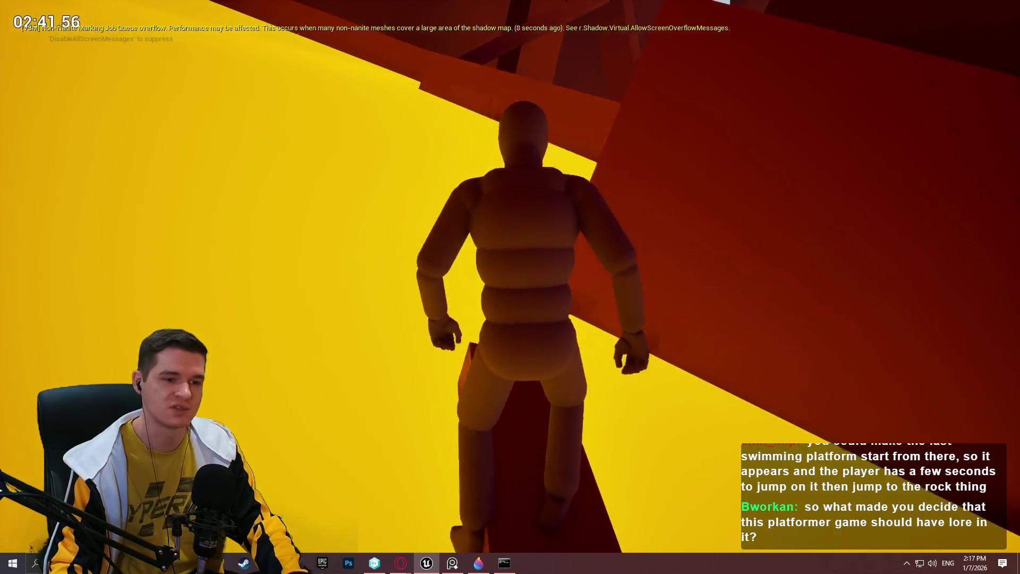
{"action": "key", "text": "space"}
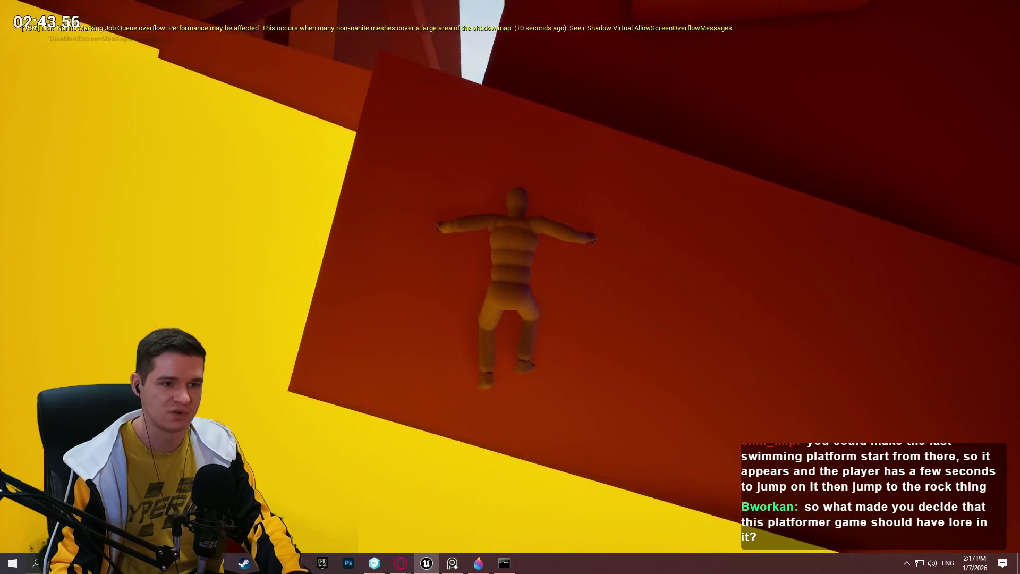
{"action": "key", "text": "space"}
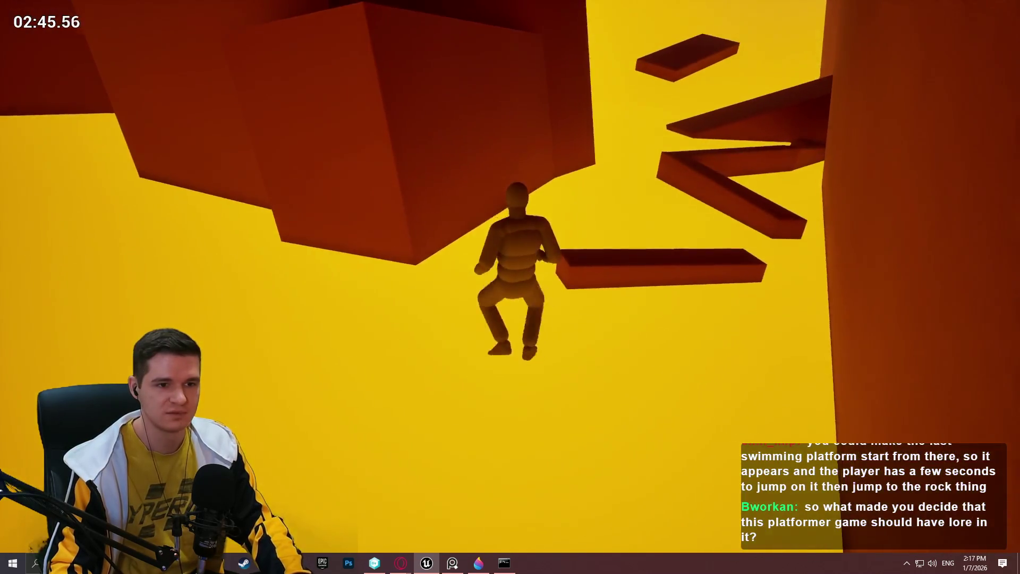
{"action": "key", "text": "Escape"}
Select the floating beam and rotate it by 15 degrees
{"action": "left_click", "coordinate": [661, 271]}
{"action": "scroll", "coordinate": [892, 258], "scroll_direction": "up", "scroll_amount": 3}
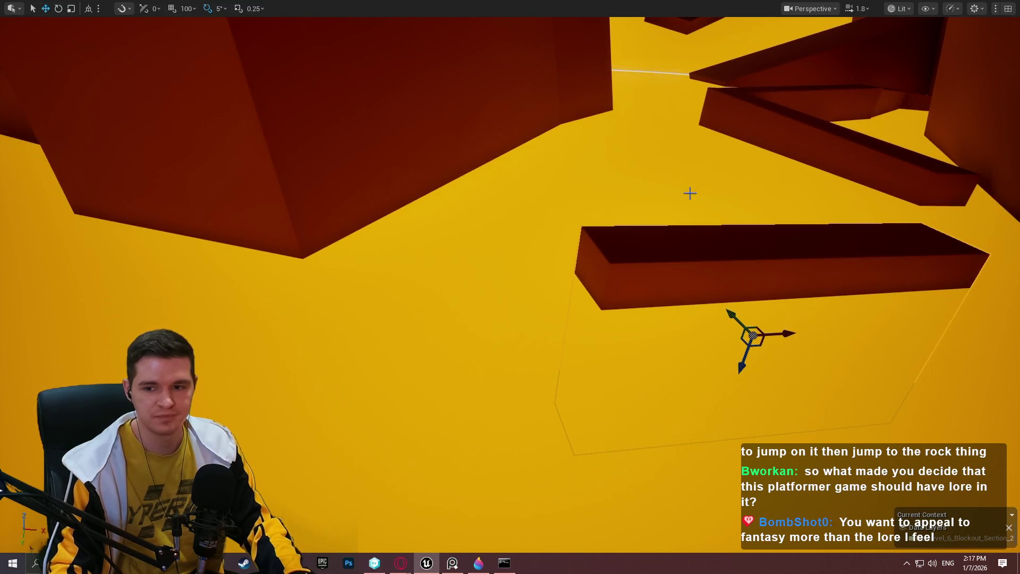
{"action": "scroll", "coordinate": [689, 193], "scroll_direction": "down", "scroll_amount": 2}
{"action": "scroll", "coordinate": [719, 205], "scroll_direction": "up", "scroll_amount": 2}
{"action": "key", "text": "e"}
{"action": "left_click_drag", "start_coordinate": [744, 325], "coordinate": [808, 366]}
{"action": "left_click_drag", "start_coordinate": [374, 107], "coordinate": [373, 21]}
Select the white lava spline and one of its points, viewing the yellow ramp from above
{"action": "left_click_drag", "start_coordinate": [765, 241], "coordinate": [765, 241]}
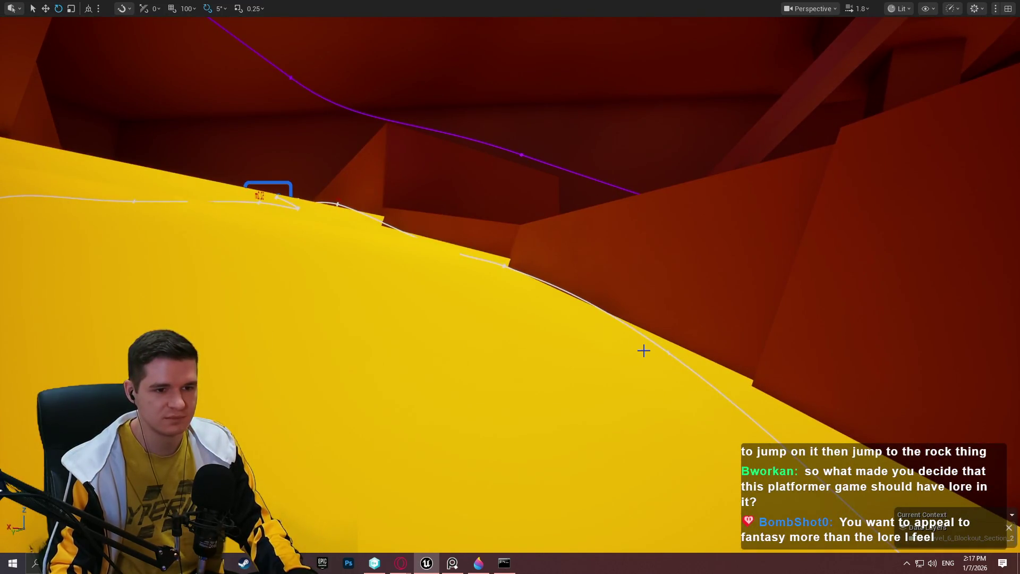
{"action": "left_click", "coordinate": [670, 354]}
{"action": "left_click", "coordinate": [669, 353]}
{"action": "left_click_drag", "start_coordinate": [669, 353], "coordinate": [669, 353]}
{"action": "left_click_drag", "start_coordinate": [555, 260], "coordinate": [555, 260]}
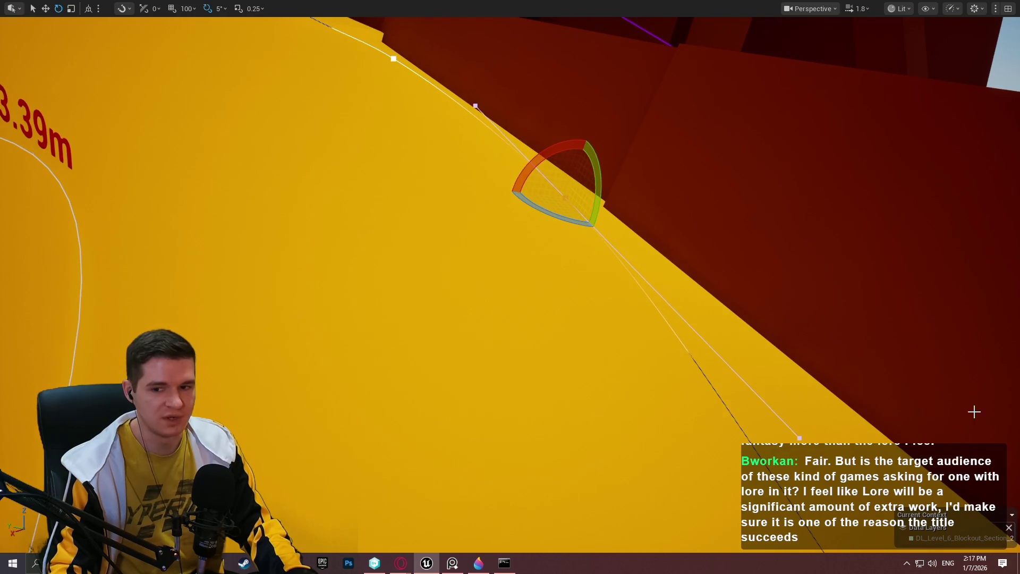
{"action": "left_click_drag", "start_coordinate": [734, 226], "coordinate": [735, 227]}
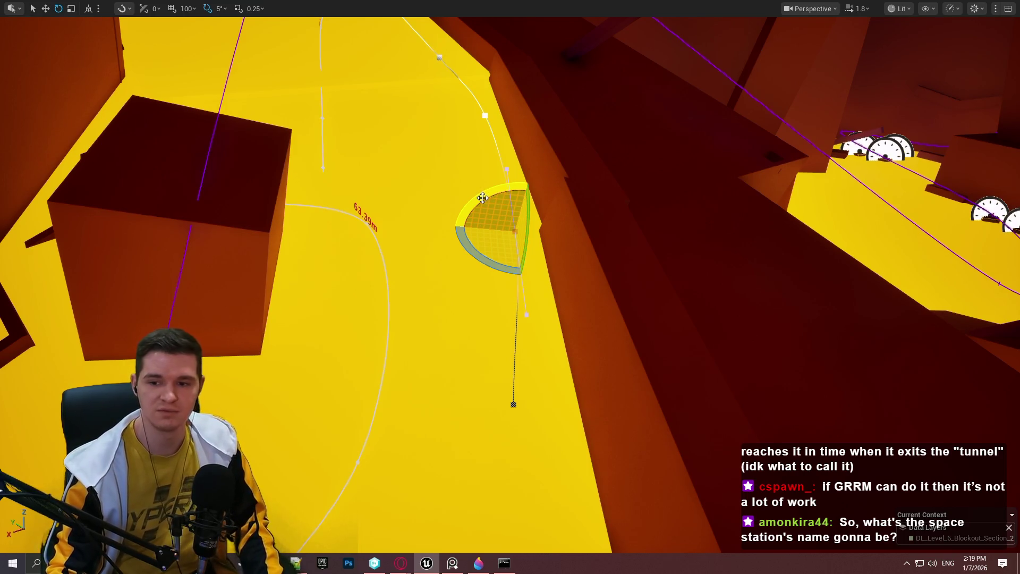
Look over the gauges and orange rooftop, then exit immersive mode with F11
{"action": "mouse_move", "coordinate": [838, 209]}
{"action": "left_mouse_down"}
{"action": "mouse_move", "coordinate": [754, 249]}
{"action": "mouse_move", "coordinate": [781, 228]}
{"action": "mouse_move", "coordinate": [766, 236]}
{"action": "left_mouse_up"}
{"action": "scroll", "coordinate": [776, 231], "scroll_direction": "up", "scroll_amount": 1}
{"action": "left_click_drag", "start_coordinate": [573, 204], "coordinate": [595, 246]}
{"action": "key", "text": "F11"}
Select Ultra_Dynamic_Sky, filter its Details by 'sun', and set Sun Light Color to orange-red
{"action": "left_click", "coordinate": [595, 246]}
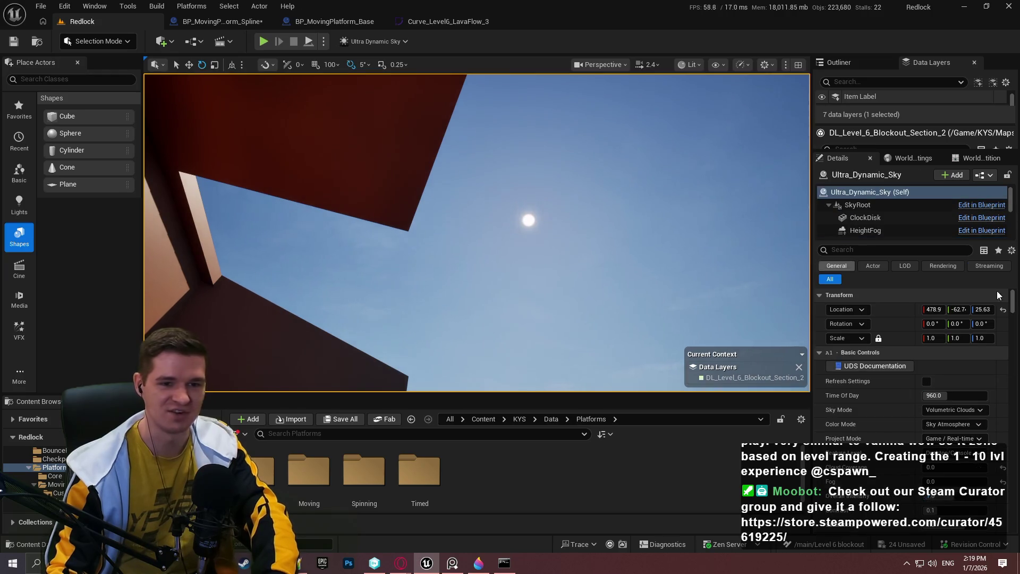
{"action": "scroll", "coordinate": [874, 286], "scroll_direction": "down", "scroll_amount": 1}
{"action": "left_click", "coordinate": [882, 250]}
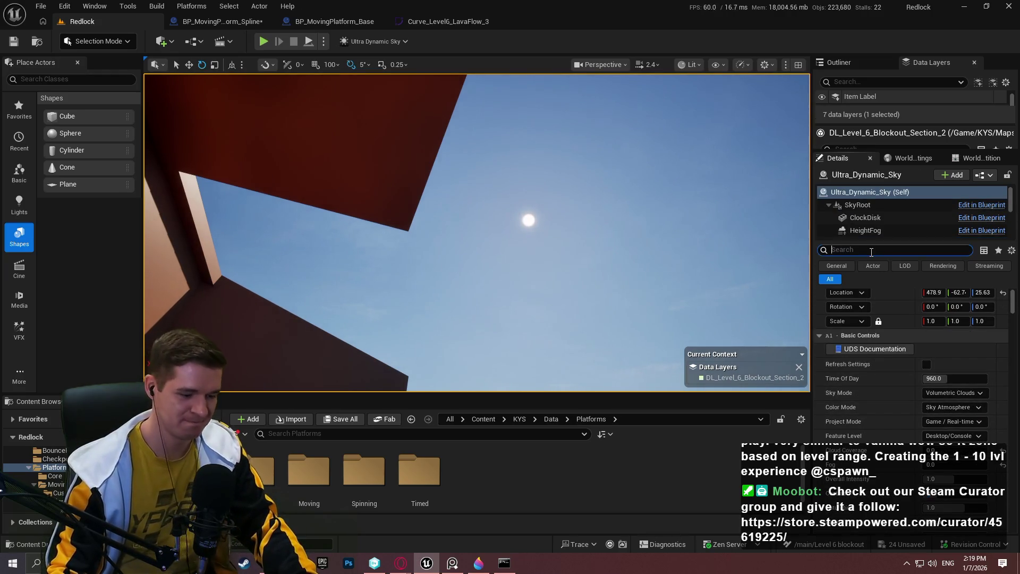
{"action": "type", "text": "sun"}
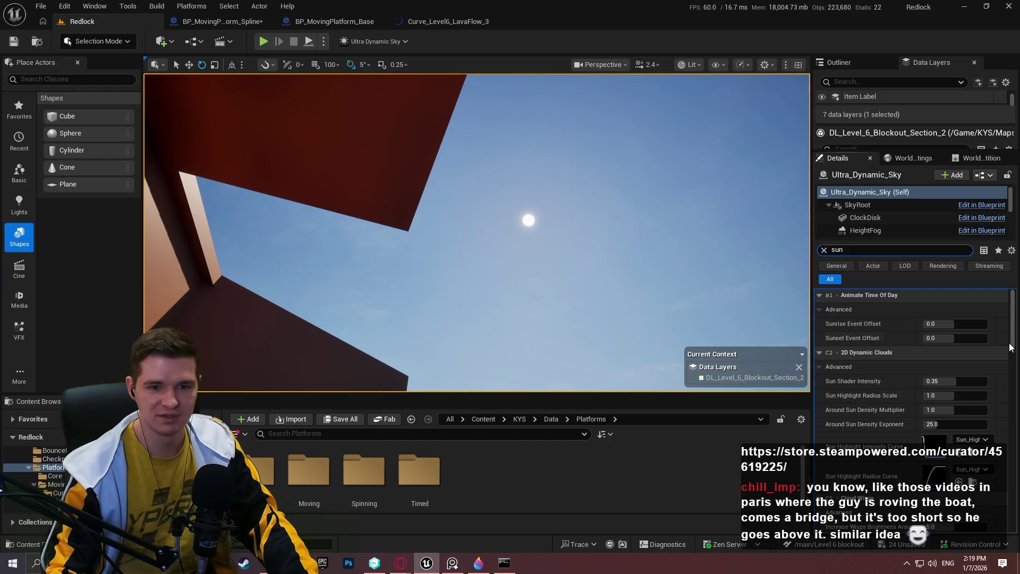
{"action": "left_click_drag", "start_coordinate": [1013, 322], "coordinate": [1018, 395]}
{"action": "scroll", "coordinate": [1018, 395], "scroll_direction": "up", "scroll_amount": 1}
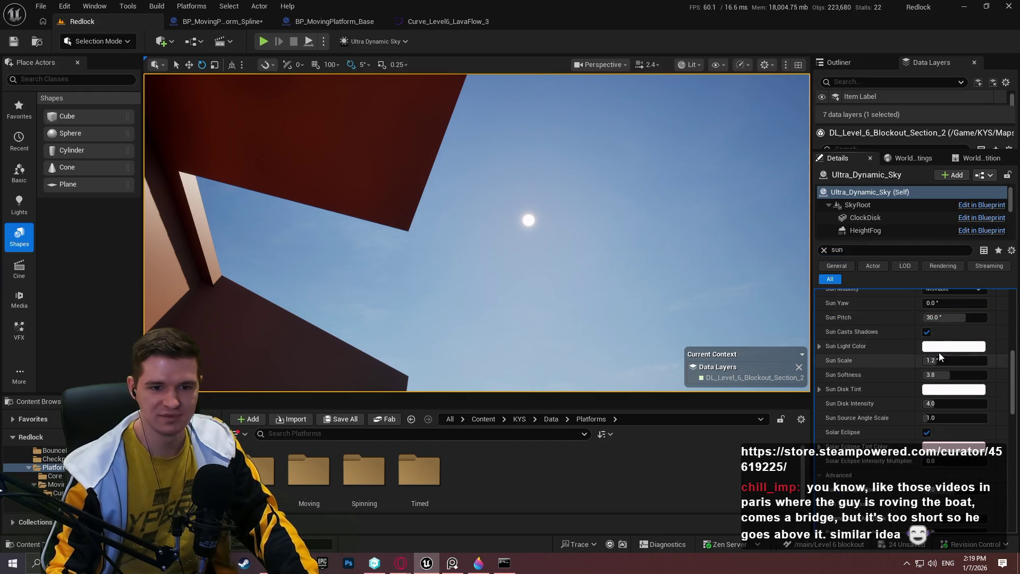
{"action": "left_click", "coordinate": [941, 348]}
{"action": "mouse_move", "coordinate": [760, 327]}
{"action": "left_mouse_down"}
{"action": "mouse_move", "coordinate": [808, 336]}
{"action": "mouse_move", "coordinate": [806, 345]}
{"action": "left_mouse_up"}
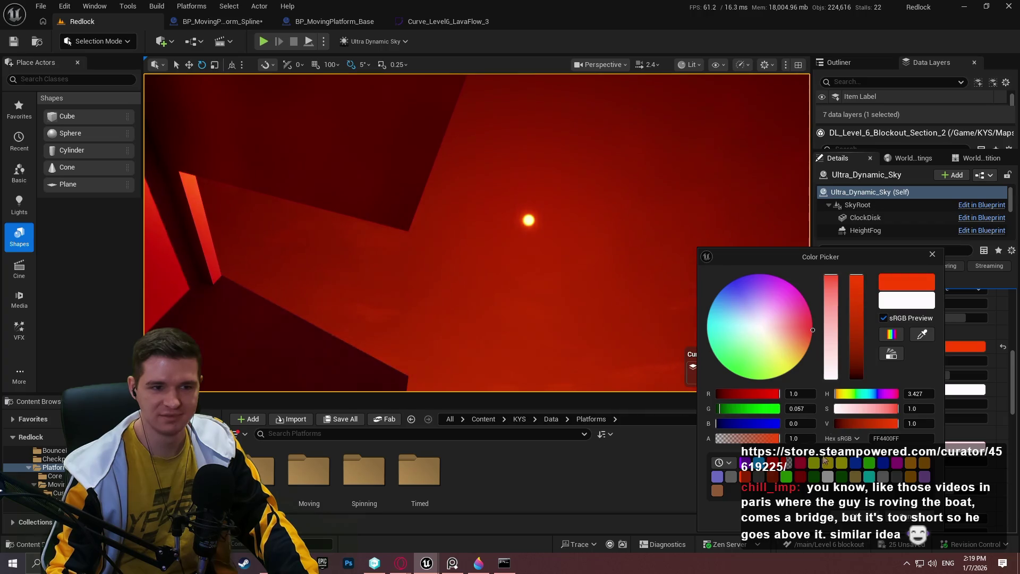
{"action": "left_click", "coordinate": [992, 387]}
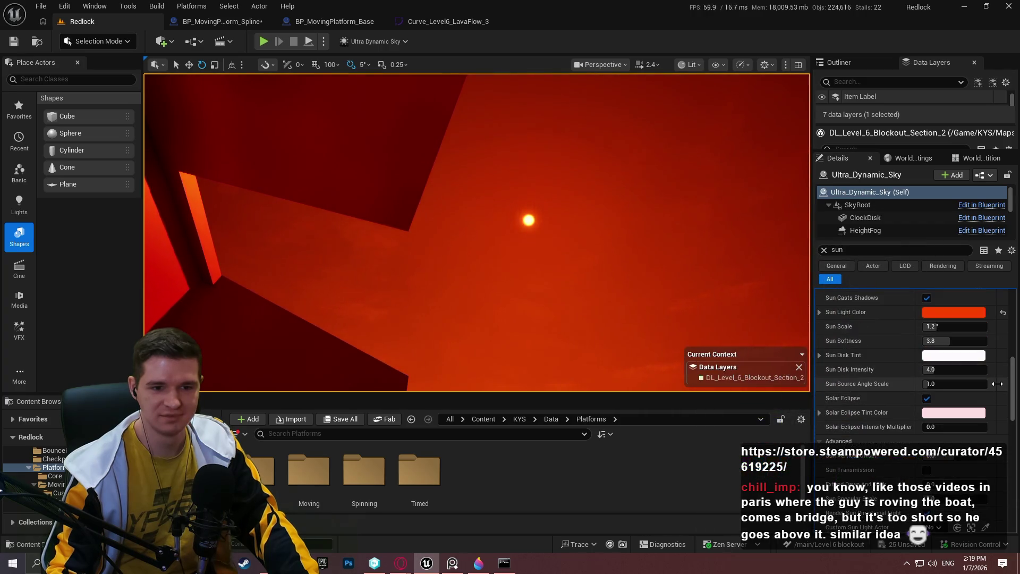
Set the sky's Sun Scale to 30
{"action": "scroll", "coordinate": [1000, 388], "scroll_direction": "up", "scroll_amount": 5}
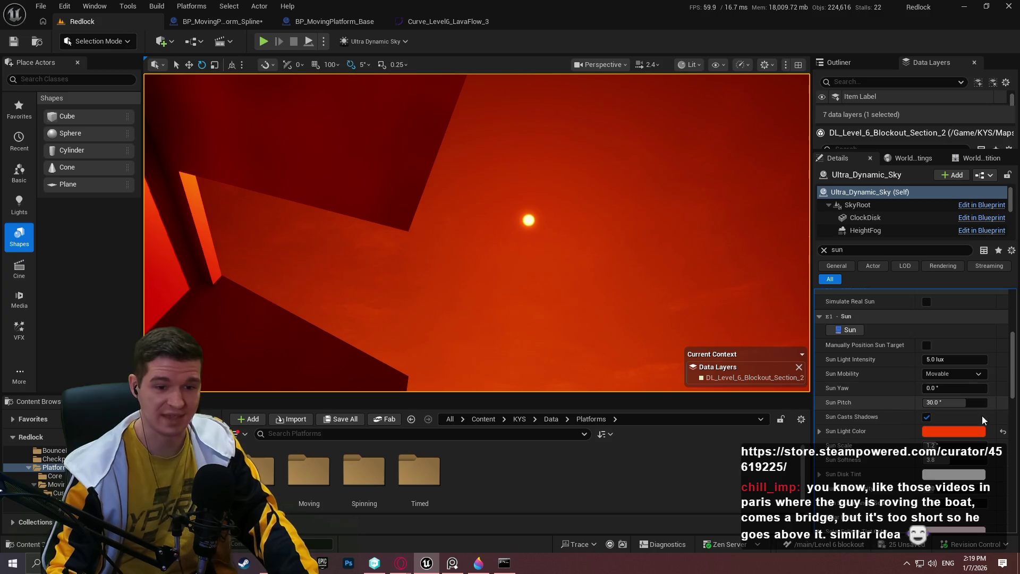
{"action": "left_click", "coordinate": [966, 444]}
{"action": "type", "text": "30"}
{"action": "key", "text": "Return"}
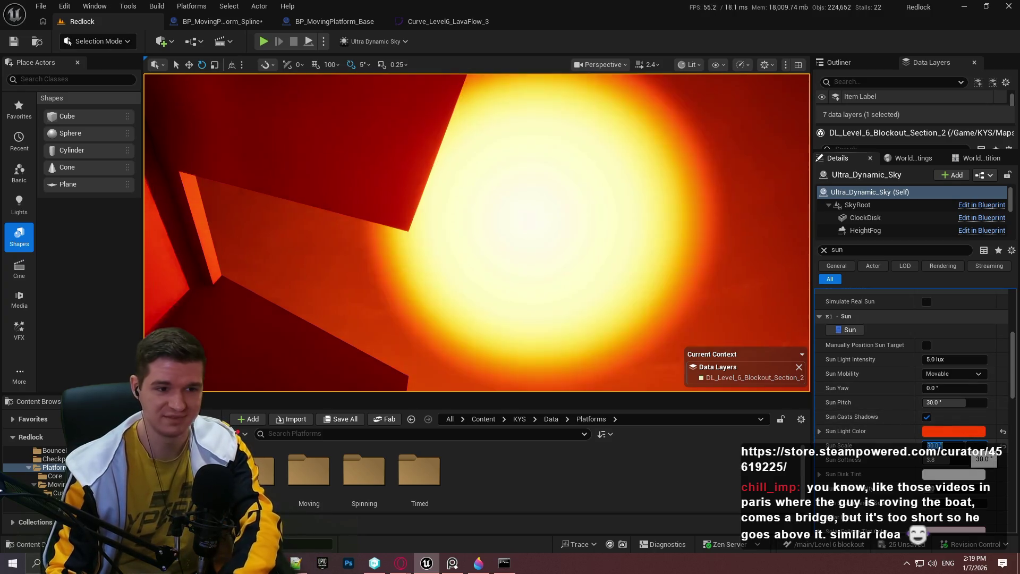
Enlarge the viewport and look around at the huge sun and the level walls
{"action": "left_click_drag", "start_coordinate": [637, 209], "coordinate": [657, 302]}
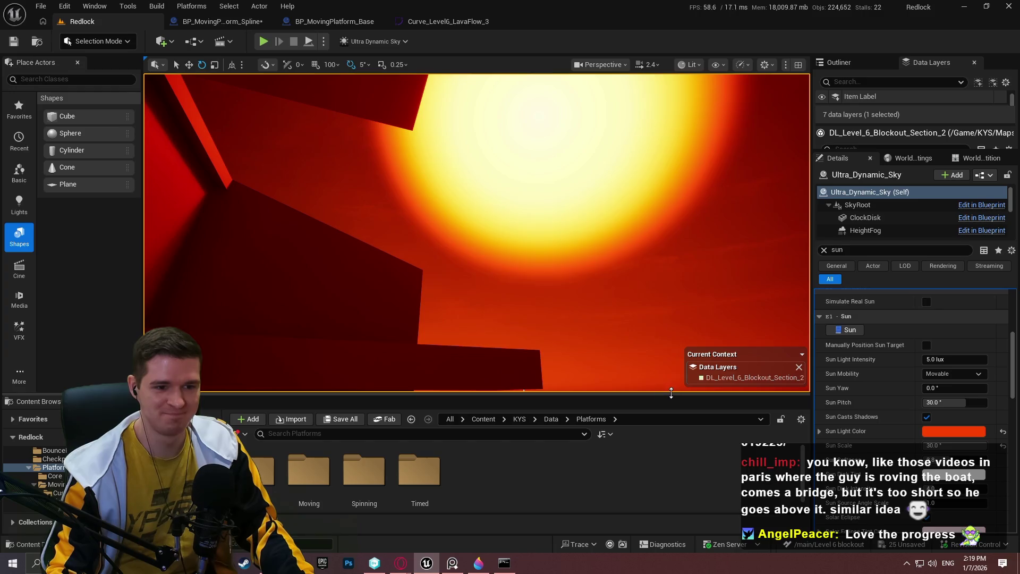
{"action": "left_click_drag", "start_coordinate": [669, 392], "coordinate": [665, 506]}
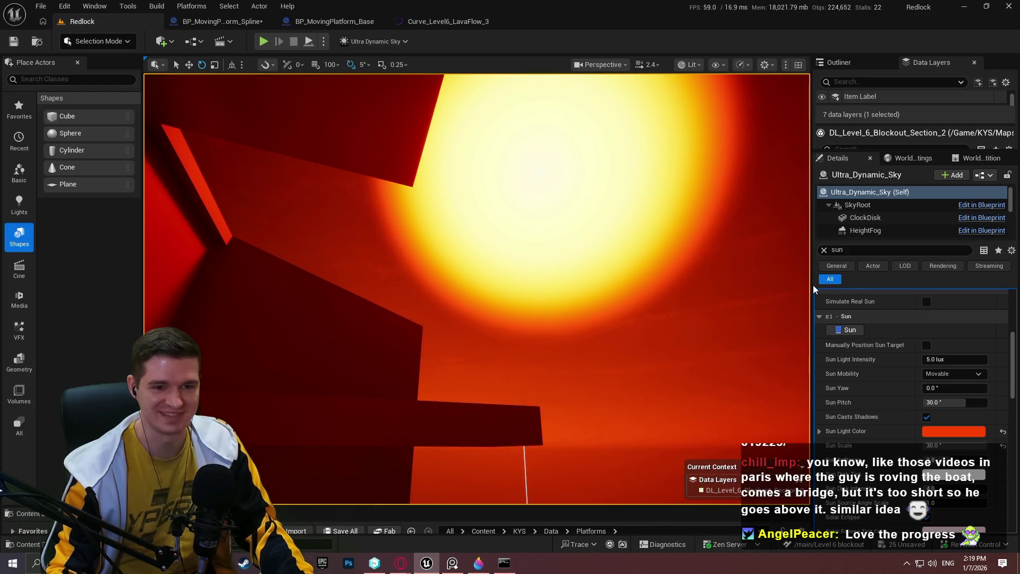
{"action": "left_click_drag", "start_coordinate": [812, 284], "coordinate": [847, 282]}
{"action": "mouse_move", "coordinate": [576, 280]}
{"action": "left_mouse_down"}
{"action": "mouse_move", "coordinate": [574, 298]}
{"action": "mouse_move", "coordinate": [576, 280]}
{"action": "left_mouse_up"}
{"action": "left_click_drag", "start_coordinate": [654, 136], "coordinate": [653, 136]}
{"action": "left_click_drag", "start_coordinate": [645, 234], "coordinate": [644, 234]}
Reselect the sky and reset Sun Light Color back to white
{"action": "left_click", "coordinate": [646, 234]}
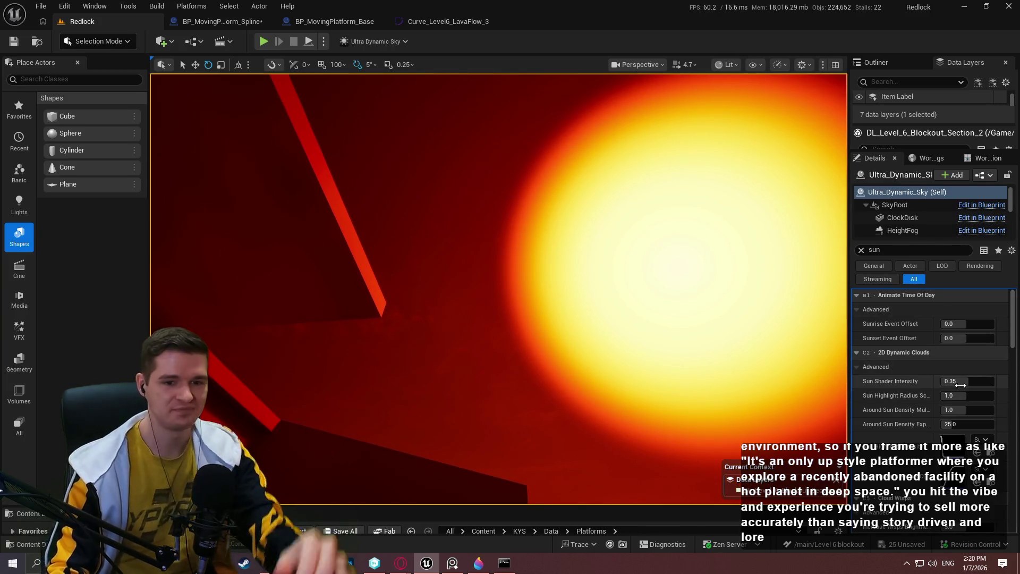
{"action": "scroll", "coordinate": [908, 396], "scroll_direction": "down", "scroll_amount": 2}
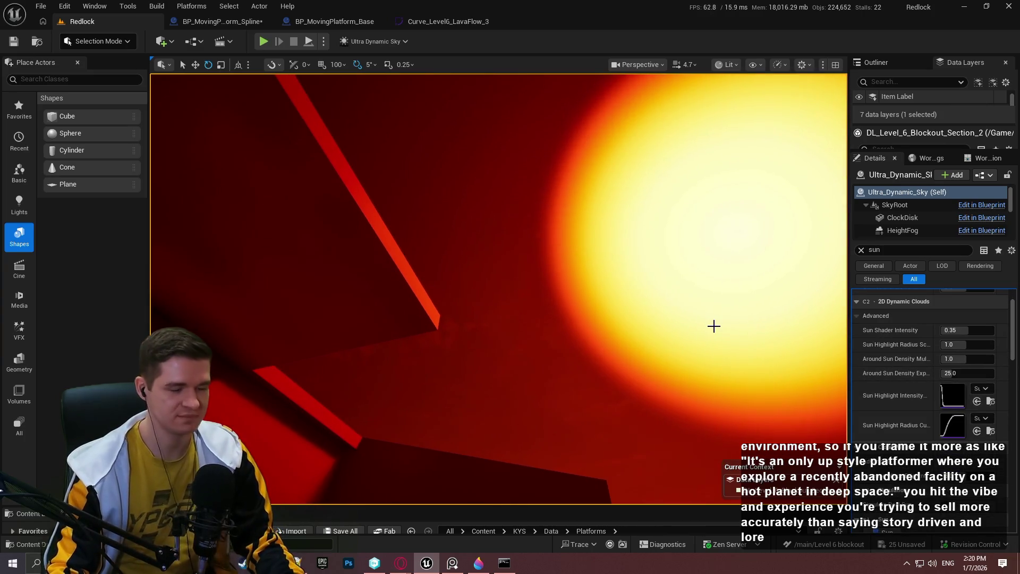
{"action": "left_click", "coordinate": [712, 325]}
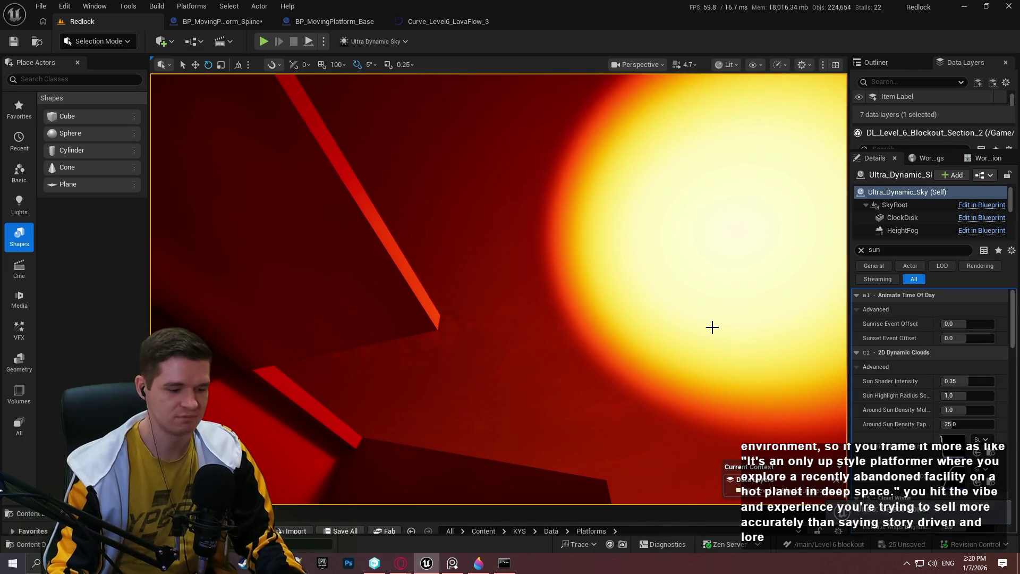
{"action": "scroll", "coordinate": [924, 409], "scroll_direction": "down", "scroll_amount": 3}
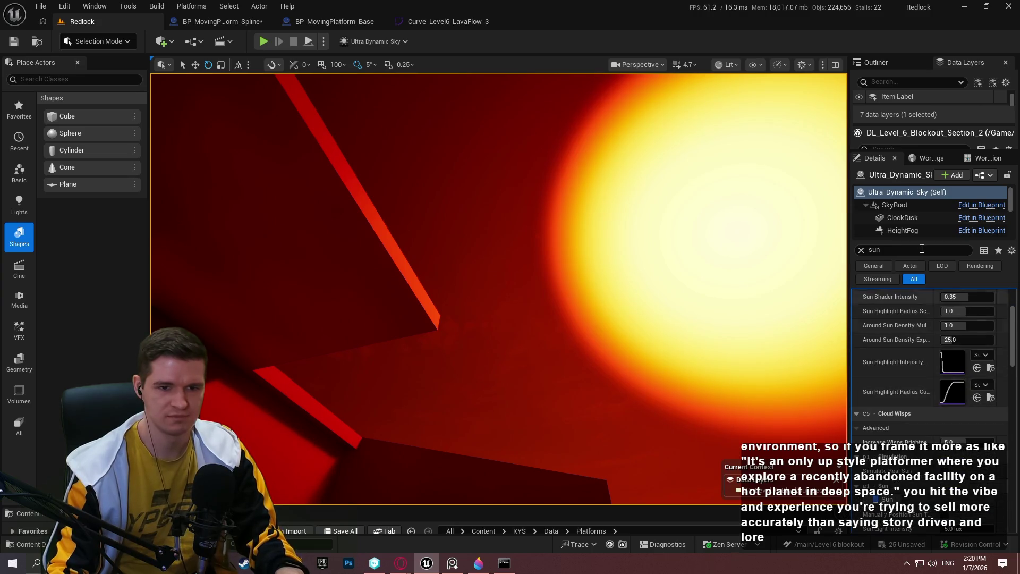
{"action": "left_click_drag", "start_coordinate": [1014, 327], "coordinate": [1017, 377]}
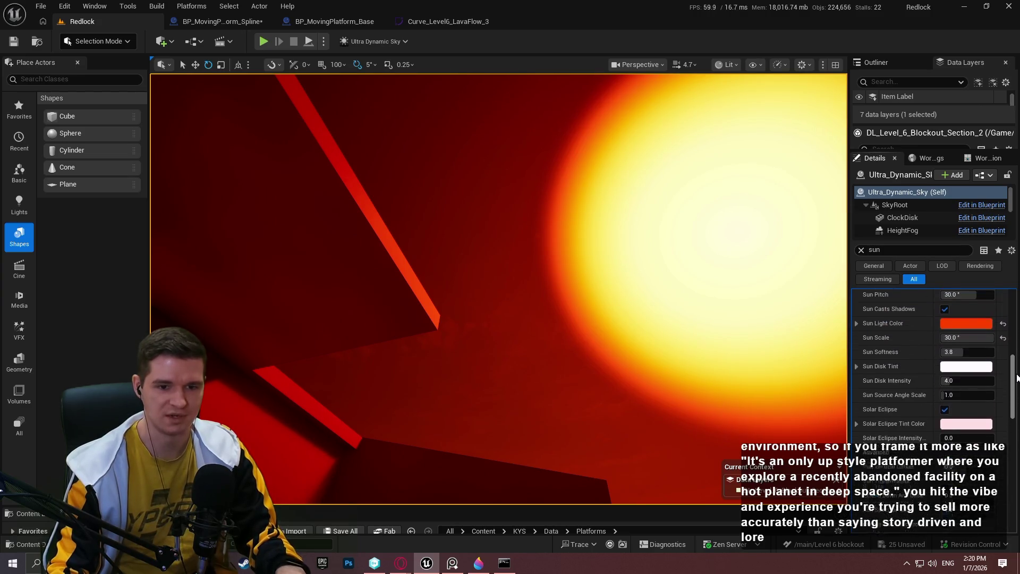
{"action": "scroll", "coordinate": [1012, 377], "scroll_direction": "up", "scroll_amount": 2}
{"action": "left_click", "coordinate": [1003, 374]}
Reset Sun Scale to default, then fly the view back to the walls and yellow platforms
{"action": "scroll", "coordinate": [970, 363], "scroll_direction": "up", "scroll_amount": 3}
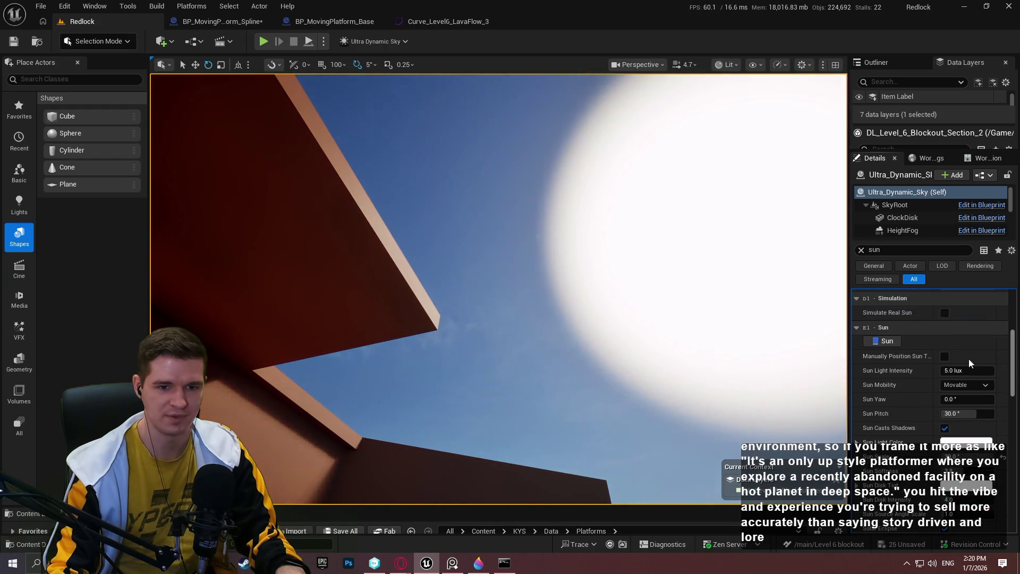
{"action": "left_click", "coordinate": [1003, 457]}
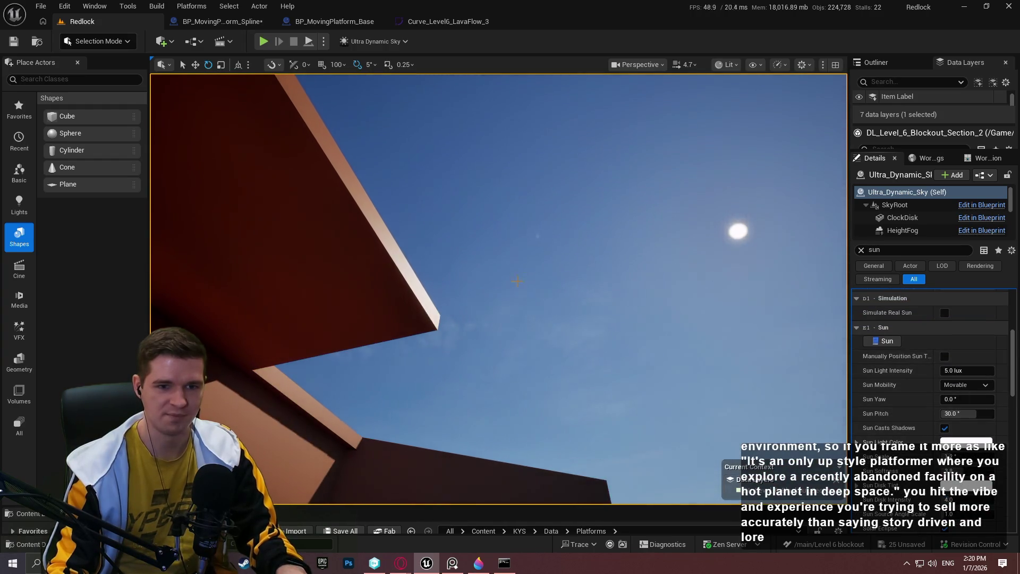
{"action": "left_click_drag", "start_coordinate": [517, 281], "coordinate": [479, 287]}
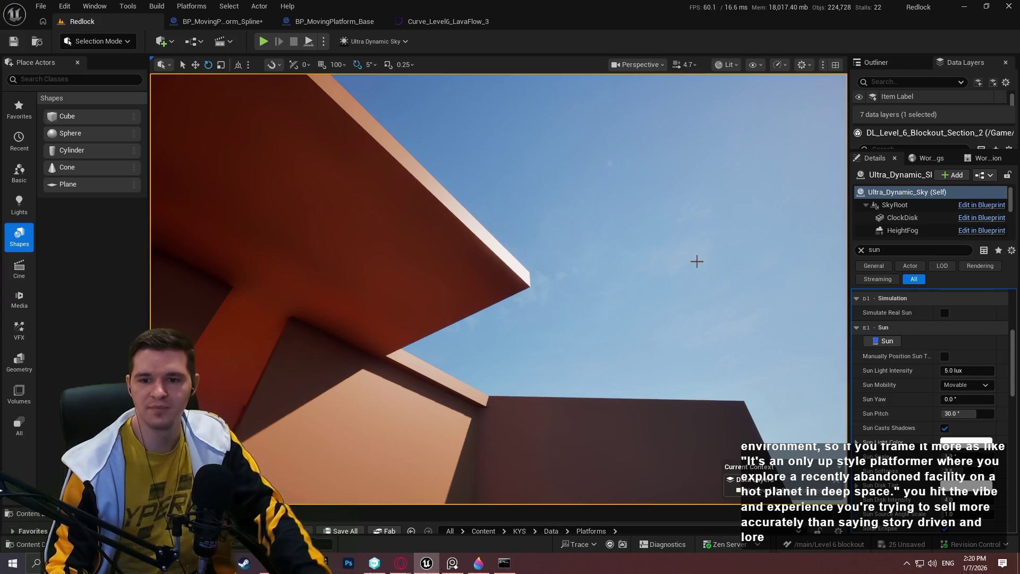
{"action": "left_click_drag", "start_coordinate": [545, 266], "coordinate": [505, 294]}
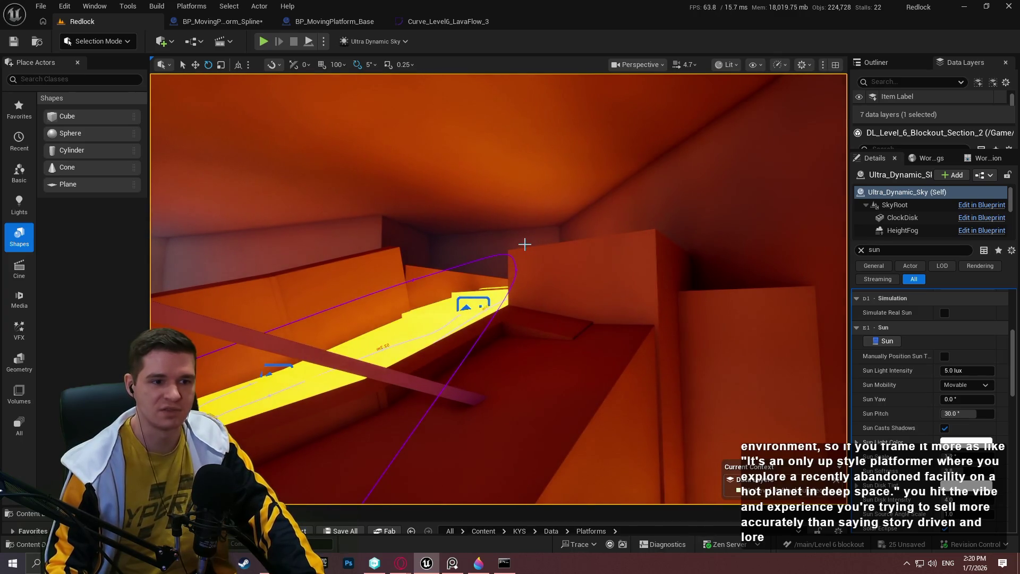